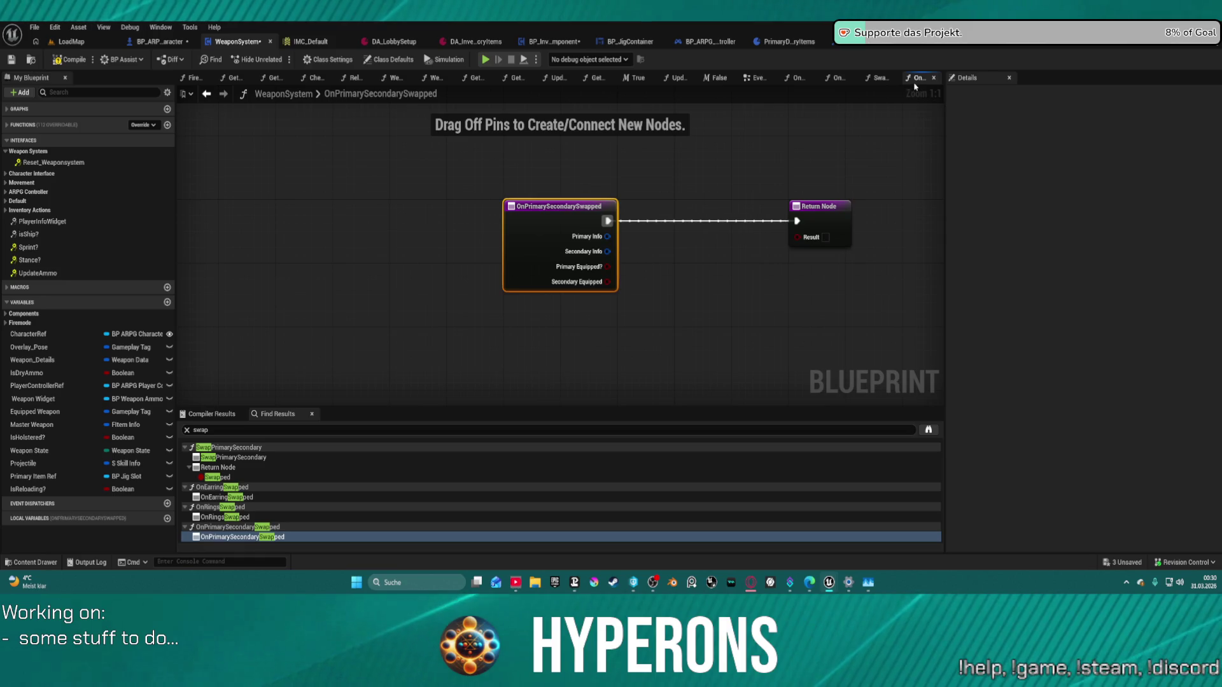
# Step: Close the OnPrimarySecondarySwapped, SwapPrimarySecondary and OnRep_CharacterRef graphs, then switch to BP_InventoryComponent
pyautogui.click(933, 78)
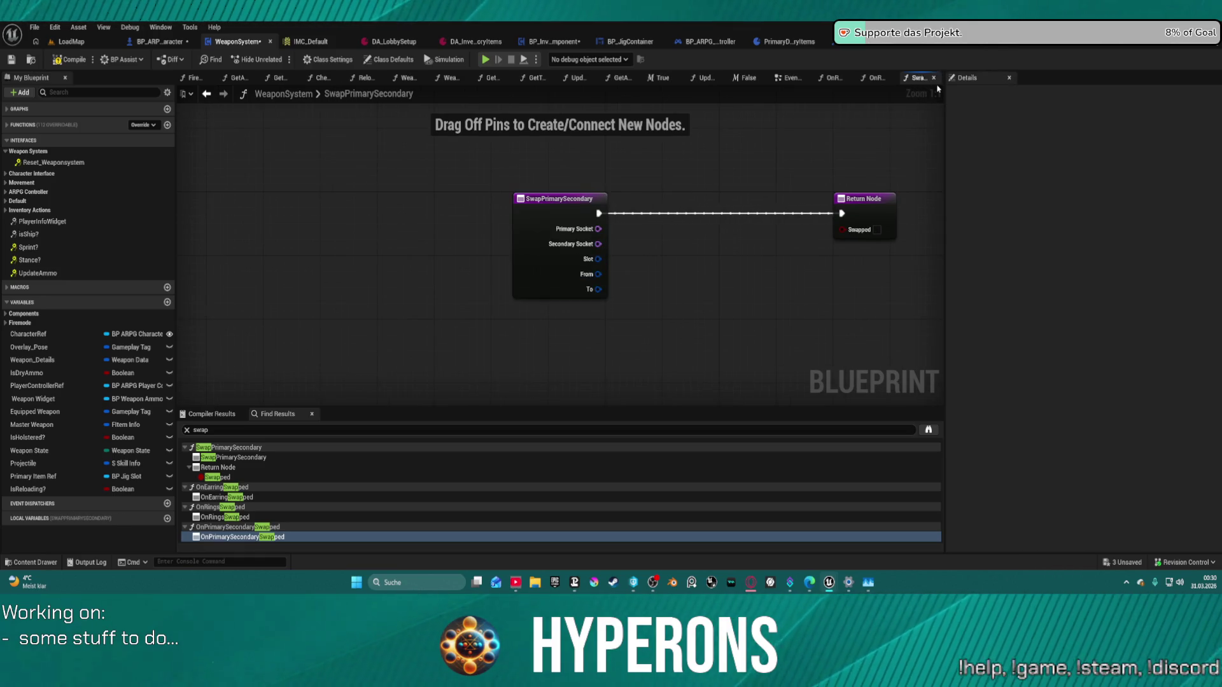
pyautogui.middleClick(919, 85)
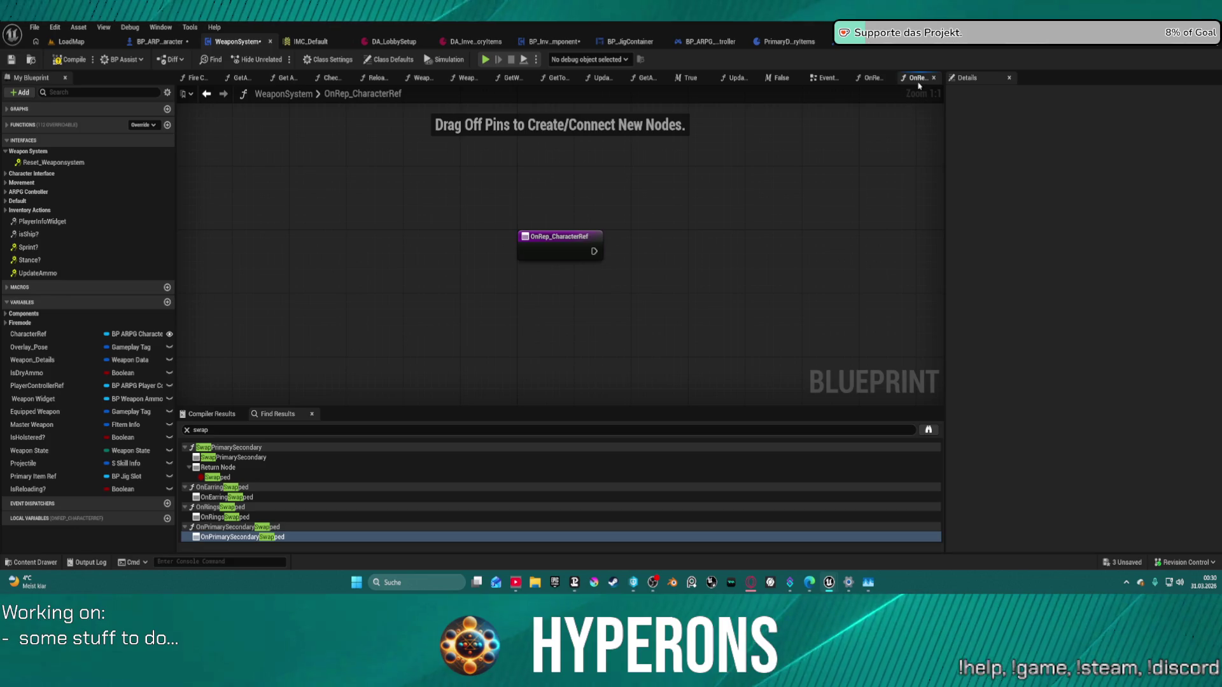
pyautogui.middleClick(918, 85)
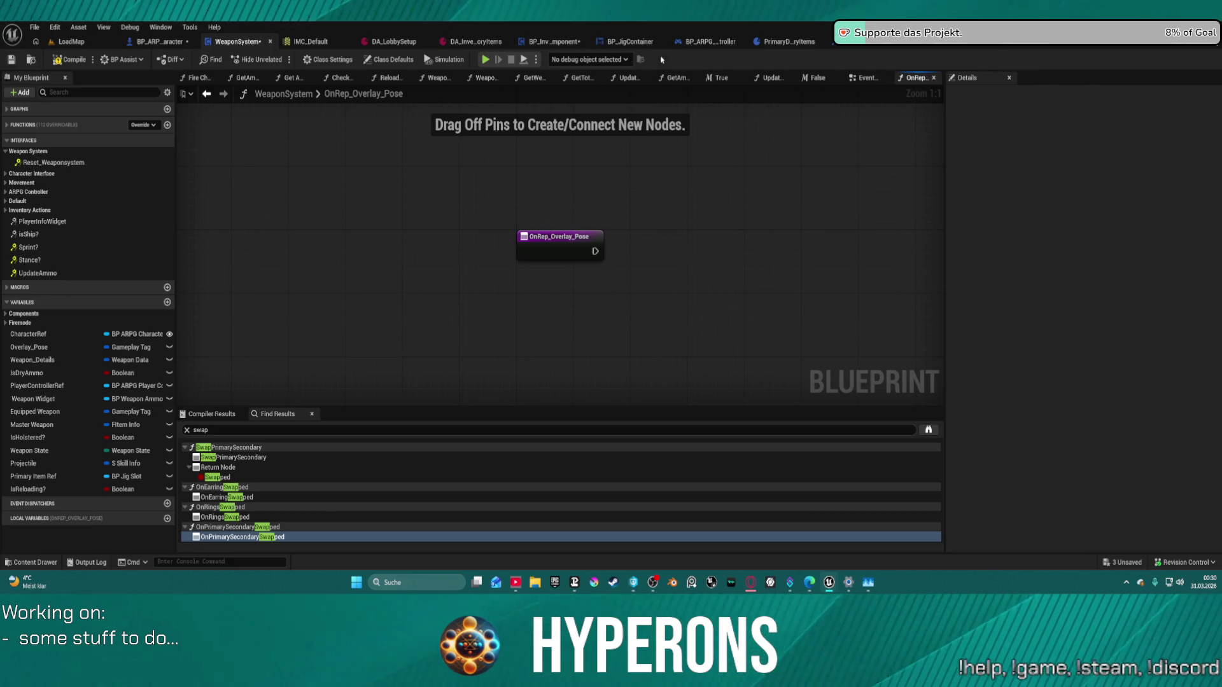
pyautogui.click(555, 42)
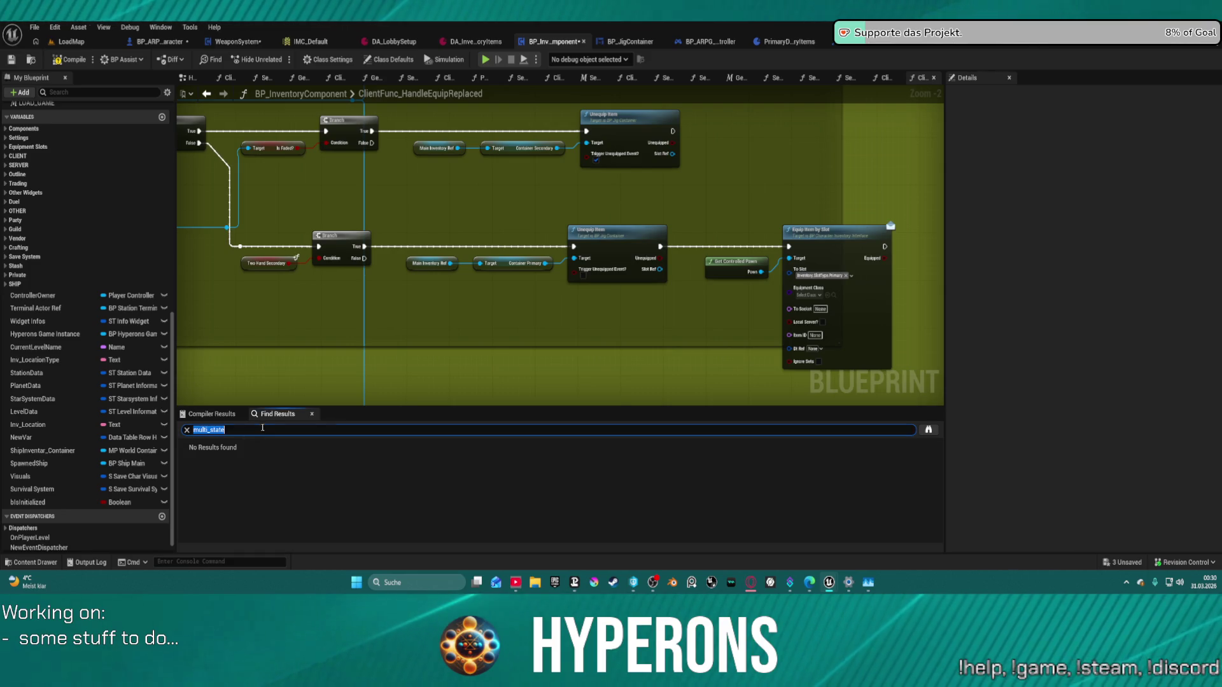
# Step: Search Find Results for Multi_Weapon_State, then pan the EventGraph to the SERVER_RequestEquipReplace comment
pyautogui.click(262, 432)
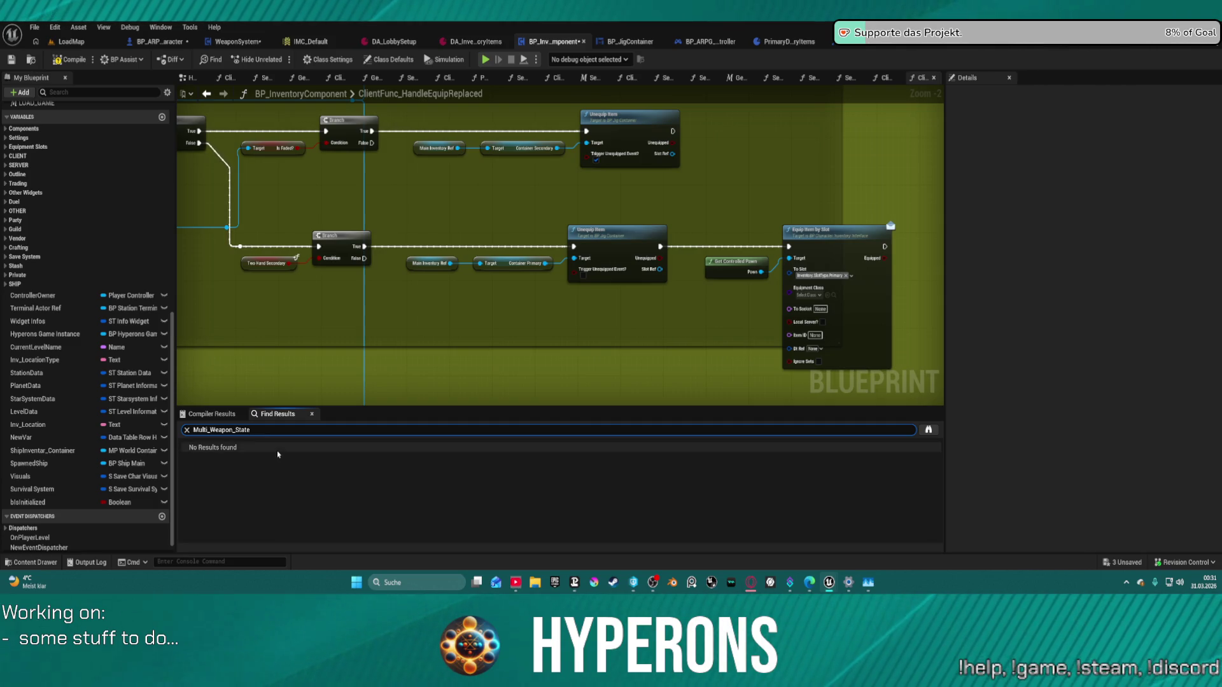
pyautogui.click(189, 77)
pyautogui.moveTo(497, 166)
pyautogui.mouseDown()
pyautogui.moveTo(581, 319)
pyautogui.moveTo(533, 329)
pyautogui.mouseUp()
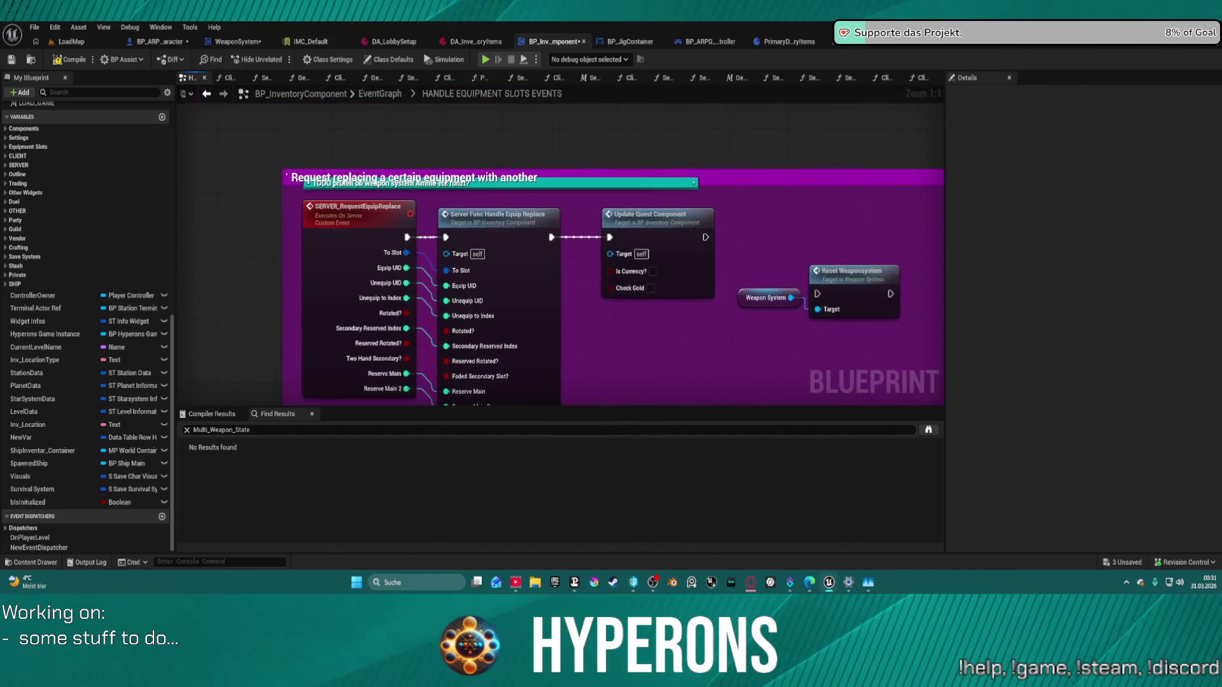
# Step: Open ServerFunc_HandleEquipReplace and review its Branch, SET, and lower Sequence nodes
pyautogui.doubleClick(505, 268)
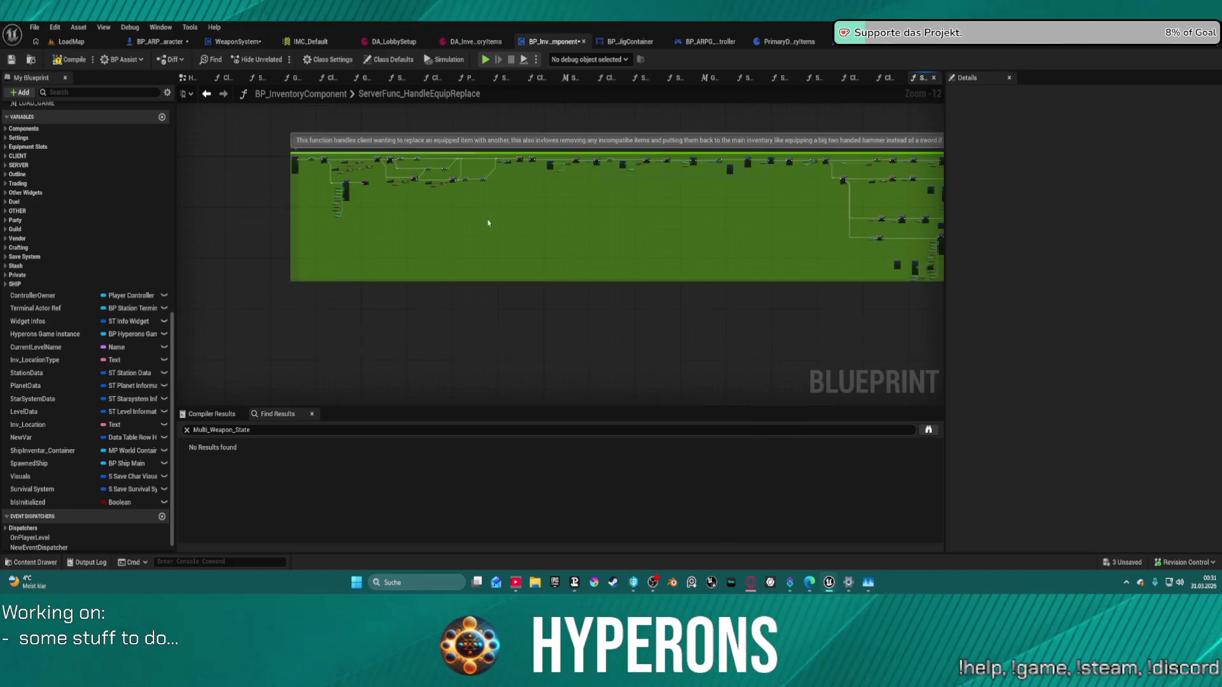
pyautogui.scroll(12, 502, 176)
pyautogui.scroll(-3, 755, 341)
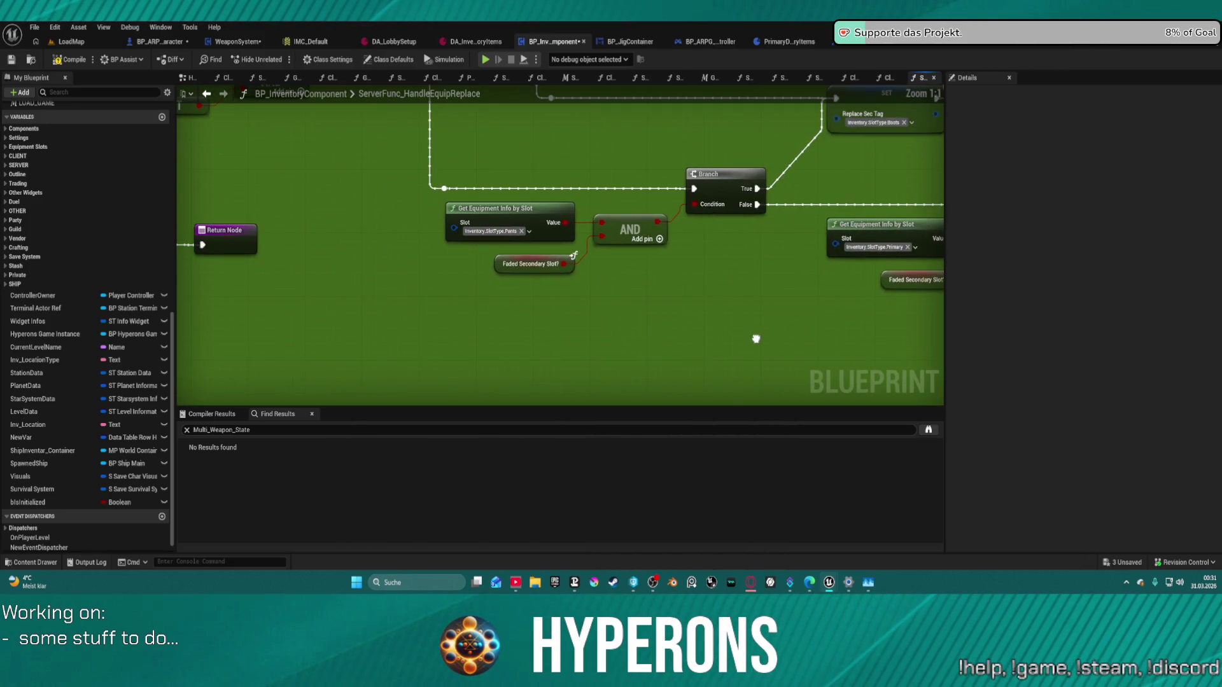
pyautogui.moveTo(413, 187)
pyautogui.mouseDown()
pyautogui.moveTo(305, 144)
pyautogui.moveTo(507, 207)
pyautogui.moveTo(532, 261)
pyautogui.moveTo(665, 278)
pyautogui.moveTo(478, 242)
pyautogui.moveTo(413, 267)
pyautogui.moveTo(179, 236)
pyautogui.mouseUp()
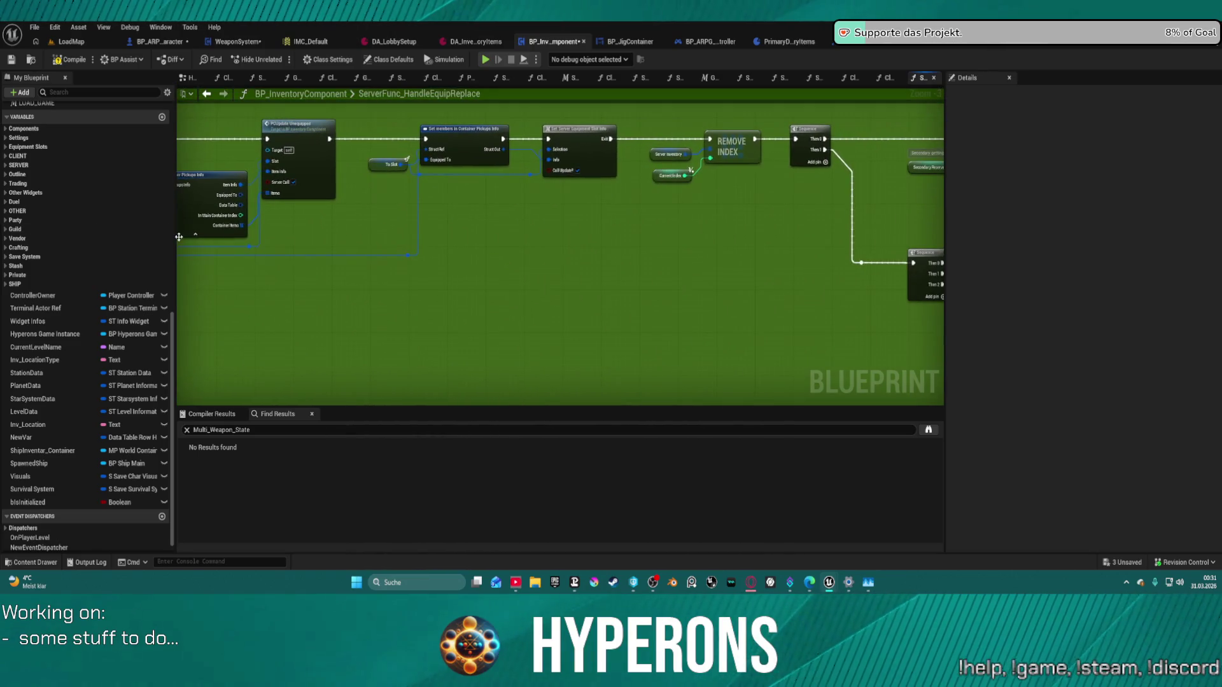
pyautogui.moveTo(759, 235)
pyautogui.mouseDown()
pyautogui.moveTo(365, 213)
pyautogui.moveTo(273, 166)
pyautogui.mouseUp()
pyautogui.scroll(-3, 469, 210)
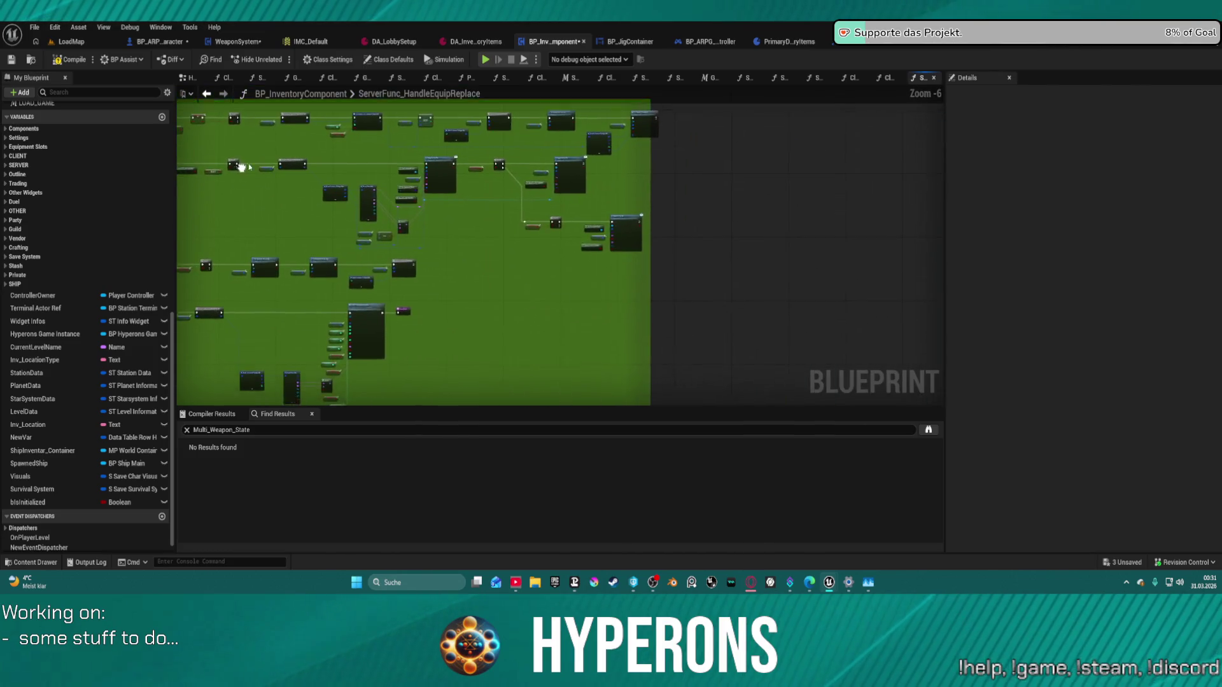
pyautogui.scroll(4, 470, 210)
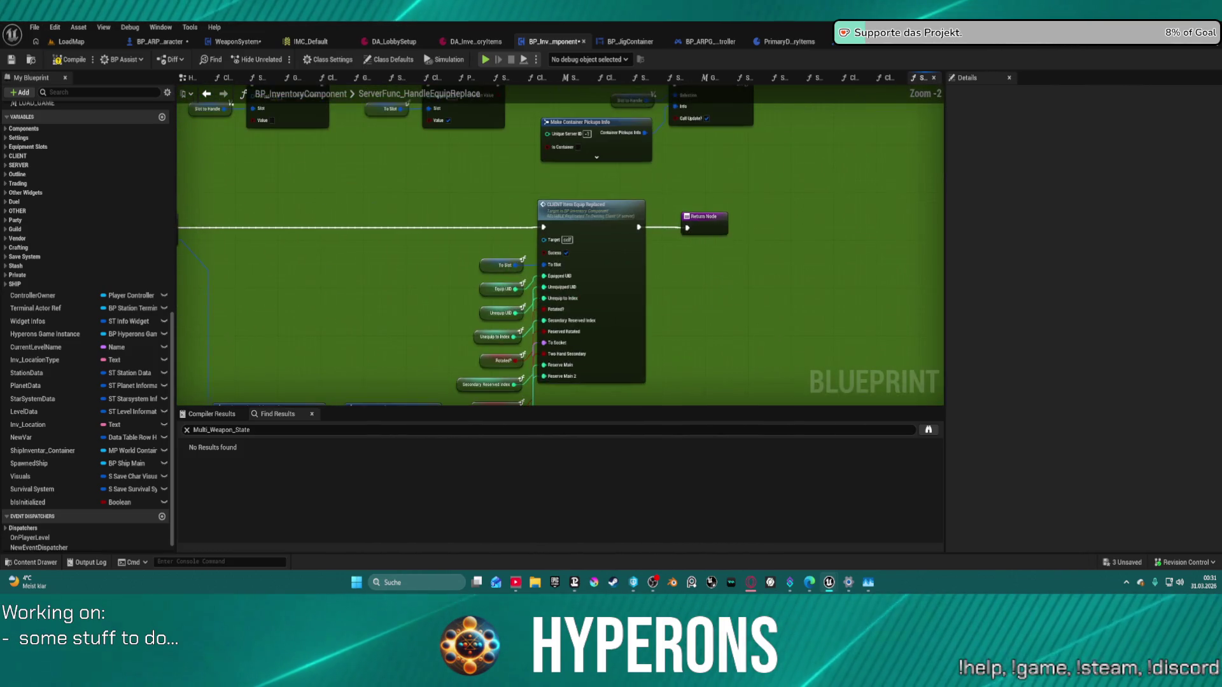
# Step: Follow the graph past CLIENT Item Equip Replaced and Set Server Equipment Slot Info into PCUpdate_Unequipped
pyautogui.moveTo(368, 200)
pyautogui.mouseDown()
pyautogui.moveTo(437, 251)
pyautogui.moveTo(550, 296)
pyautogui.moveTo(780, 265)
pyautogui.moveTo(530, 430)
pyautogui.moveTo(326, 511)
pyautogui.mouseUp()
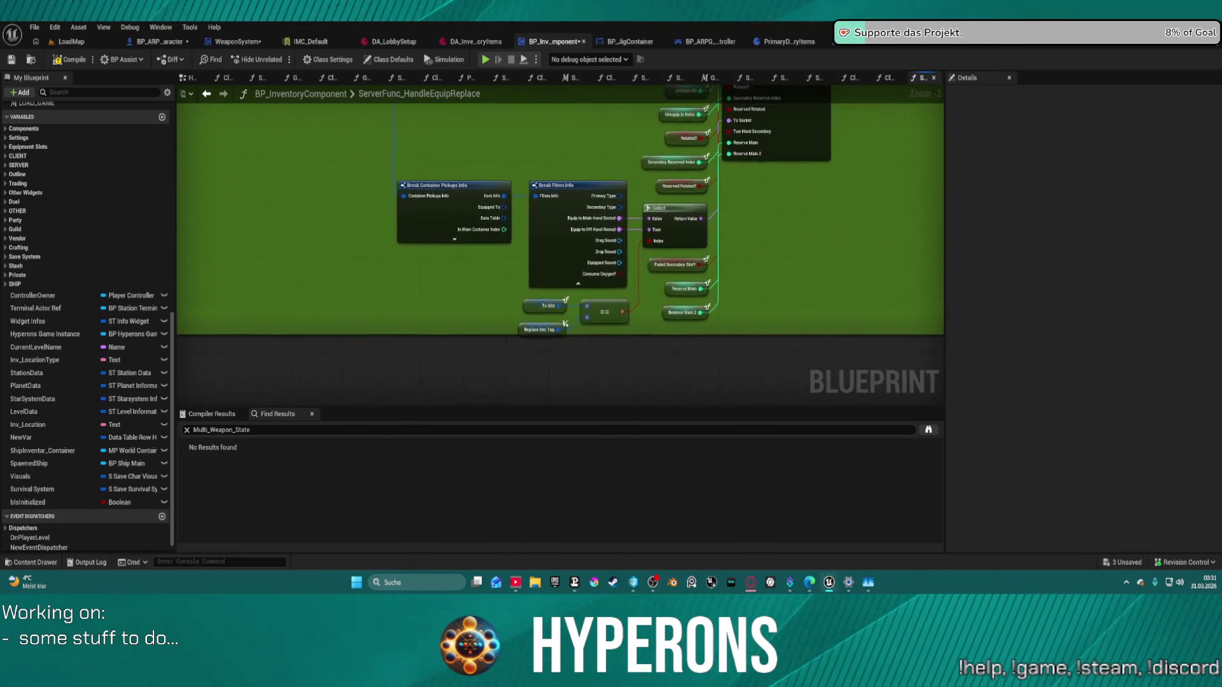
pyautogui.moveTo(572, 318); pyautogui.dragTo(331, 109)
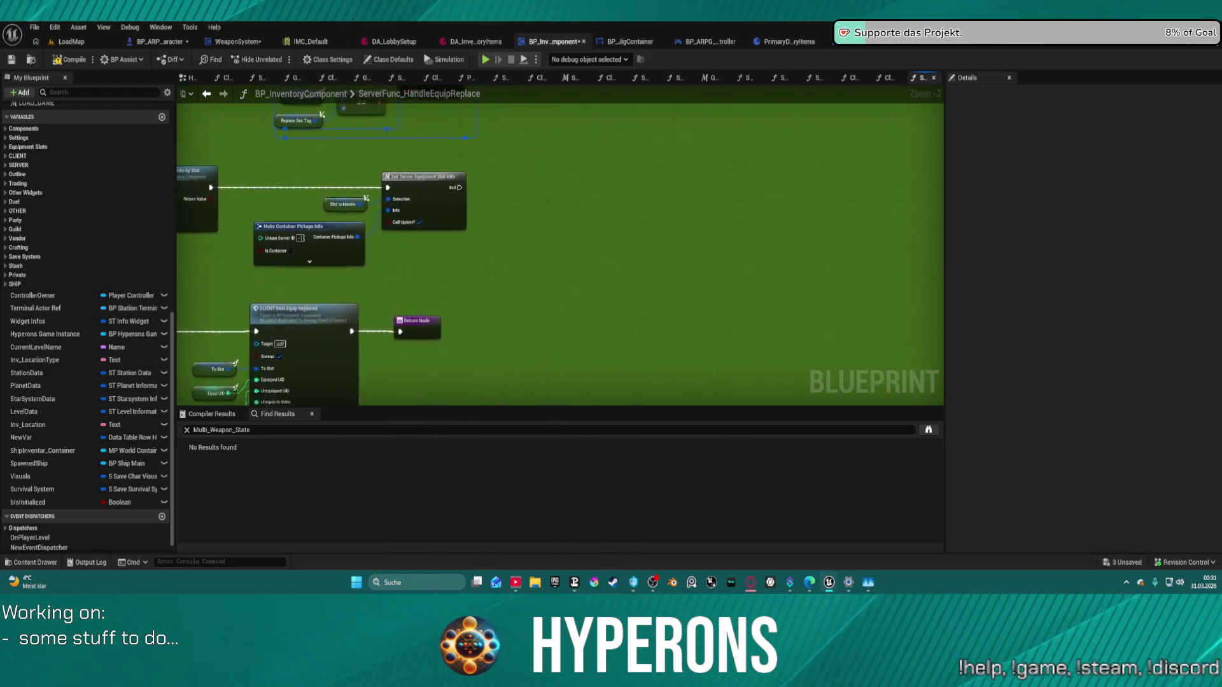
pyautogui.moveTo(573, 287); pyautogui.dragTo(371, 271)
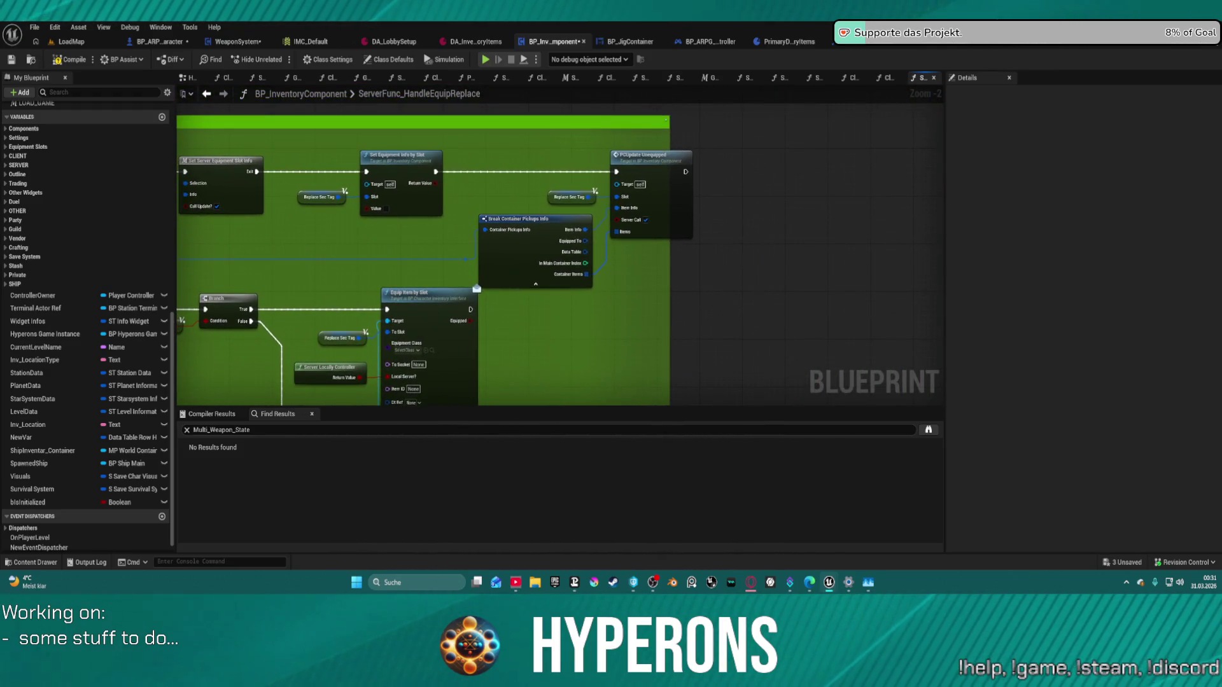
pyautogui.click(644, 165)
pyautogui.doubleClick(644, 165)
# Step: Review PCUpdate_Unequipped's entry, authority check, Cast, Print String and On Item Un Equipped nodes
pyautogui.scroll(-1, 398, 272)
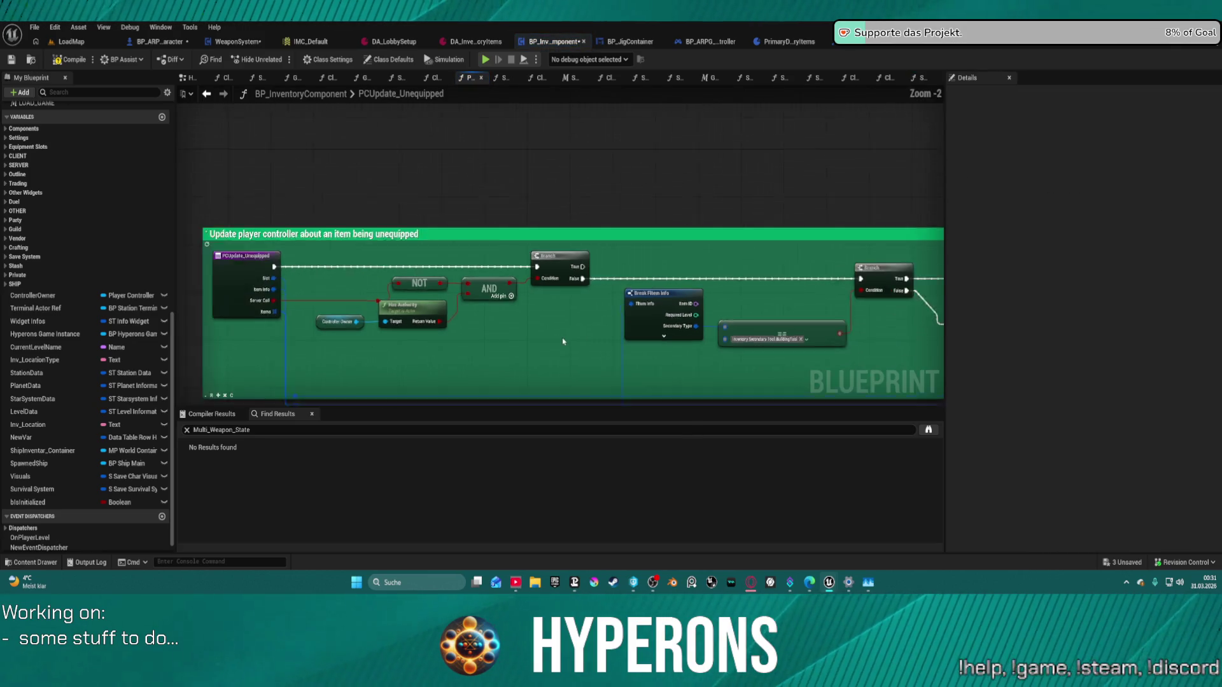
pyautogui.moveTo(397, 272); pyautogui.dragTo(188, 278)
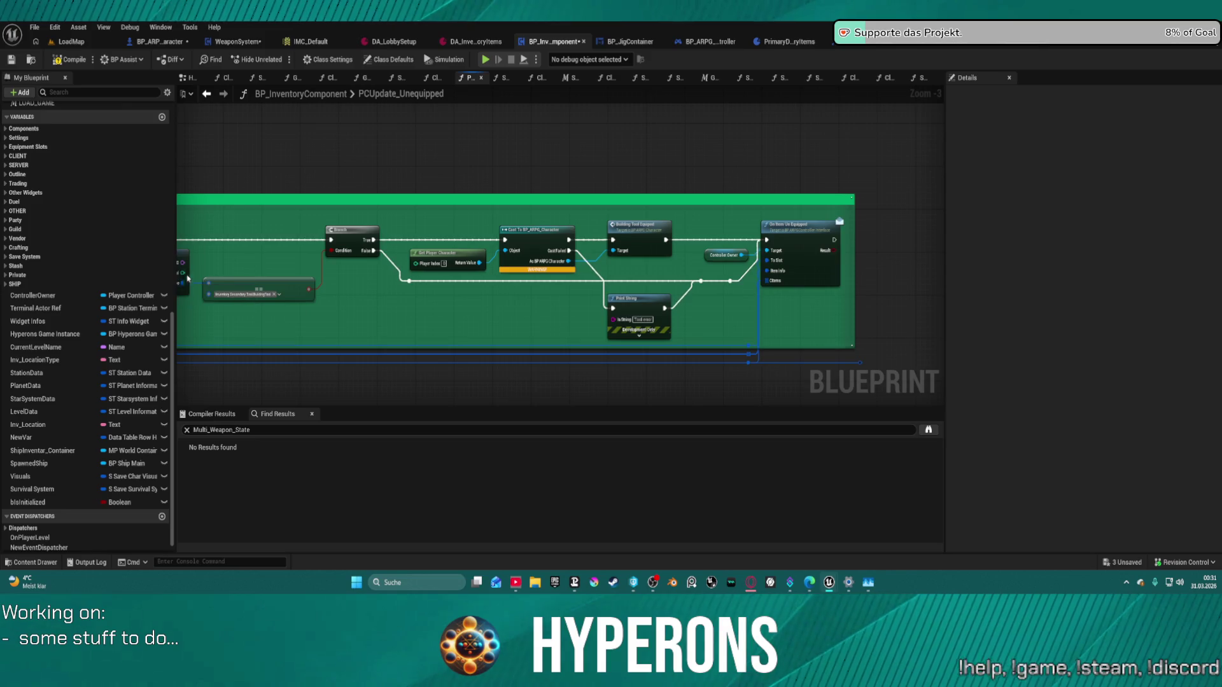
pyautogui.scroll(2, 629, 292)
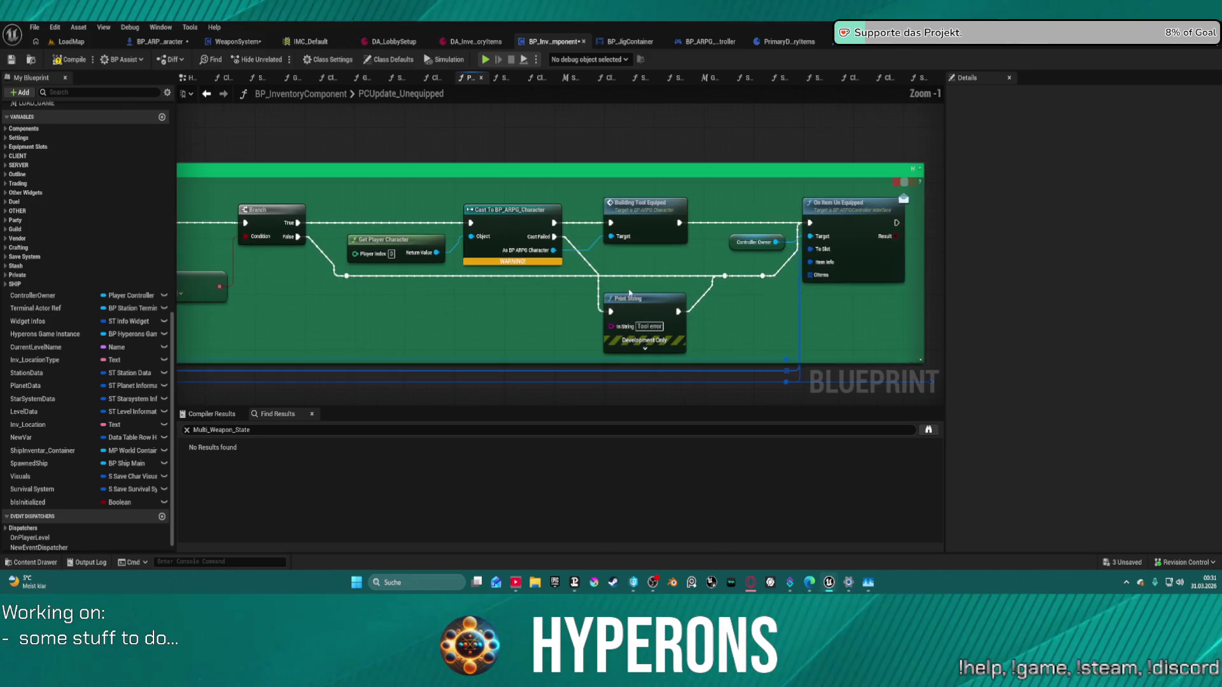
pyautogui.moveTo(495, 294); pyautogui.dragTo(838, 269)
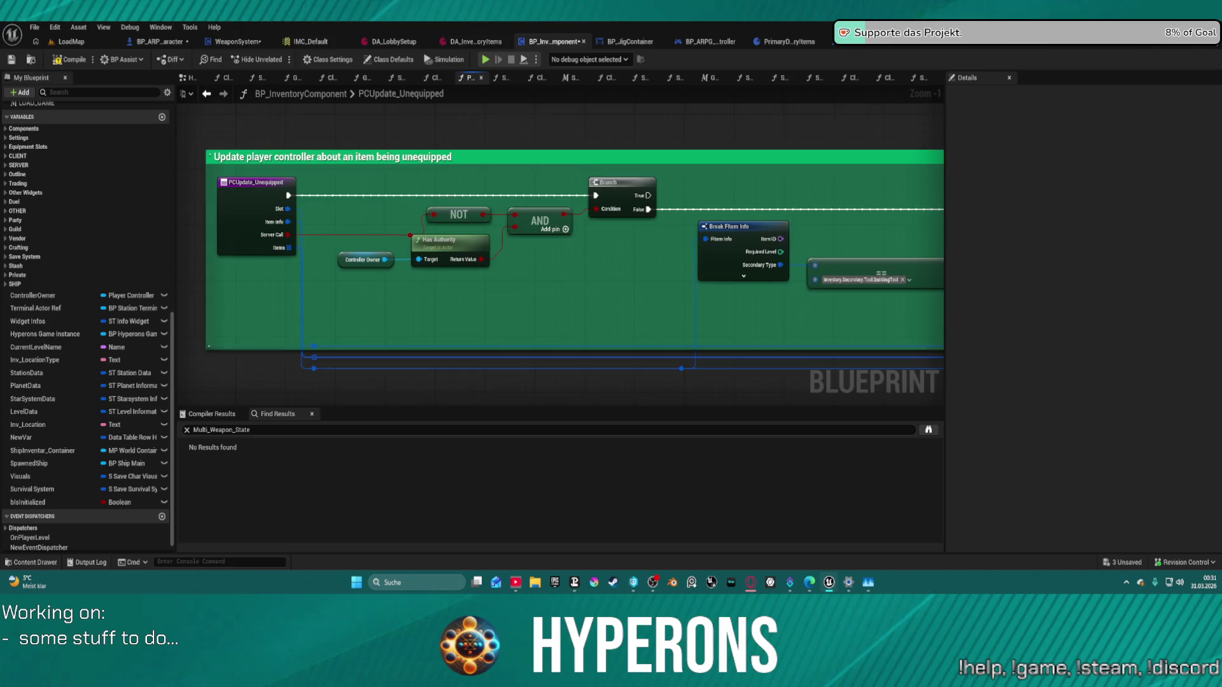
pyautogui.moveTo(826, 100); pyautogui.dragTo(487, 103)
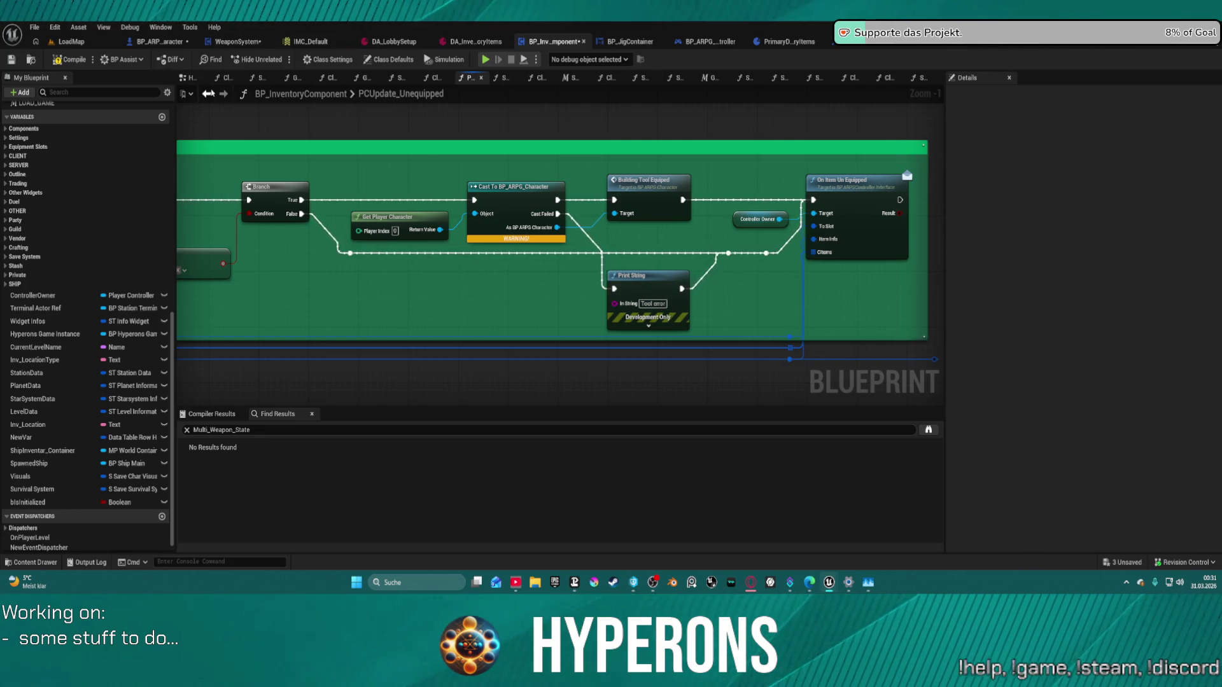
# Step: Return to ServerFunc_HandleEquipReplace and look over the green comment block and far end
pyautogui.click(224, 93)
pyautogui.scroll(-2, 468, 251)
pyautogui.moveTo(467, 250)
pyautogui.mouseDown()
pyautogui.moveTo(612, 218)
pyautogui.moveTo(926, 245)
pyautogui.moveTo(830, 241)
pyautogui.mouseUp()
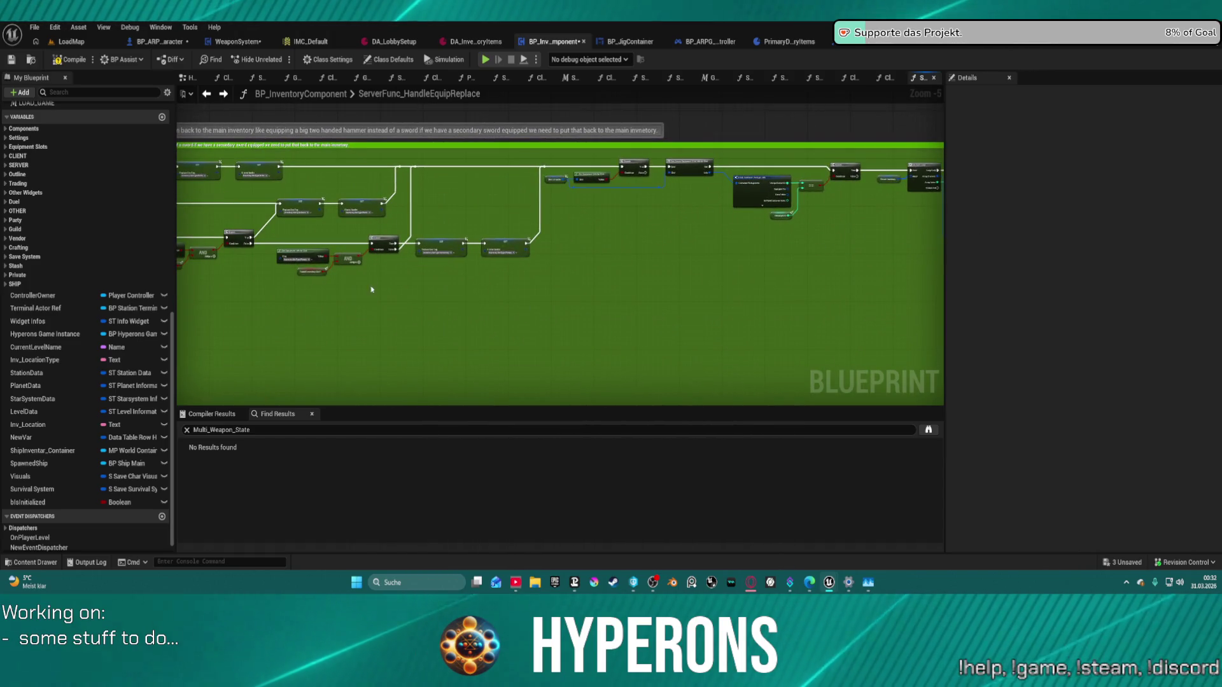
pyautogui.moveTo(371, 287)
pyautogui.mouseDown()
pyautogui.moveTo(925, 251)
pyautogui.moveTo(275, 52)
pyautogui.mouseUp()
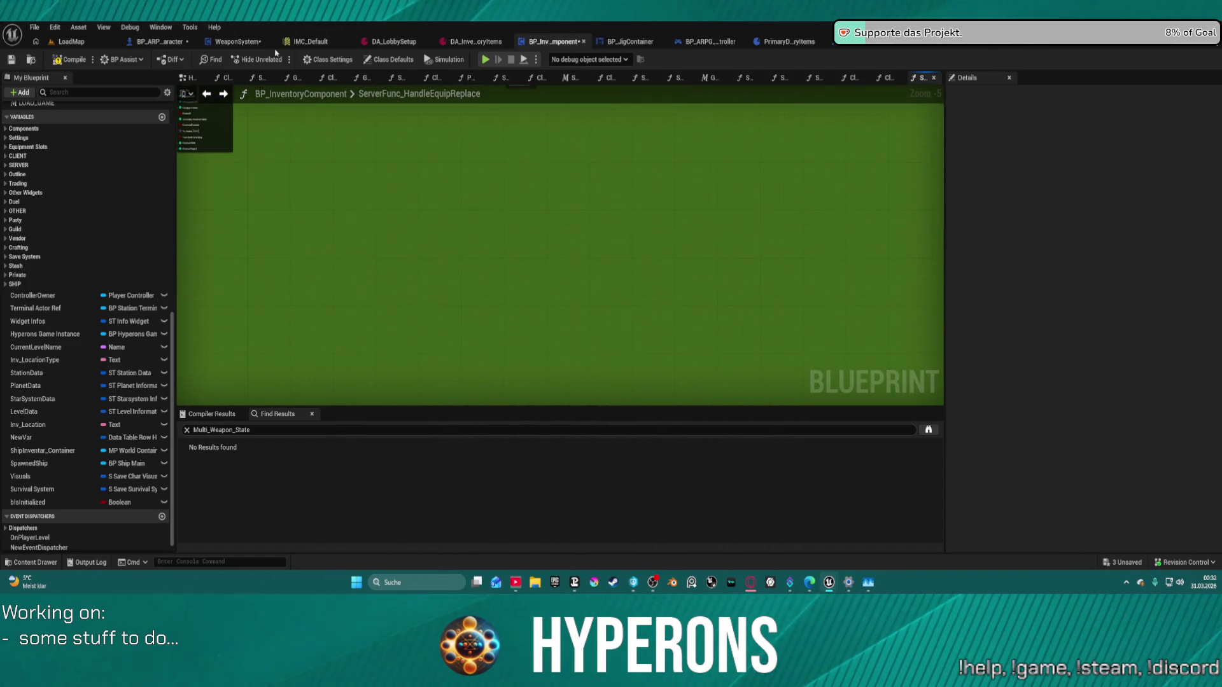
# Step: Inspect BP_ARPG_Character's GetWeaponSkillAndState Switch, Server Weapon State and Plasma entry nodes
pyautogui.click(208, 42)
pyautogui.click(158, 42)
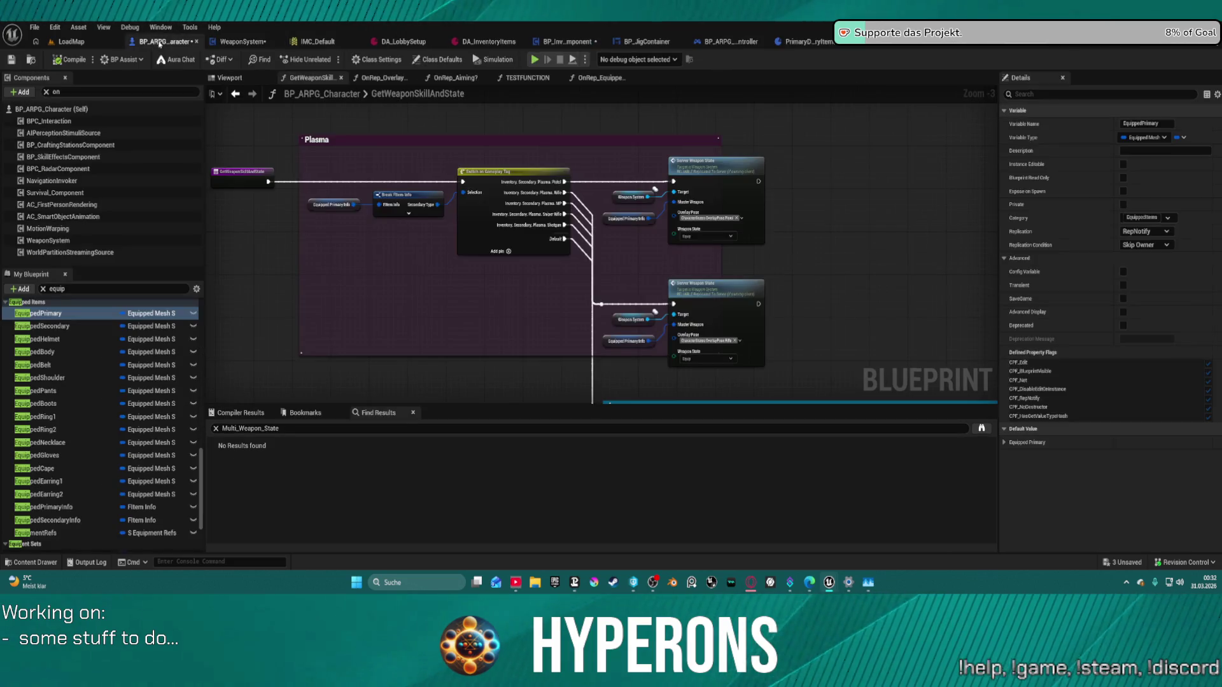
pyautogui.moveTo(560, 304); pyautogui.dragTo(681, 398)
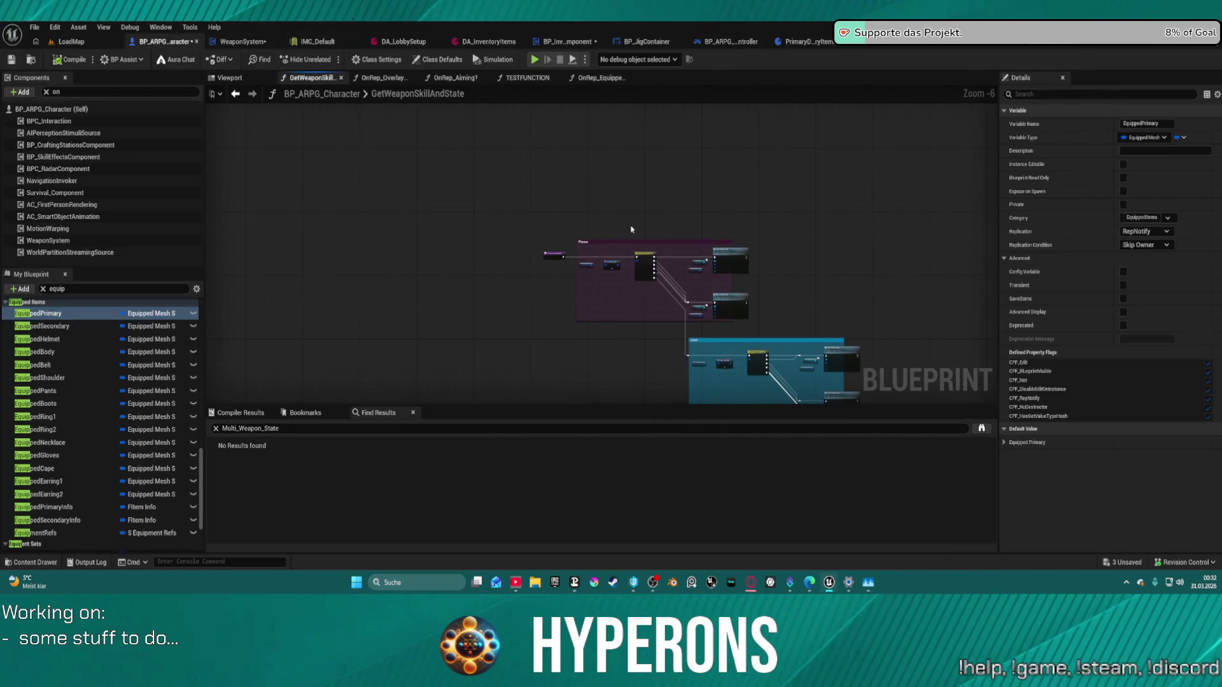
pyautogui.scroll(2, 761, 280)
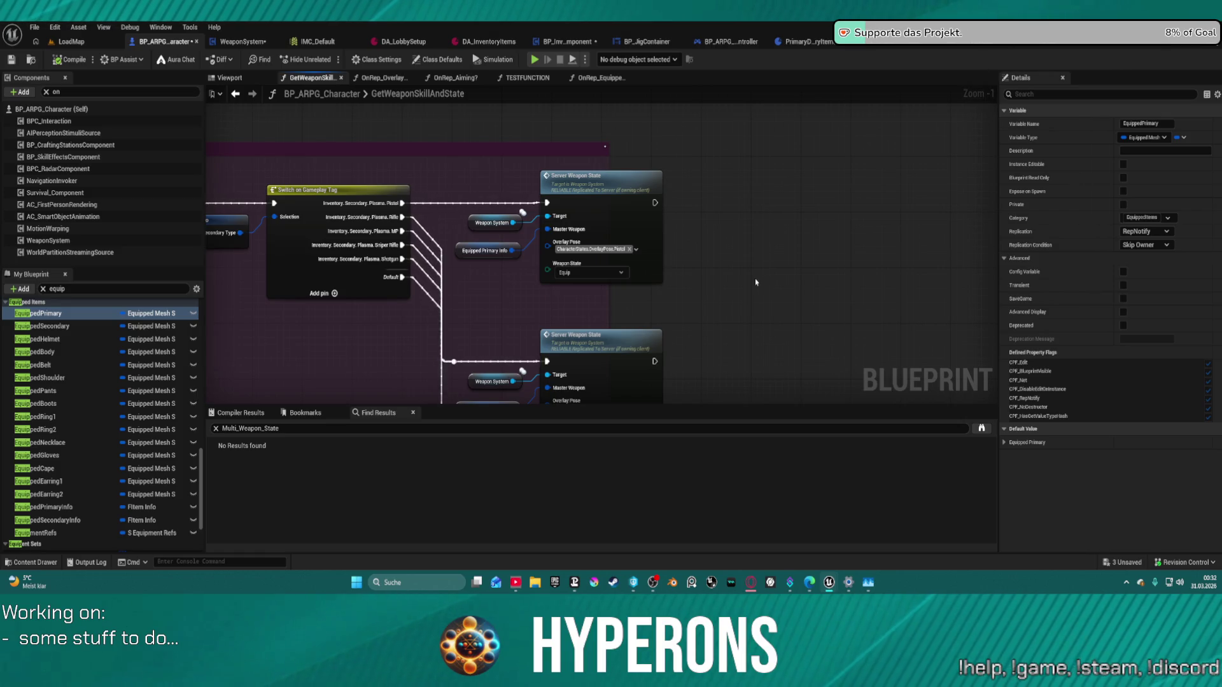
pyautogui.moveTo(743, 286); pyautogui.dragTo(883, 368)
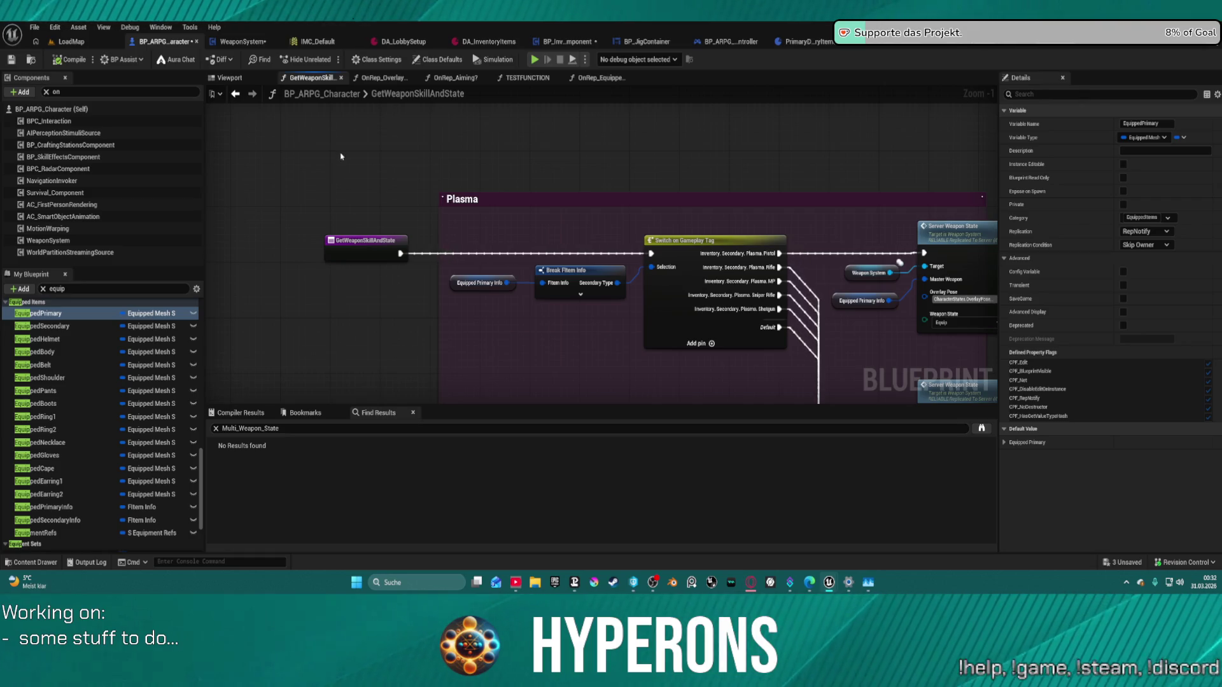
# Step: Back in OnRep_EquippedPrimary, review the Sequence, Spawn and Equip Item node and Todo Refactoren comment
pyautogui.click(236, 96)
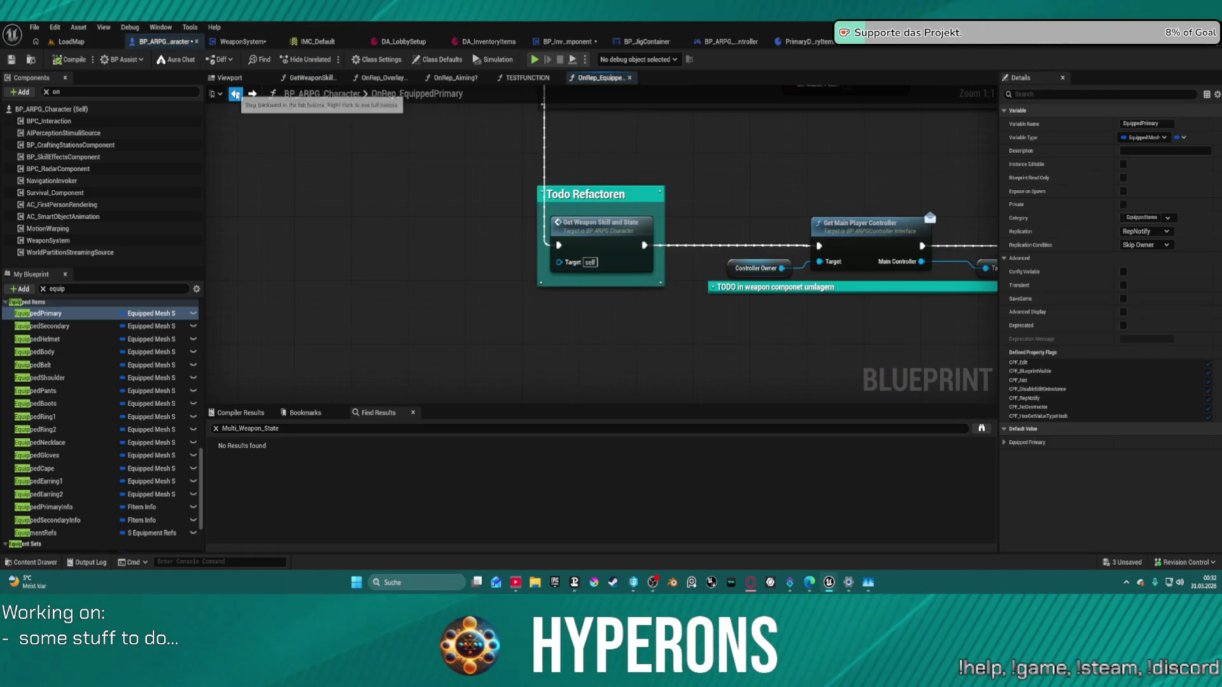
pyautogui.moveTo(732, 137)
pyautogui.mouseDown()
pyautogui.moveTo(479, 244)
pyautogui.moveTo(480, 321)
pyautogui.moveTo(353, 325)
pyautogui.moveTo(341, 312)
pyautogui.moveTo(690, 254)
pyautogui.moveTo(412, 254)
pyautogui.moveTo(573, 248)
pyautogui.moveTo(444, 232)
pyautogui.mouseUp()
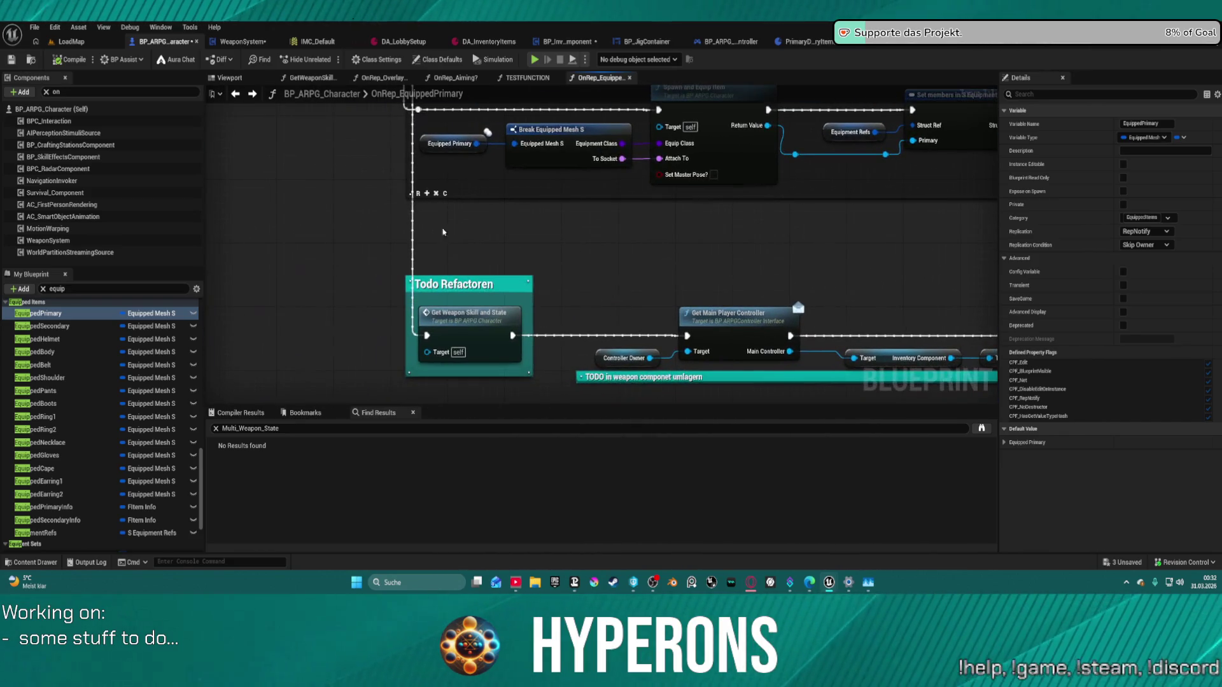
pyautogui.click(644, 182)
pyautogui.moveTo(644, 182)
pyautogui.mouseDown()
pyautogui.moveTo(558, 308)
pyautogui.moveTo(513, 318)
pyautogui.mouseUp()
pyautogui.moveTo(711, 297)
pyautogui.mouseDown()
pyautogui.moveTo(484, 296)
pyautogui.moveTo(826, 377)
pyautogui.moveTo(571, 334)
pyautogui.moveTo(902, 334)
pyautogui.moveTo(875, 229)
pyautogui.moveTo(742, 179)
pyautogui.moveTo(648, 190)
pyautogui.mouseUp()
pyautogui.moveTo(329, 132)
pyautogui.mouseDown()
pyautogui.moveTo(164, 145)
pyautogui.moveTo(689, 142)
pyautogui.moveTo(745, 373)
pyautogui.mouseUp()
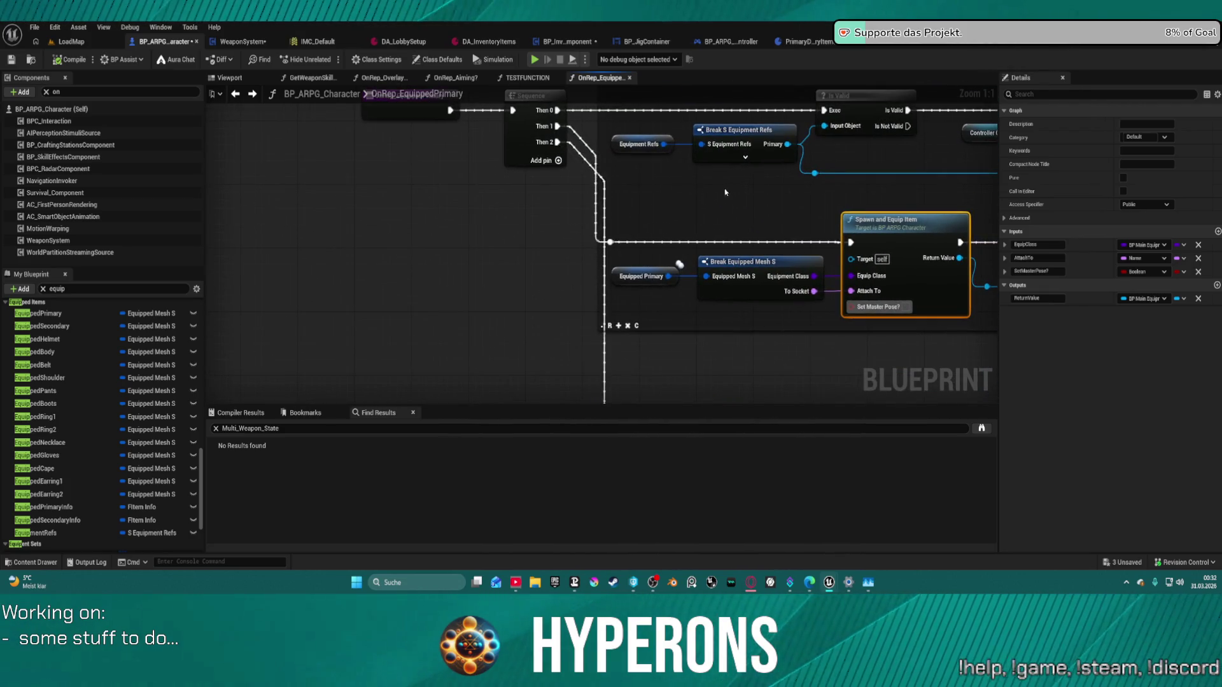
pyautogui.moveTo(725, 192)
pyautogui.mouseDown()
pyautogui.moveTo(511, 164)
pyautogui.moveTo(506, 135)
pyautogui.moveTo(641, 102)
pyautogui.moveTo(708, 127)
pyautogui.mouseUp()
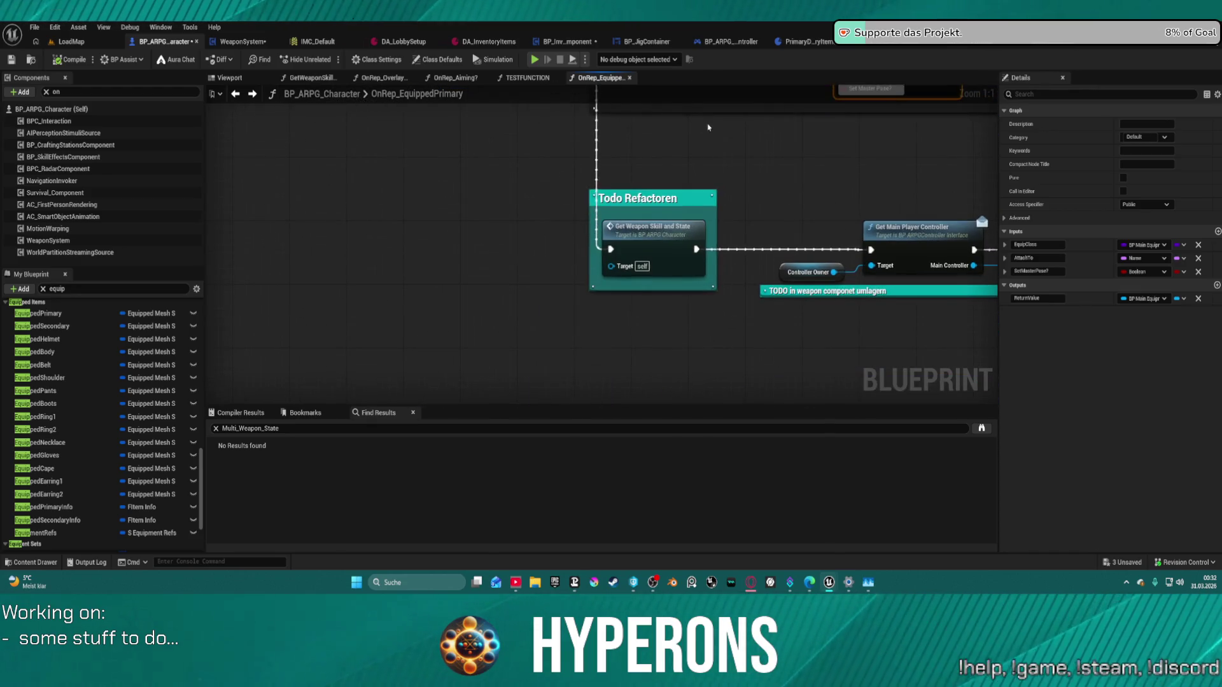
# Step: Trace the spawn logic from Server Holster Weapon through Set Equipped Primary Info to Destroy Actor
pyautogui.doubleClick(631, 239)
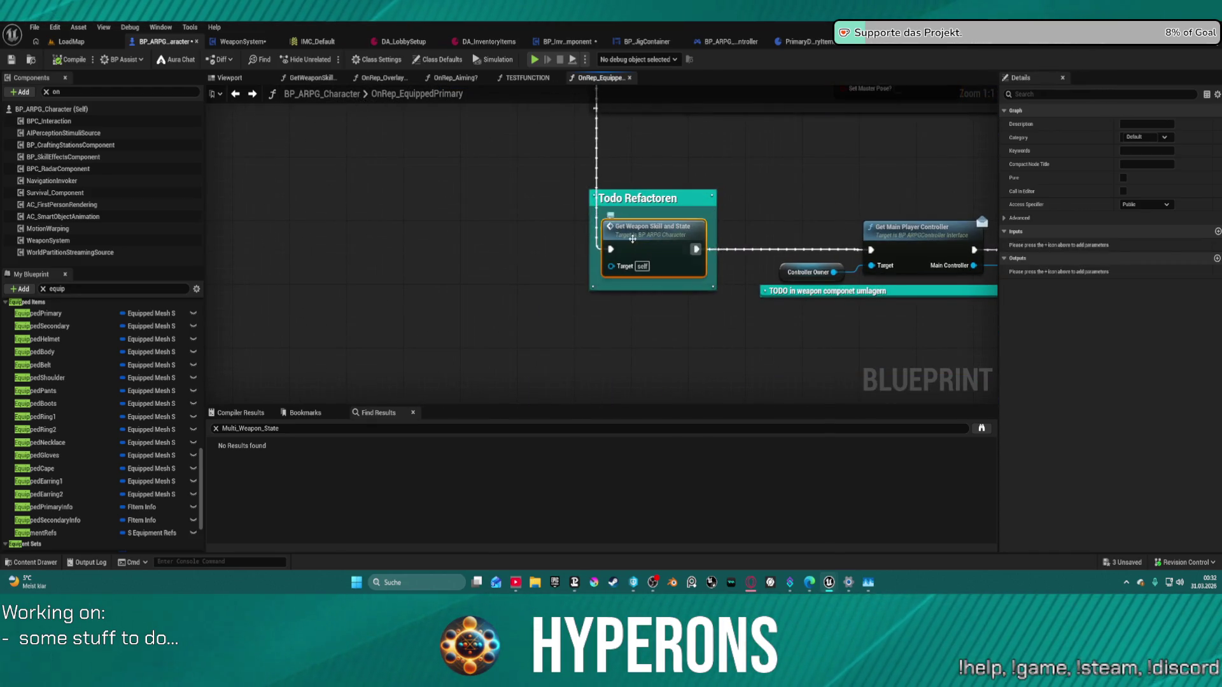
pyautogui.click(236, 95)
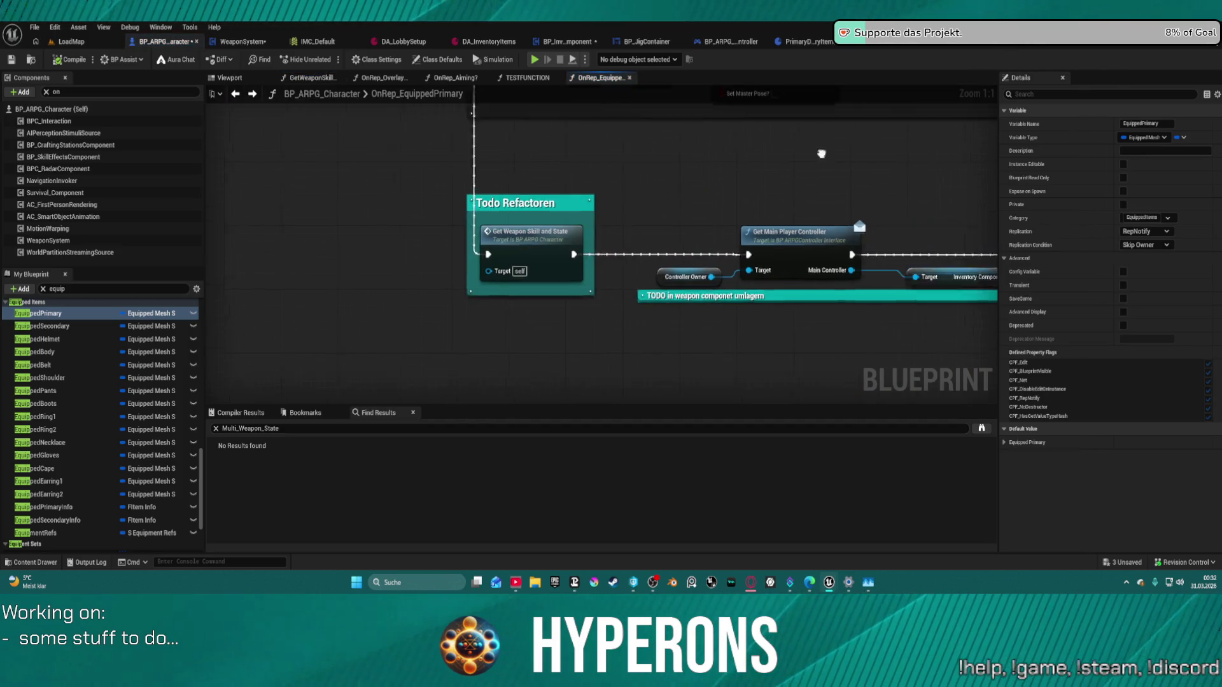
pyautogui.moveTo(382, 168)
pyautogui.mouseDown()
pyautogui.moveTo(410, 167)
pyautogui.moveTo(210, 176)
pyautogui.moveTo(496, 155)
pyautogui.moveTo(788, 98)
pyautogui.mouseUp()
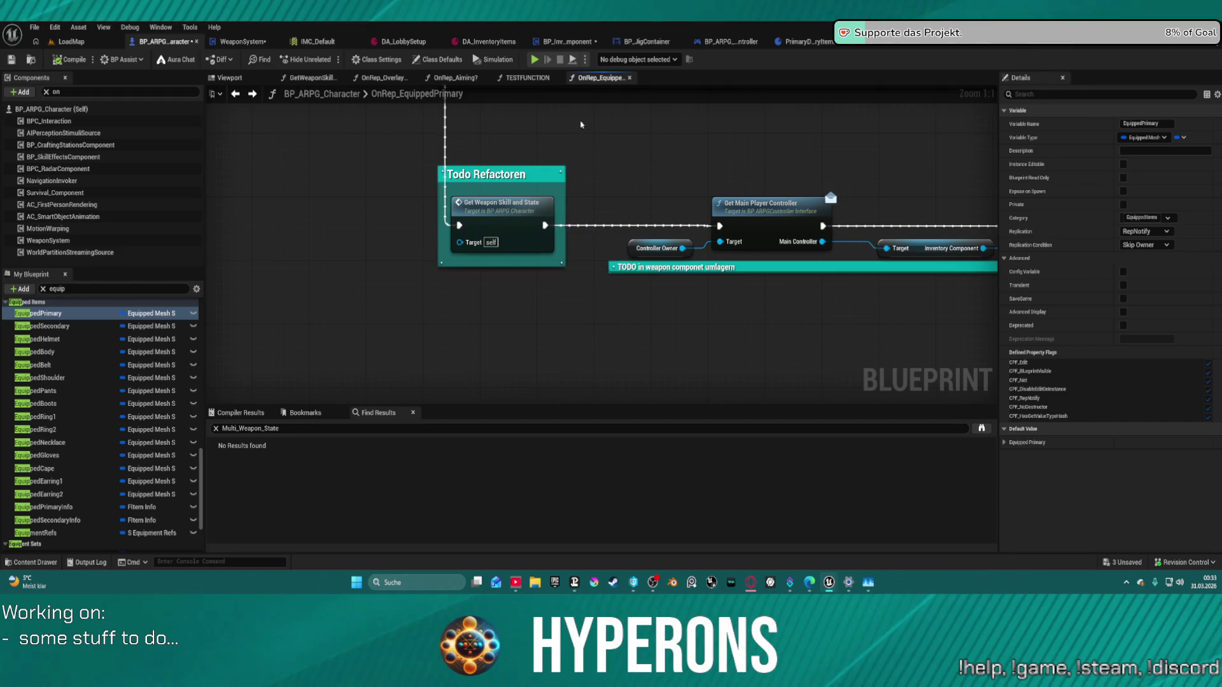
pyautogui.moveTo(580, 125)
pyautogui.mouseDown()
pyautogui.moveTo(565, 199)
pyautogui.moveTo(438, 393)
pyautogui.moveTo(499, 339)
pyautogui.mouseUp()
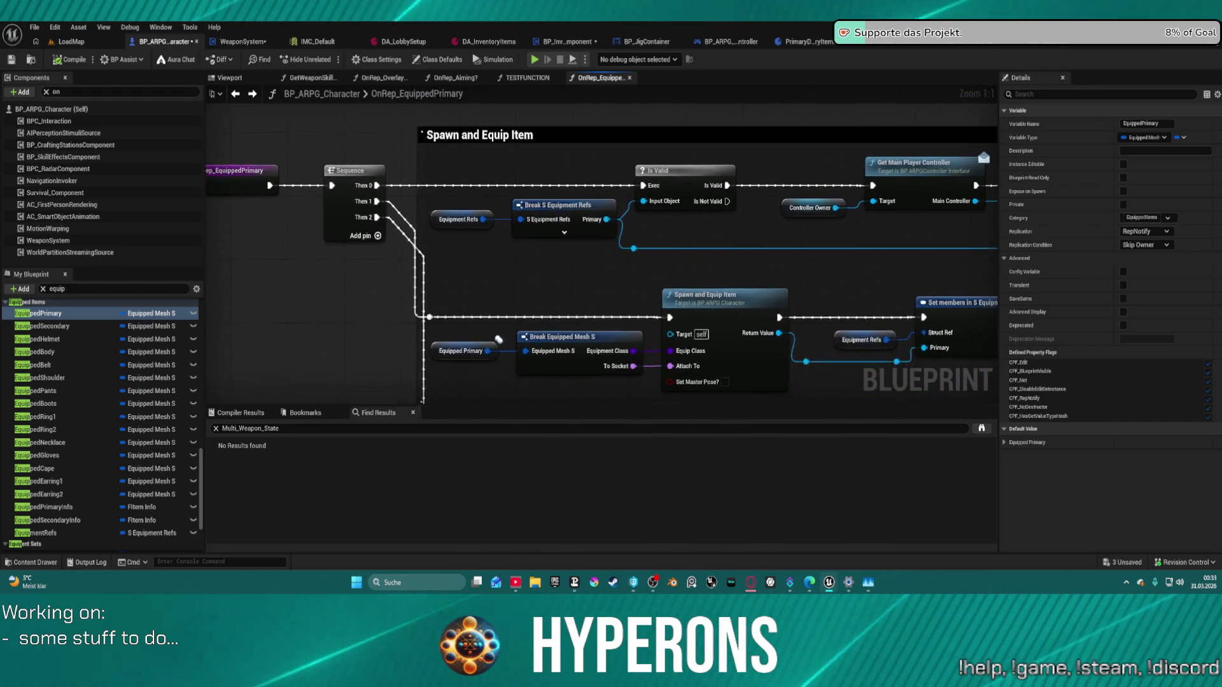
pyautogui.moveTo(453, 186); pyautogui.dragTo(456, 166)
pyautogui.moveTo(695, 188)
pyautogui.mouseDown()
pyautogui.moveTo(566, 199)
pyautogui.moveTo(501, 220)
pyautogui.mouseUp()
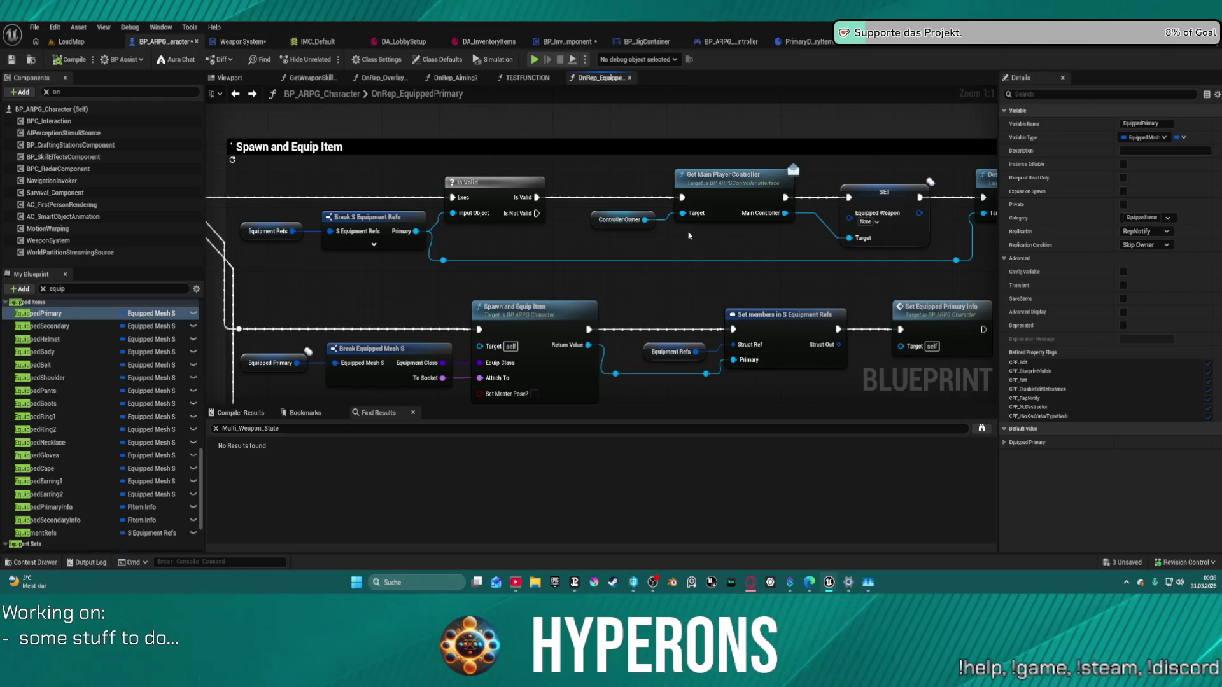
pyautogui.moveTo(688, 235)
pyautogui.mouseDown()
pyautogui.moveTo(455, 222)
pyautogui.moveTo(769, 193)
pyautogui.moveTo(758, 167)
pyautogui.moveTo(981, 222)
pyautogui.mouseUp()
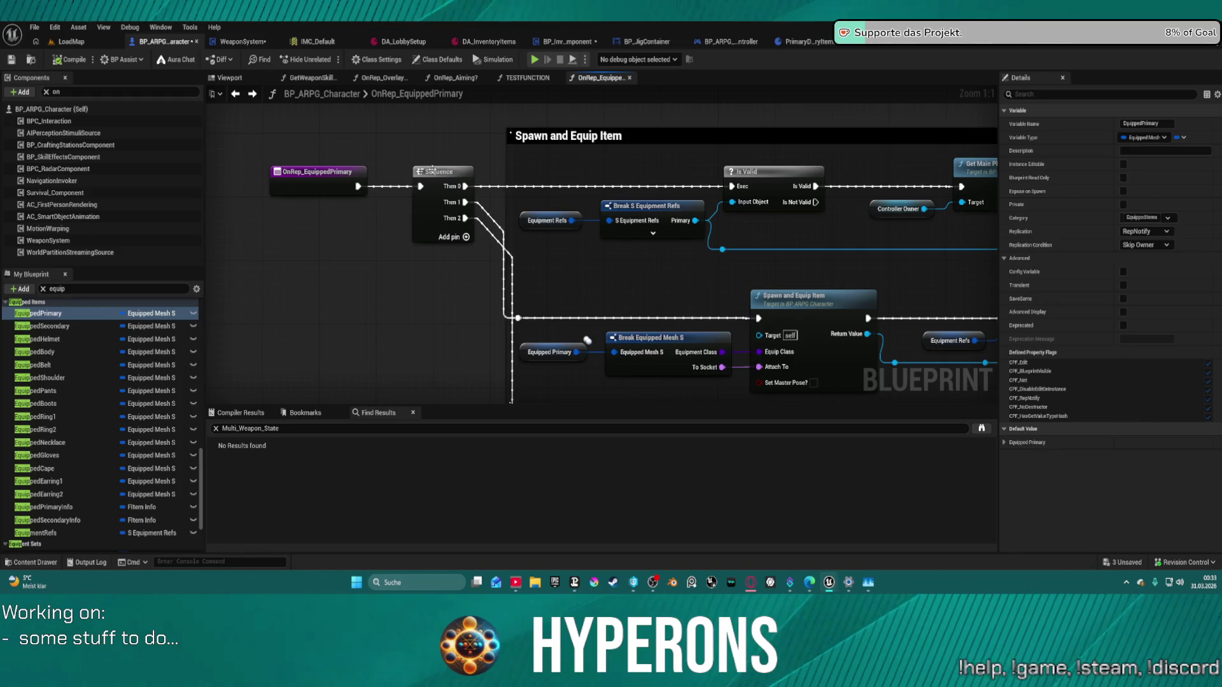
pyautogui.moveTo(432, 170); pyautogui.dragTo(419, 170)
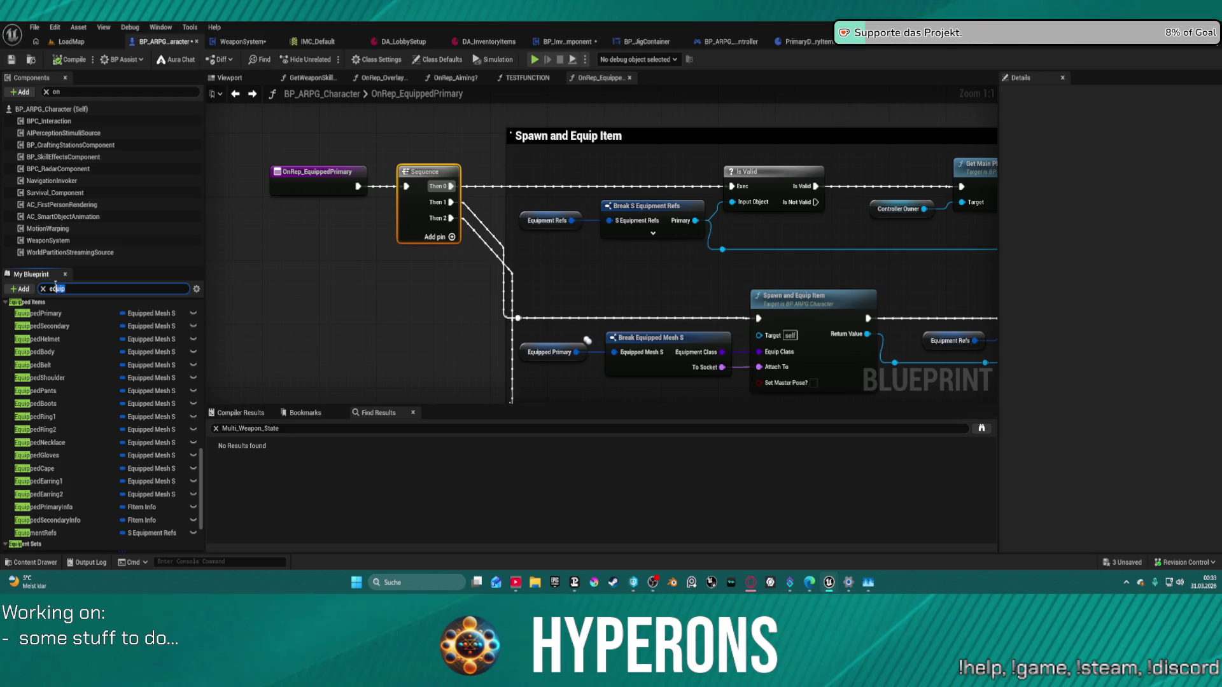
# Step: Filter the My Blueprint members by 'equip'
pyautogui.press('BackSpace')
pyautogui.press('BackSpace')
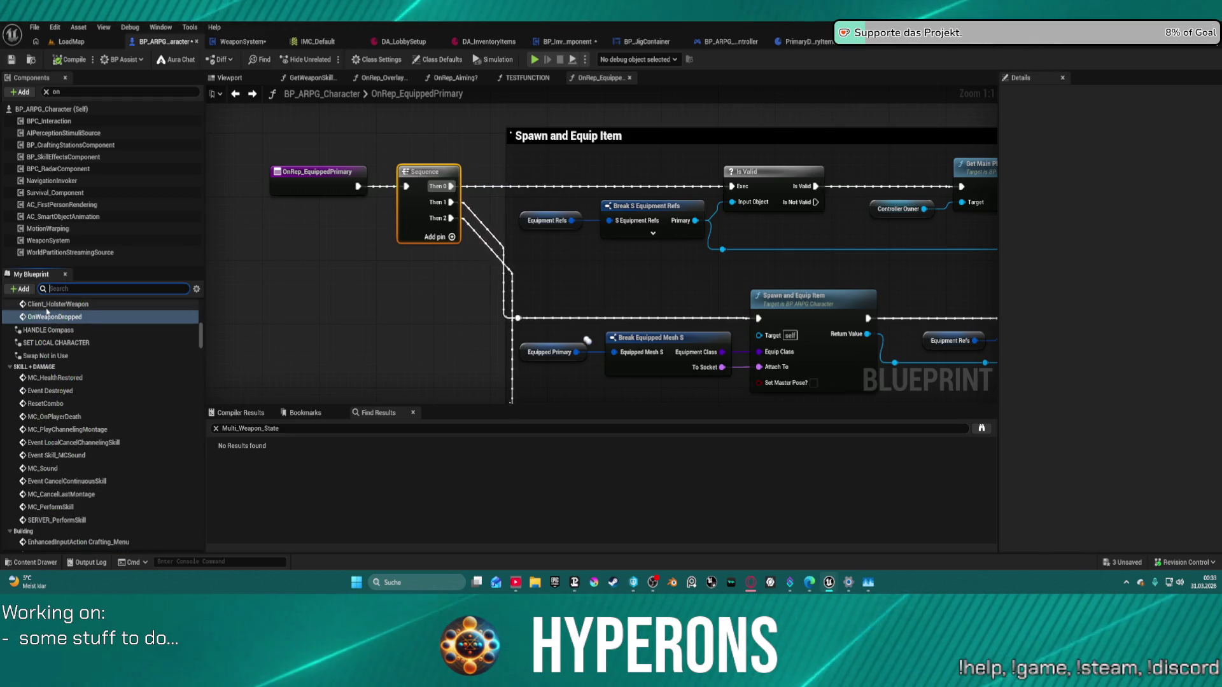
pyautogui.write('equi')
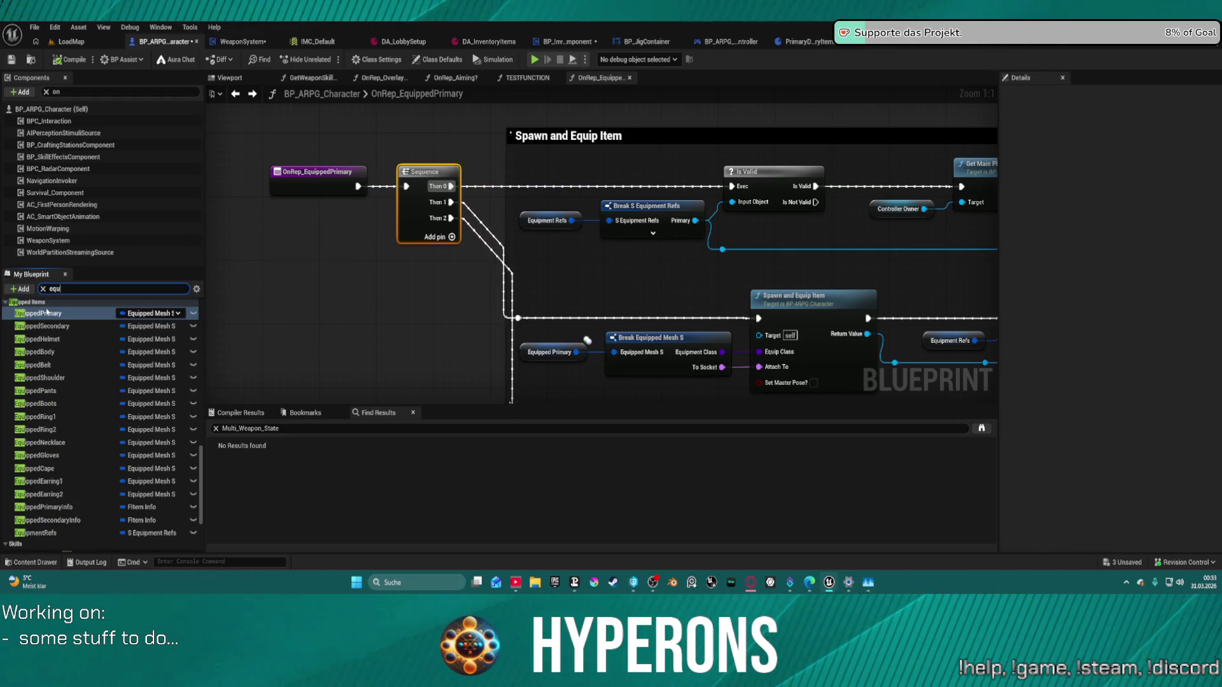
pyautogui.write('ppe')
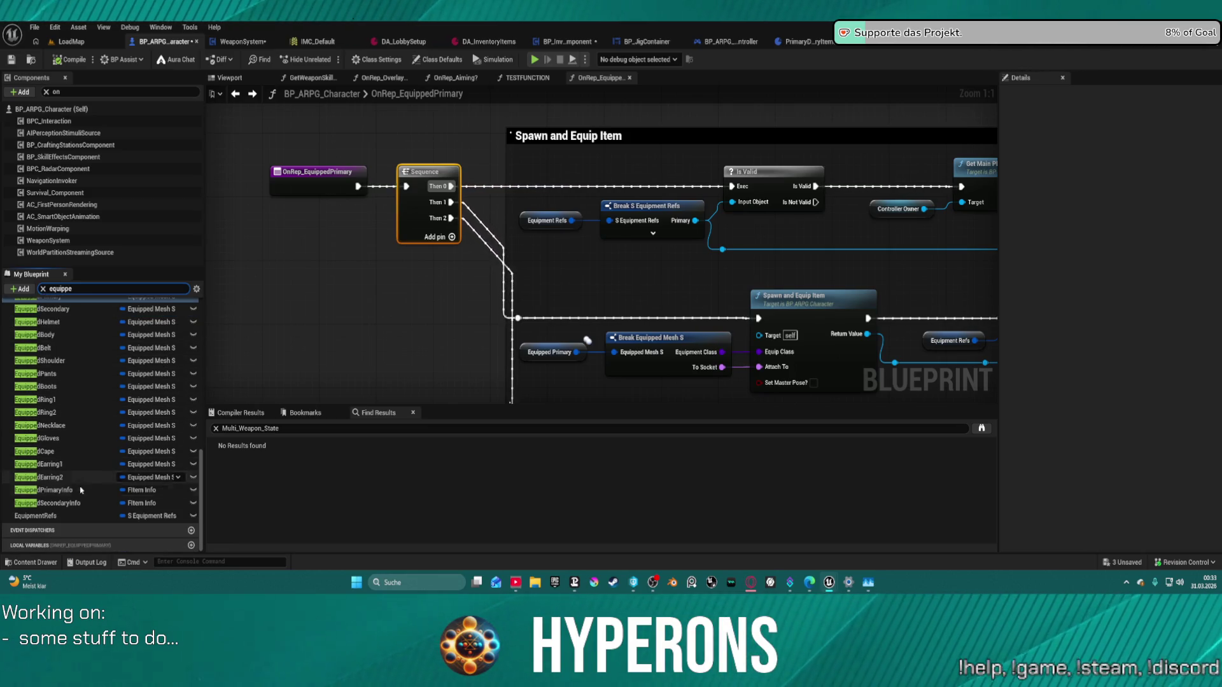
pyautogui.scroll(5, 94, 456)
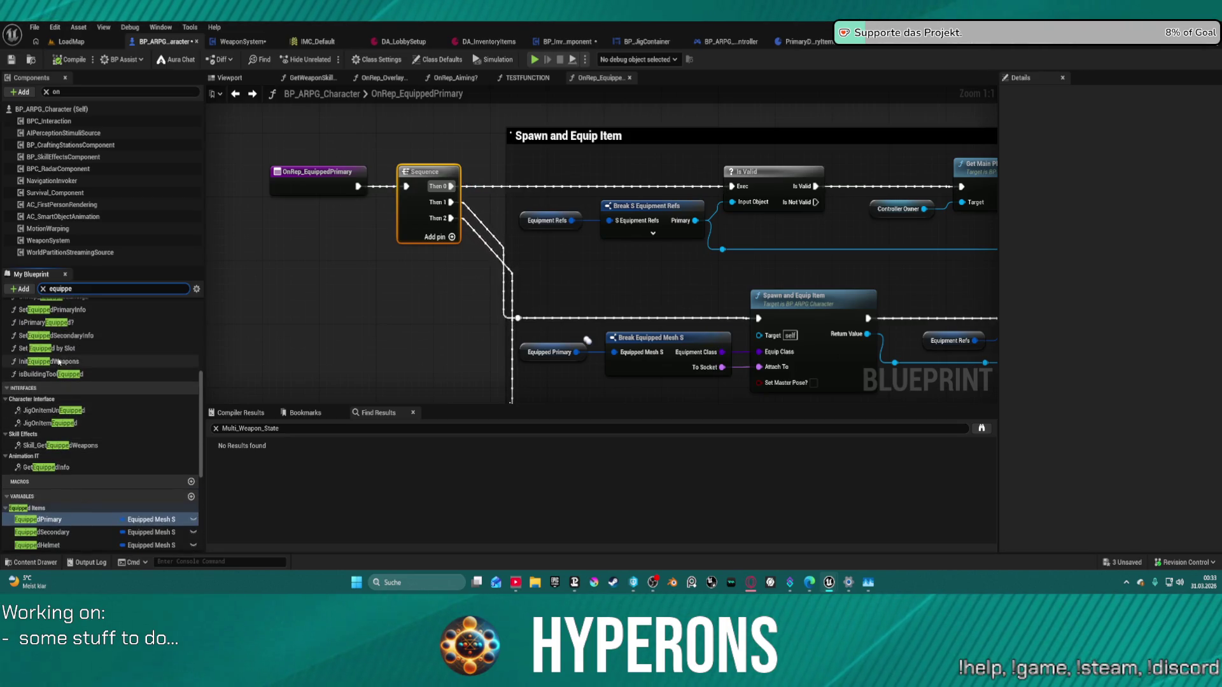
pyautogui.scroll(2, 94, 369)
pyautogui.scroll(2, 95, 367)
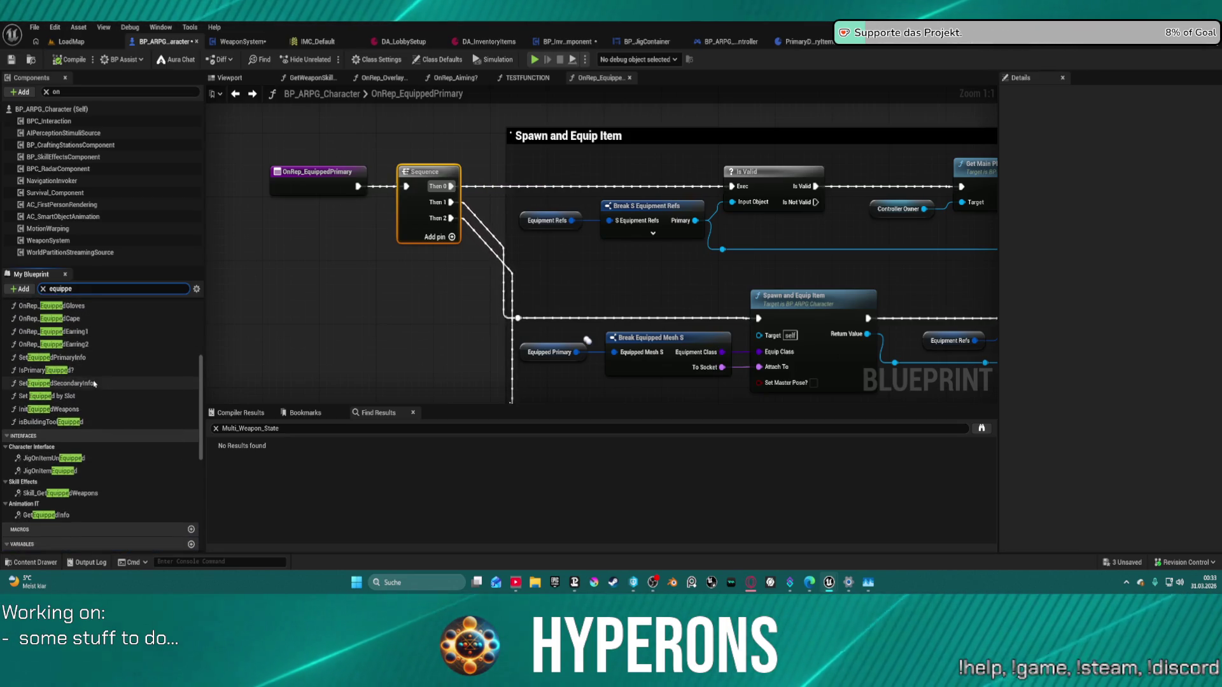
pyautogui.scroll(2, 145, 349)
pyautogui.scroll(2, 145, 350)
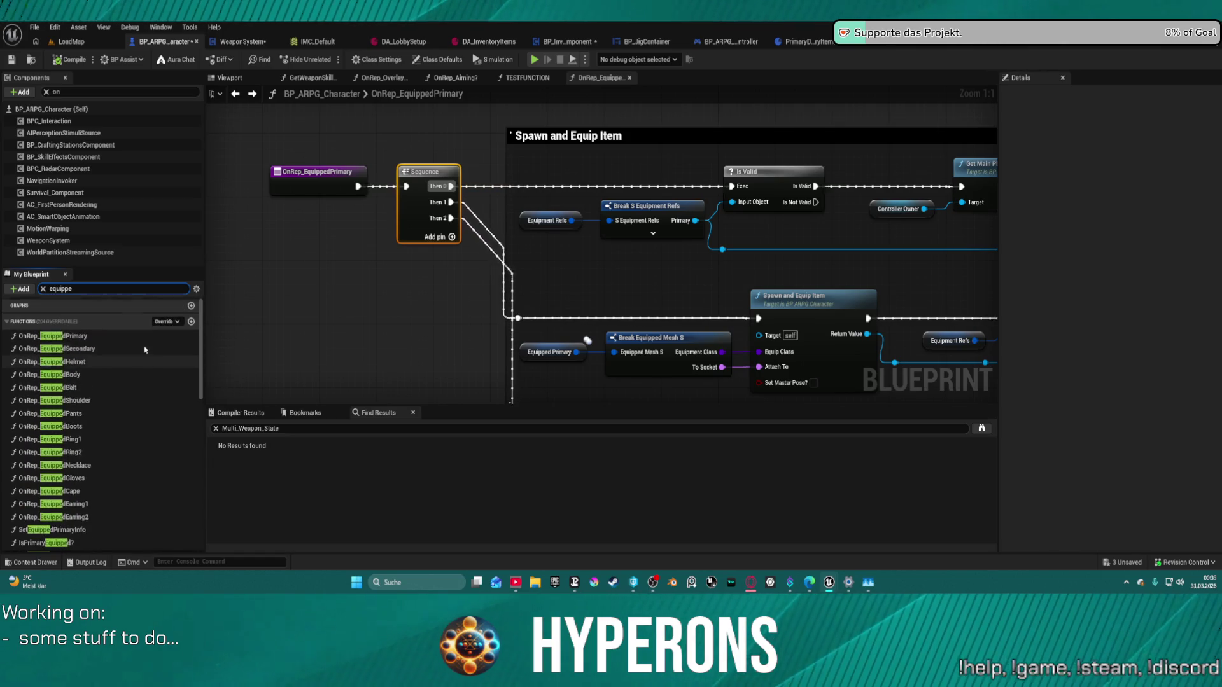
pyautogui.scroll(-1, 150, 349)
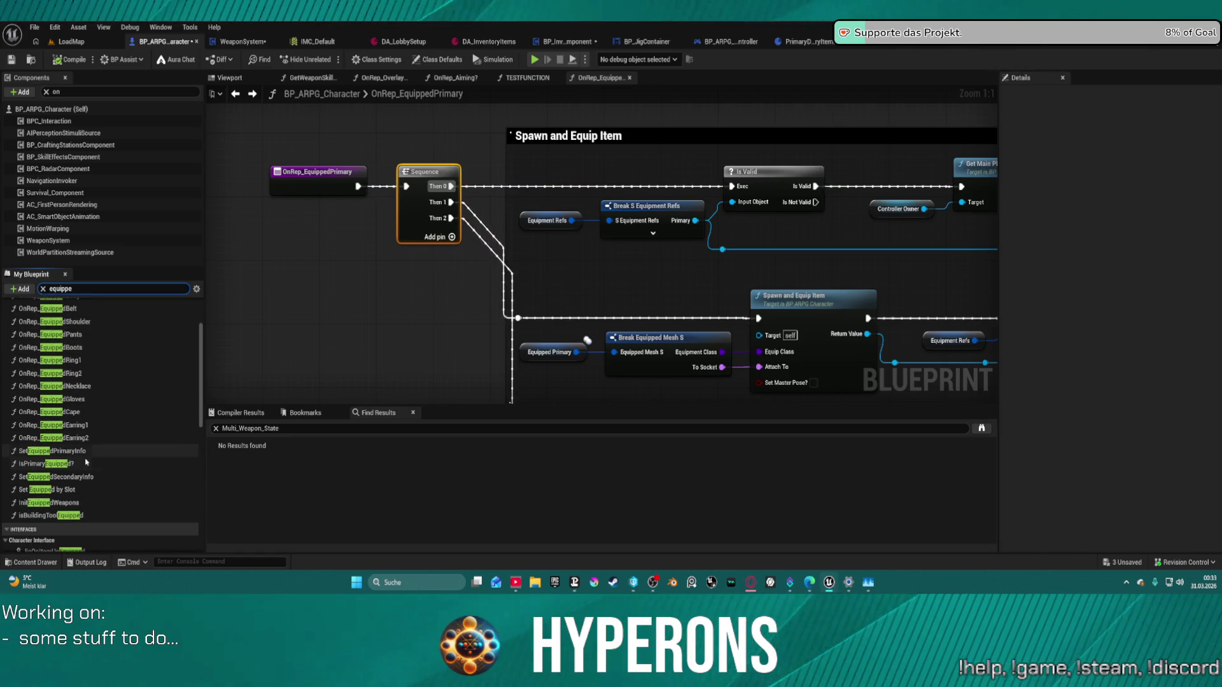
# Step: Look at the IsPrimaryEquipped? function, then open the JigOnItemUnEquipped graph
pyautogui.doubleClick(61, 464)
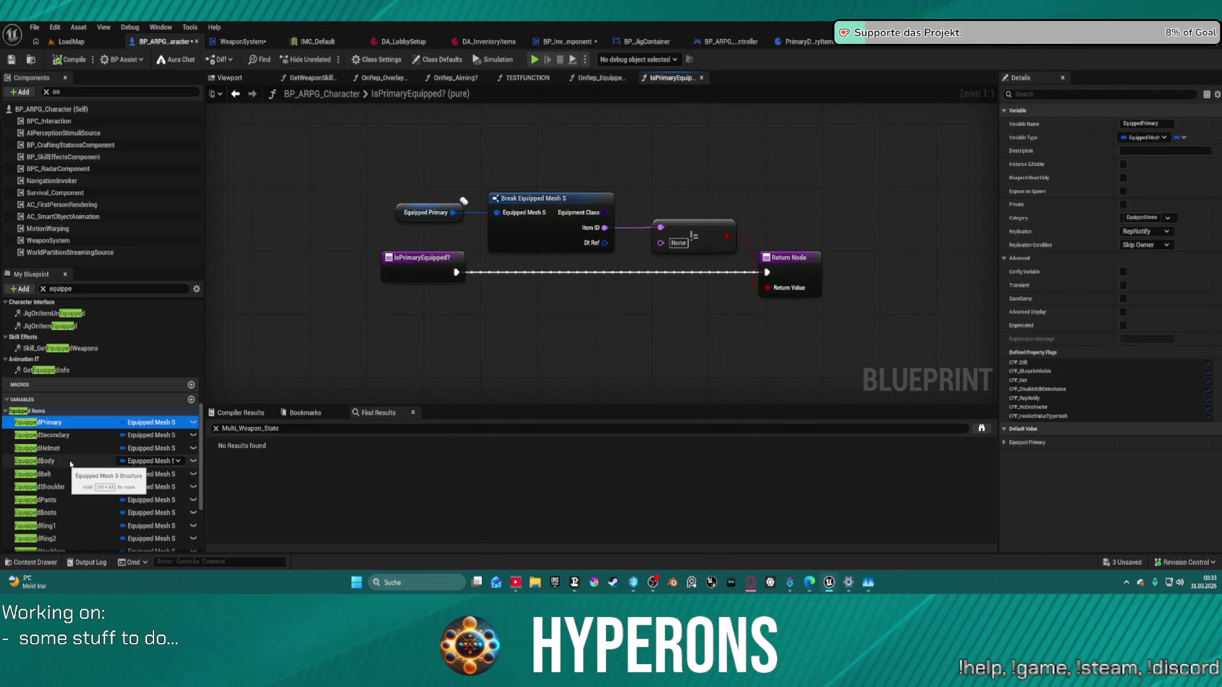
pyautogui.scroll(3, 97, 379)
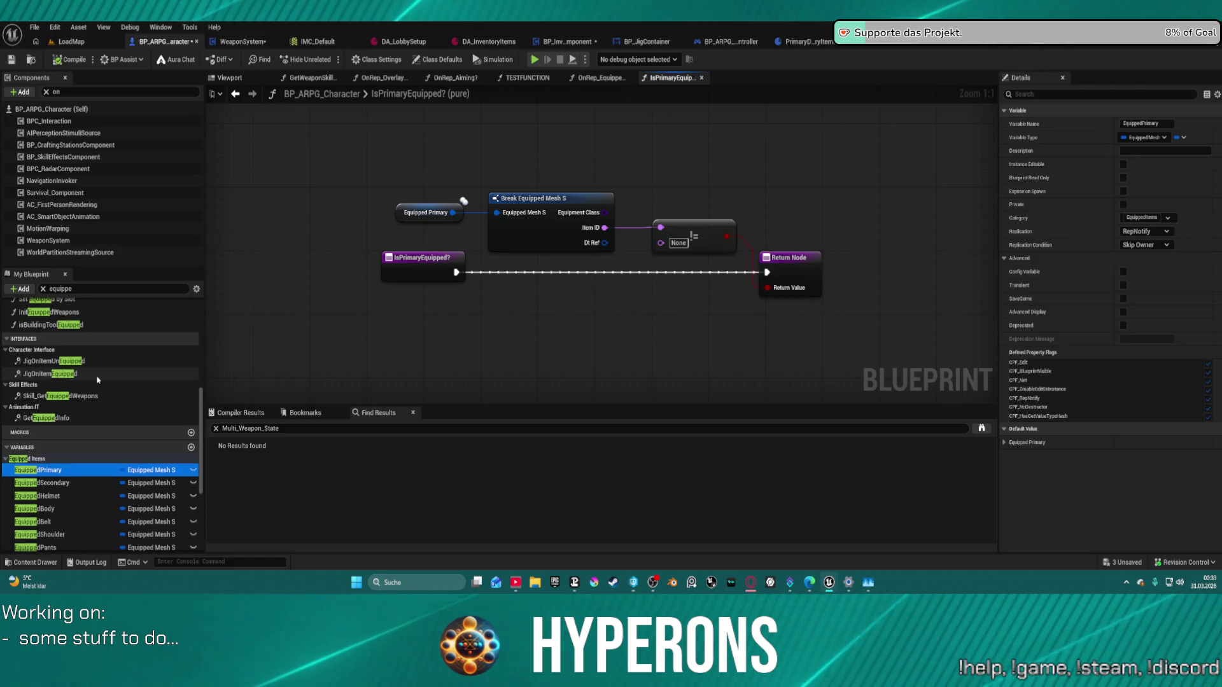
pyautogui.doubleClick(54, 360)
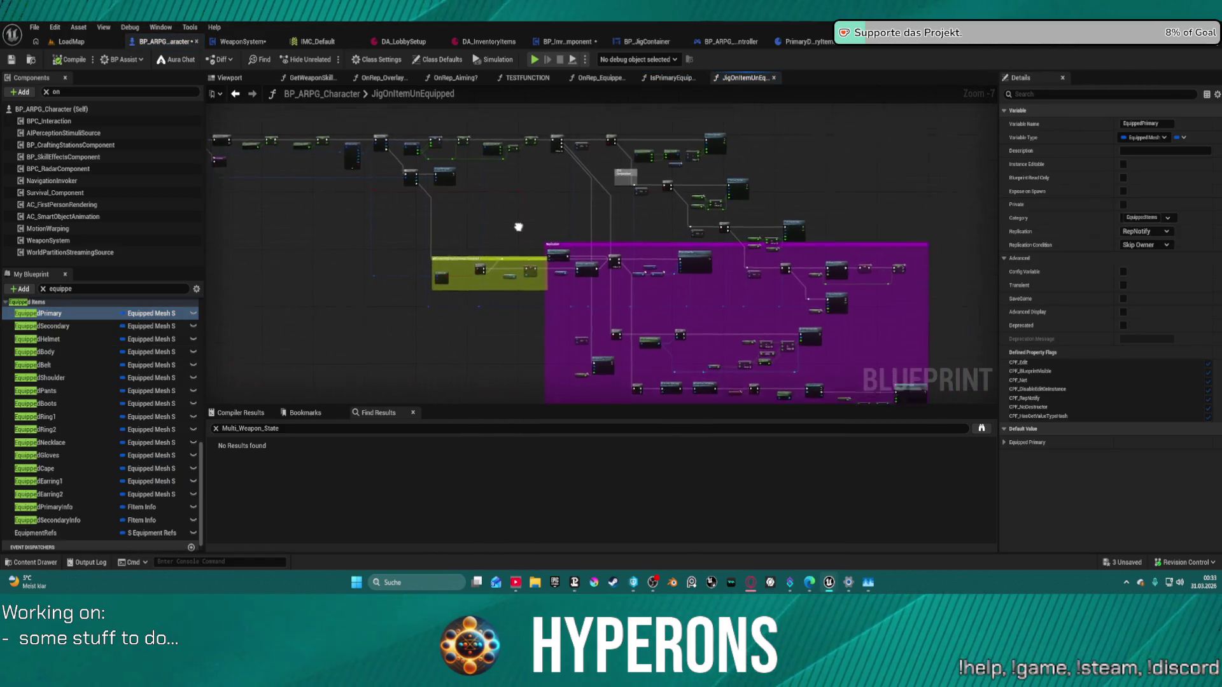
pyautogui.scroll(6, 376, 210)
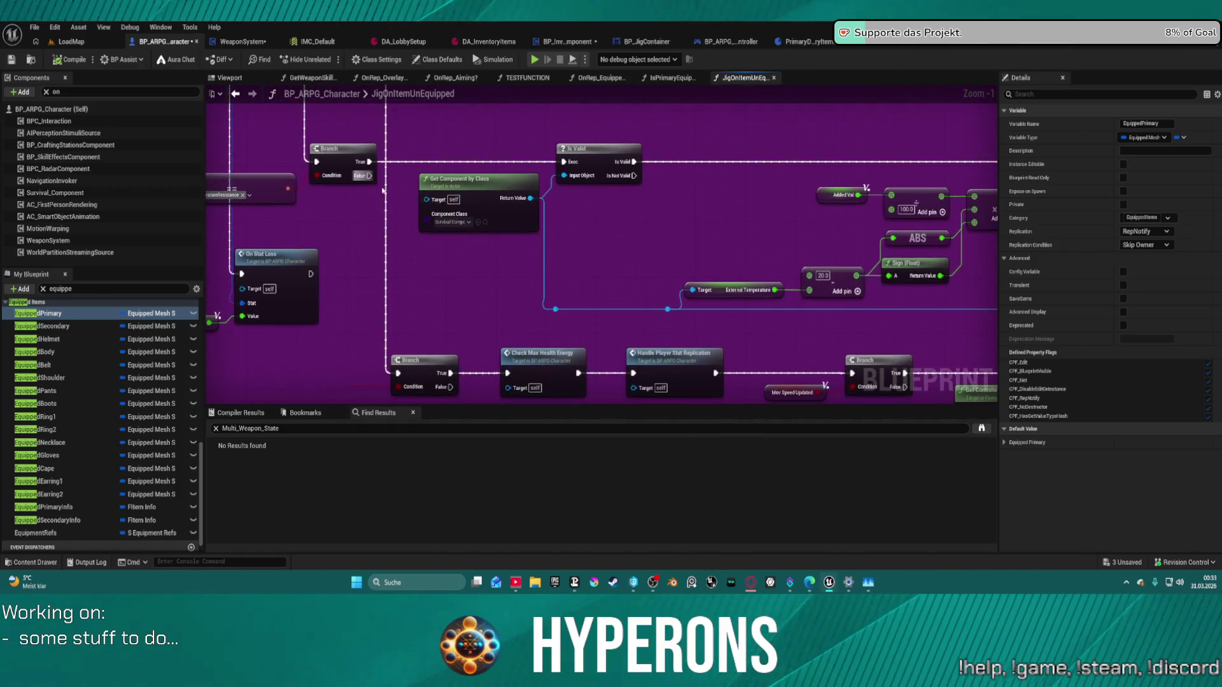
# Step: Add a breakpoint to the Replication section's Server Weapon State node and compile with F7
pyautogui.moveTo(475, 274)
pyautogui.mouseDown()
pyautogui.moveTo(305, 185)
pyautogui.moveTo(321, 202)
pyautogui.moveTo(318, 190)
pyautogui.mouseUp()
pyautogui.scroll(-3, 569, 321)
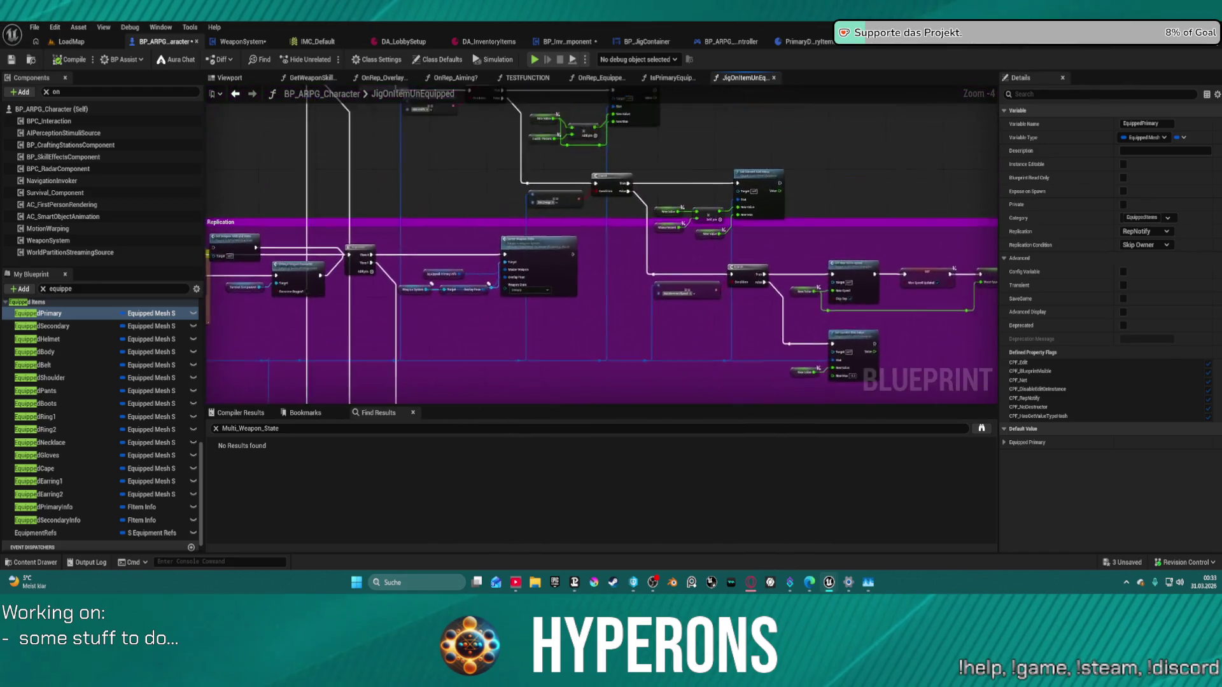
pyautogui.moveTo(706, 156); pyautogui.dragTo(474, 108)
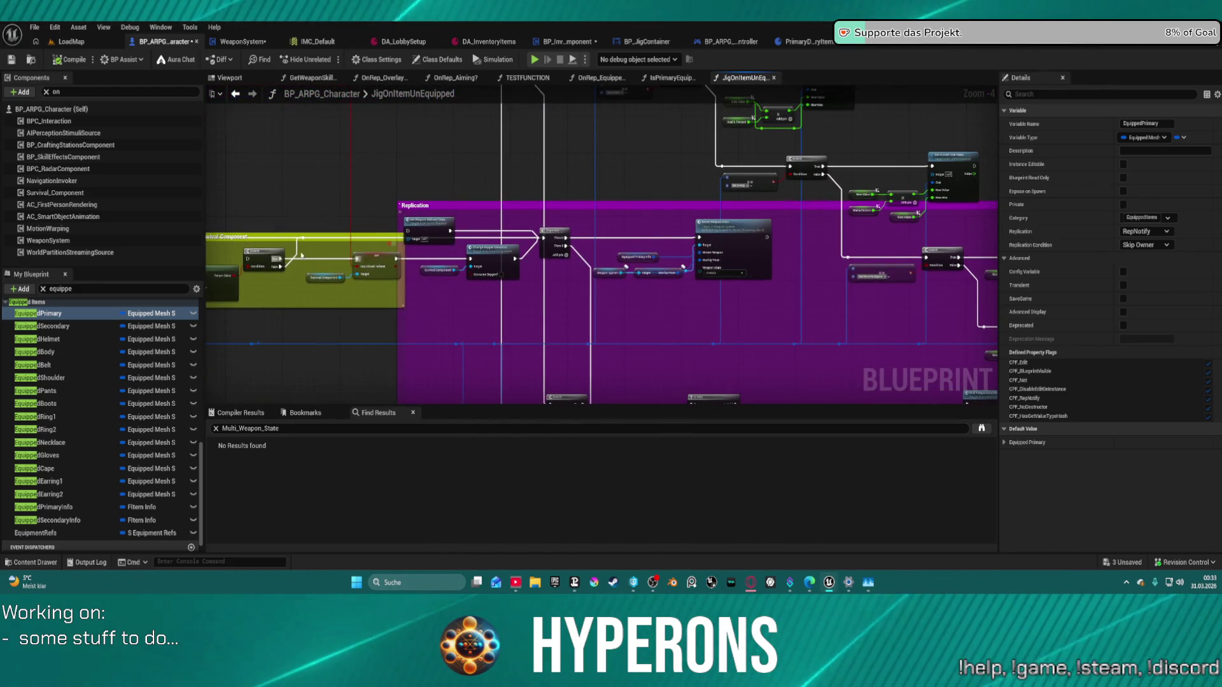
pyautogui.scroll(4, 707, 156)
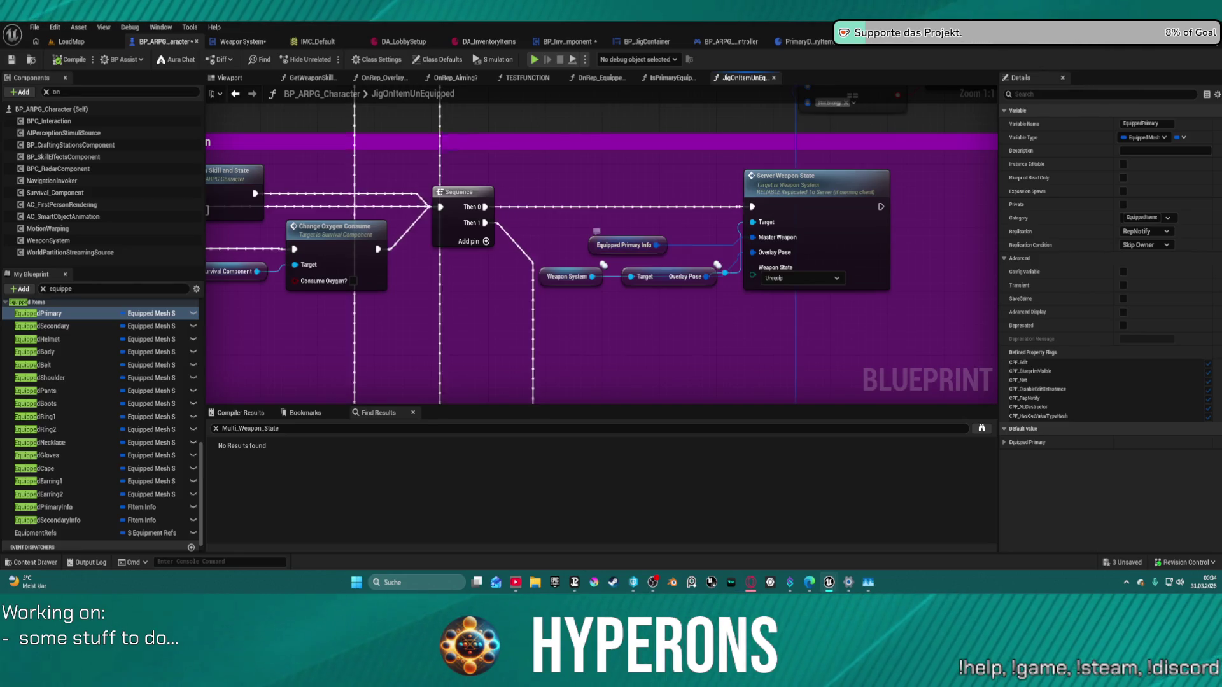
pyautogui.rightClick(803, 224)
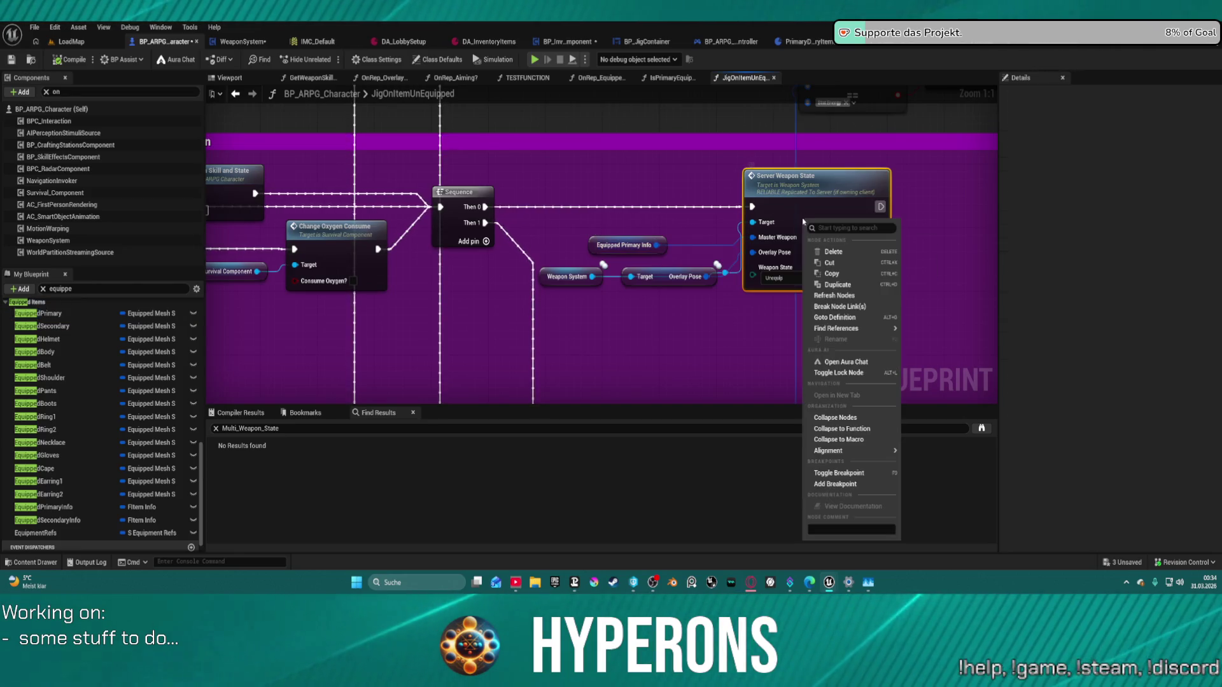
pyautogui.click(842, 489)
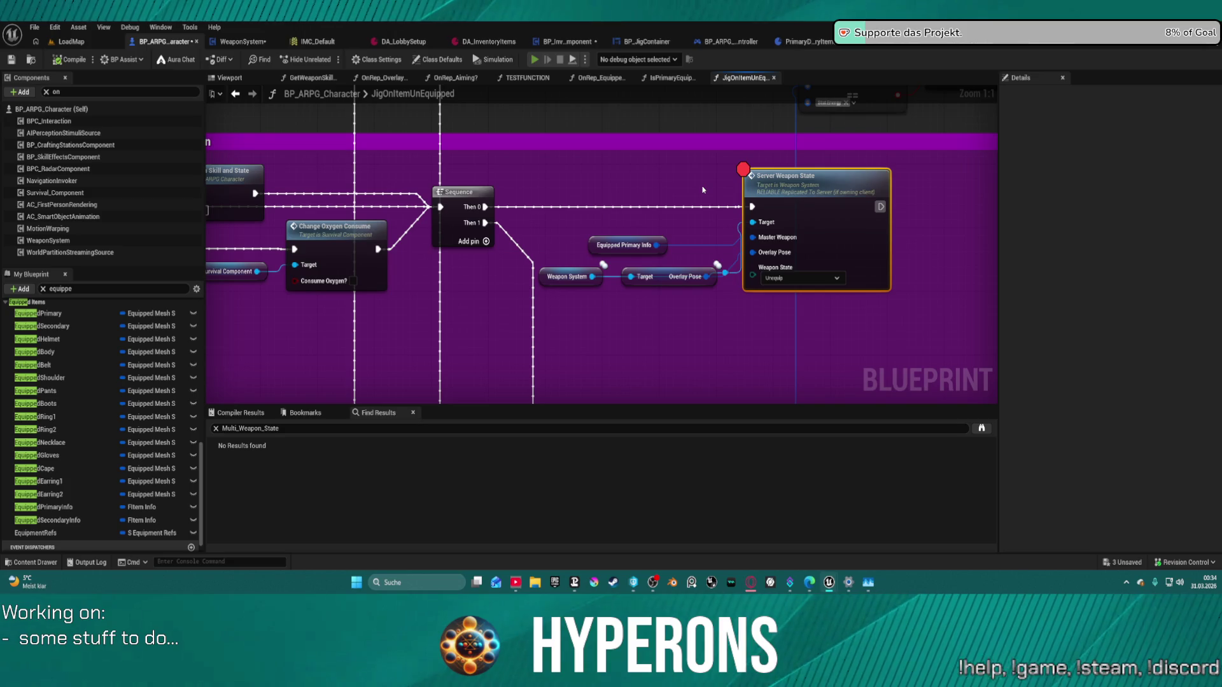
pyautogui.press('F7')
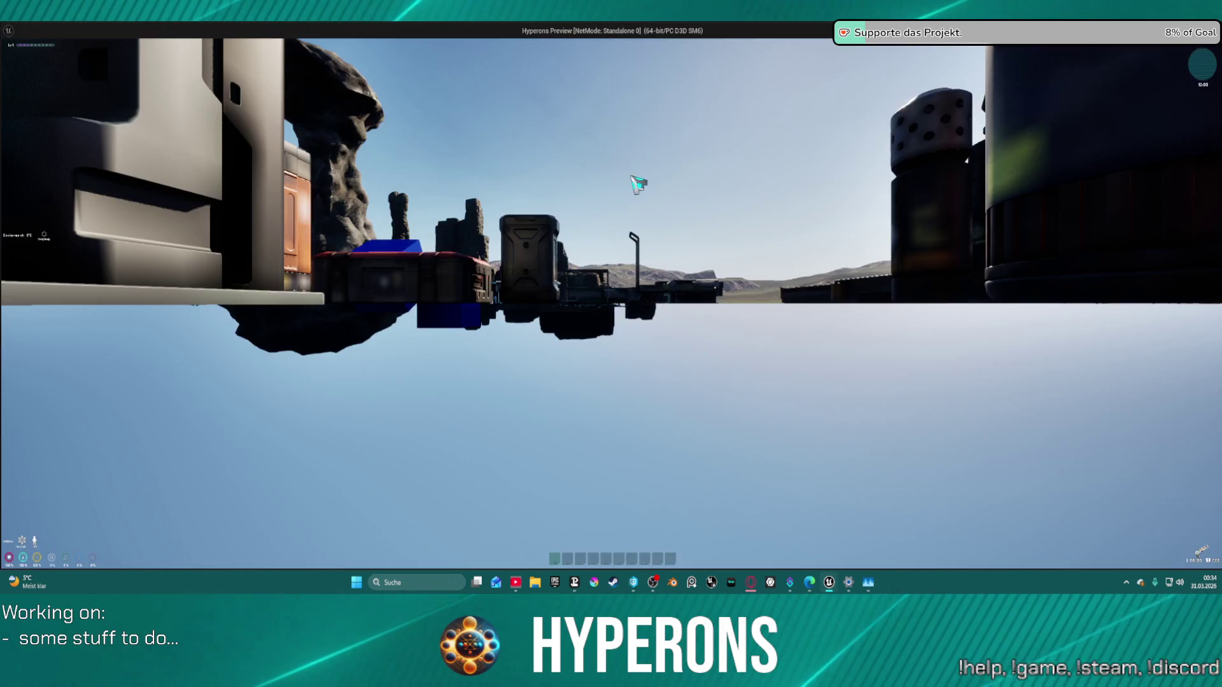
# Step: Open the inventory, resume past the first break, unequip MG 01 to hit the breakpoint, then stop
pyautogui.press('i')
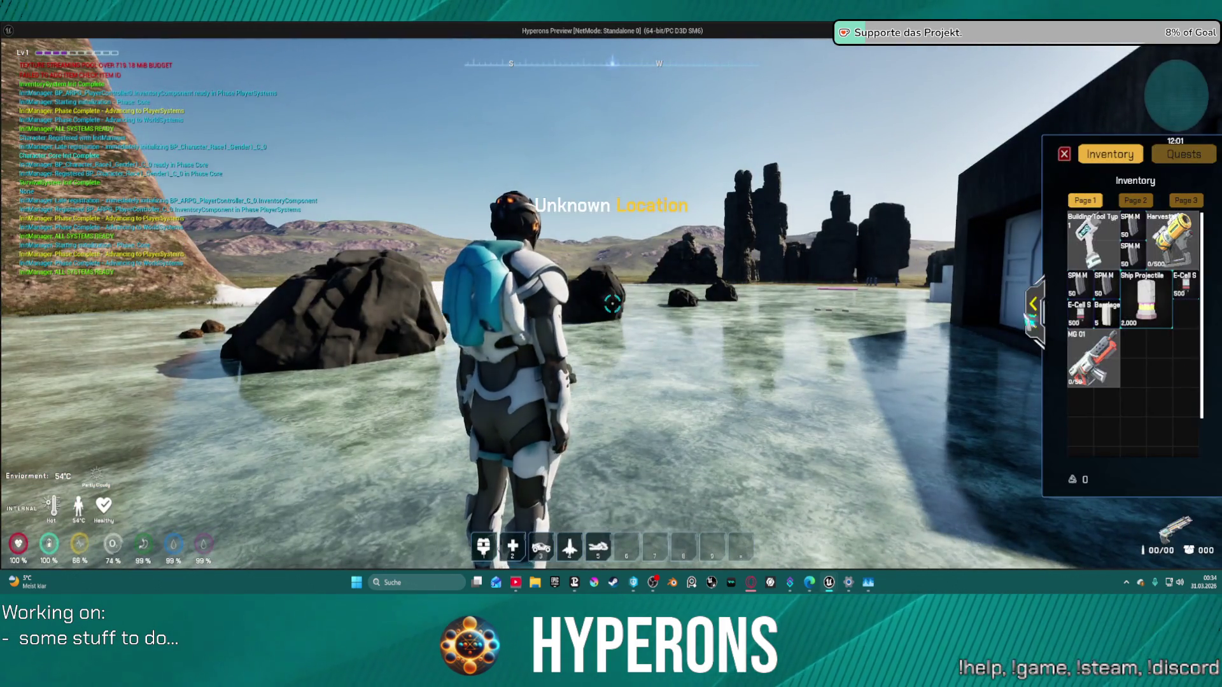
pyautogui.press('Escape')
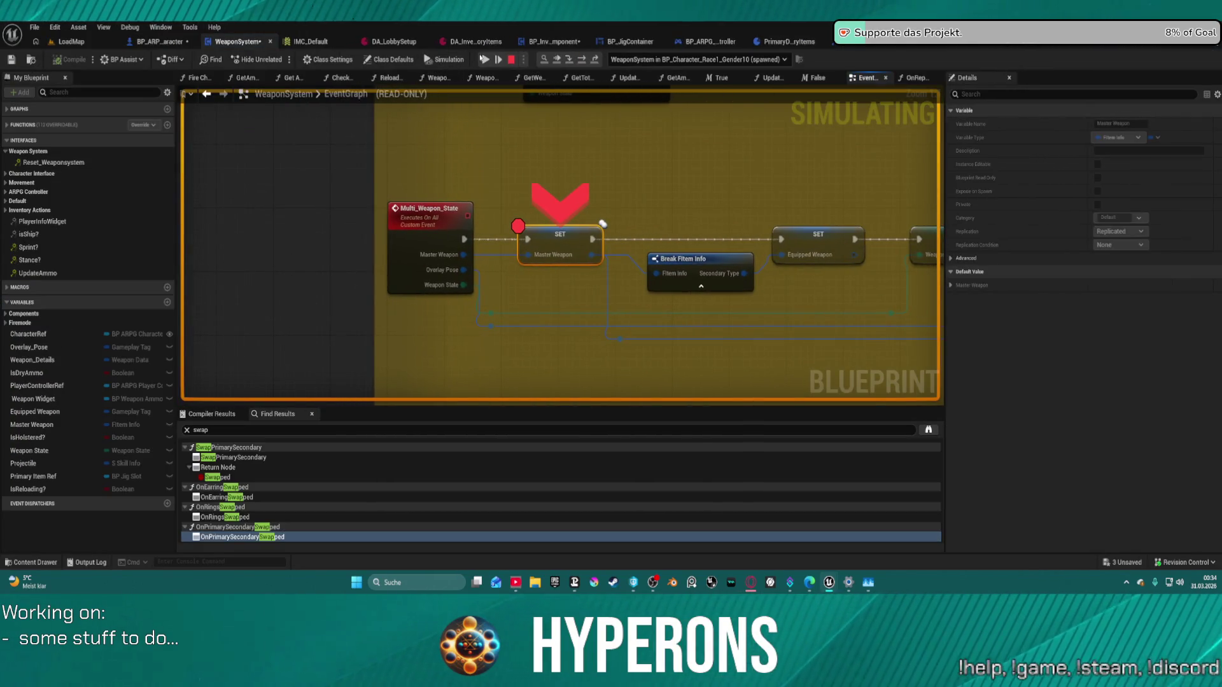
pyautogui.click(483, 59)
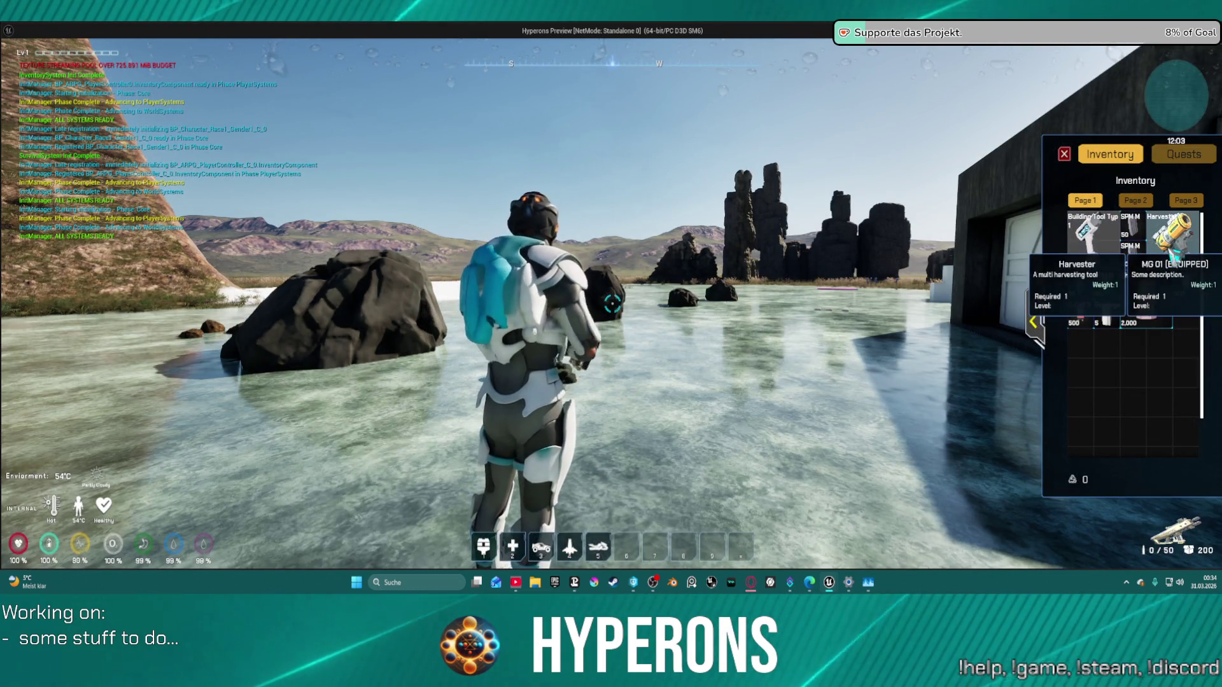
pyautogui.doubleClick(1172, 253)
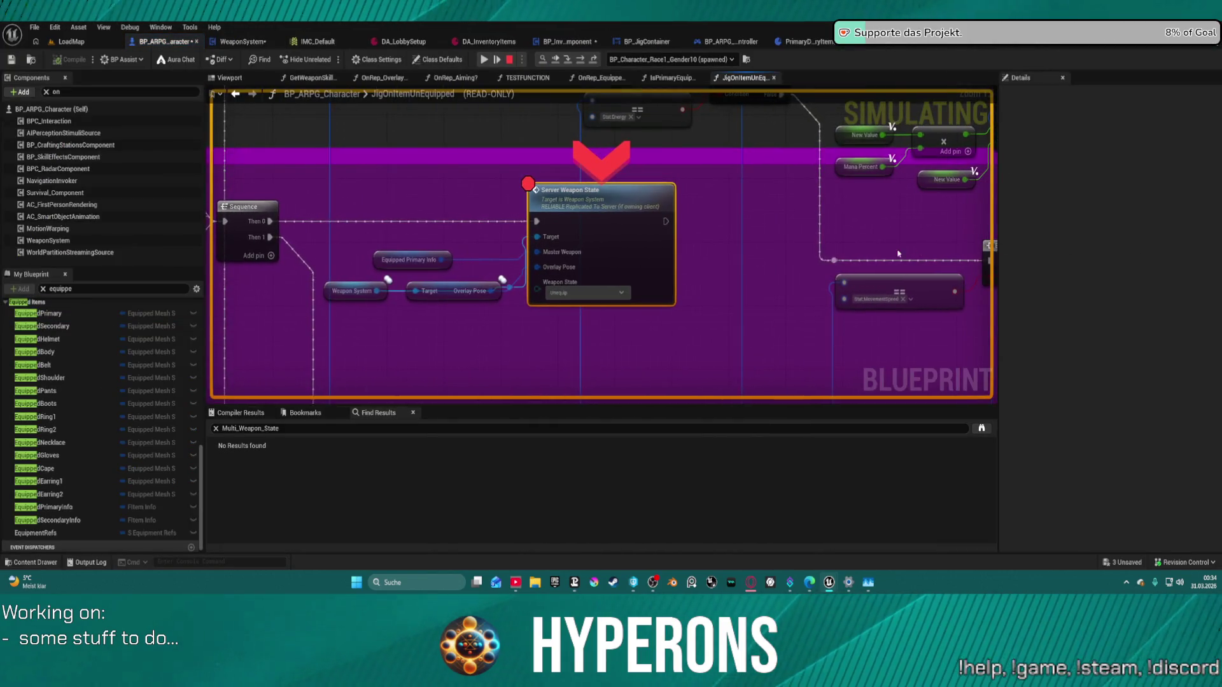
pyautogui.moveTo(469, 307); pyautogui.dragTo(694, 266)
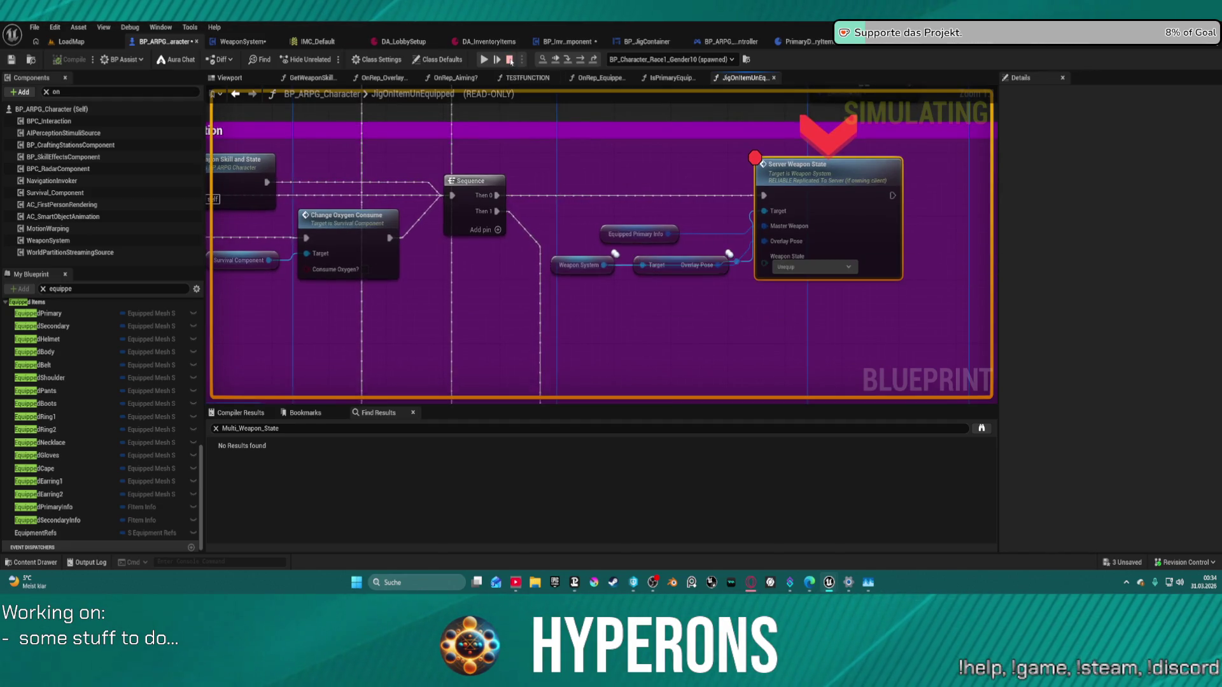
pyautogui.click(510, 60)
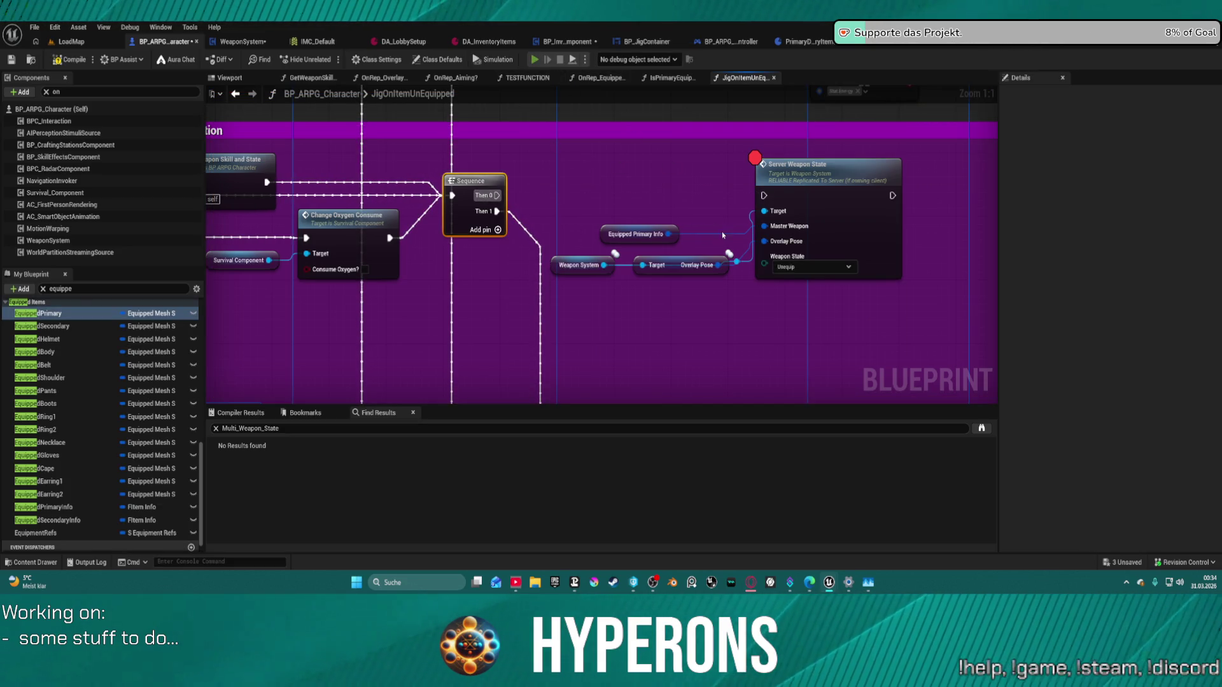
# Step: Recompile and play in editor despite errors, opening the inventory and resuming the paused session
pyautogui.press('F7')
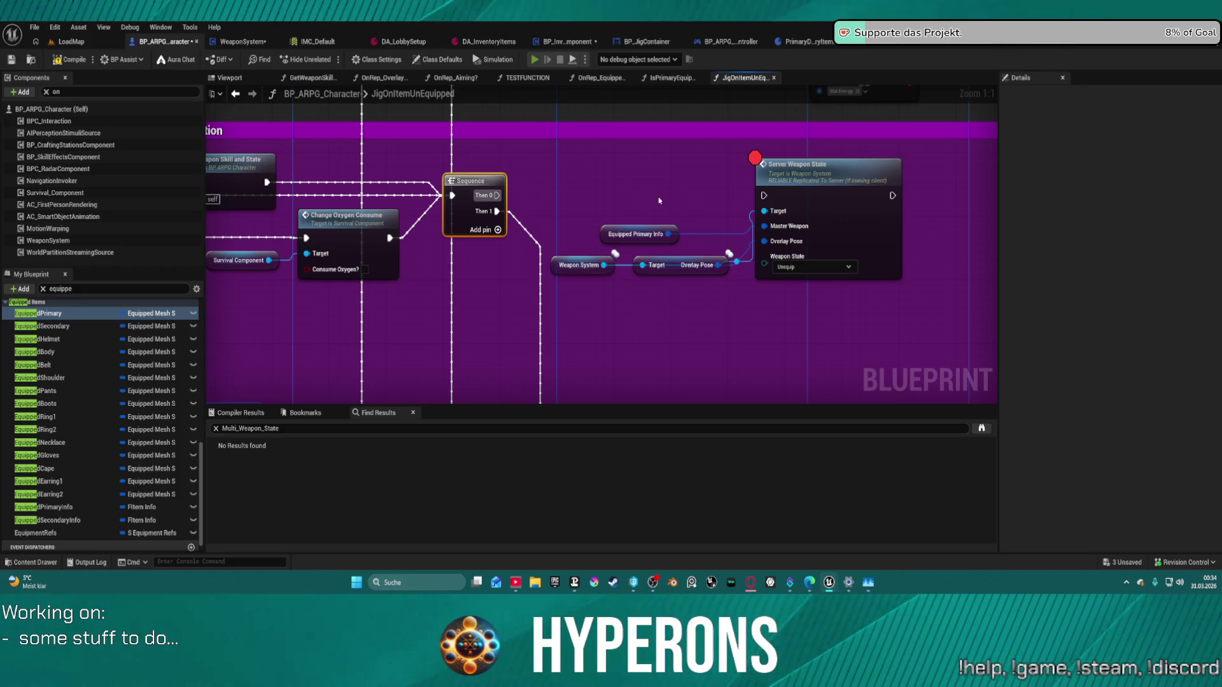
pyautogui.hotkey('alt', 'p')
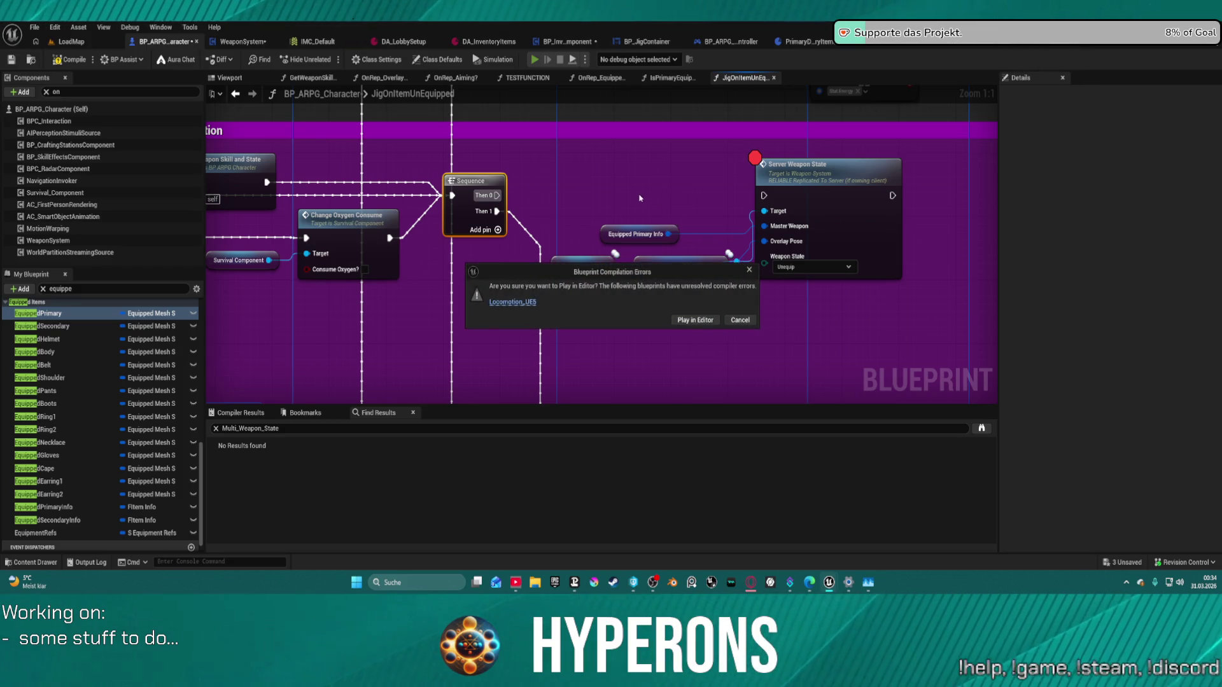
pyautogui.click(692, 323)
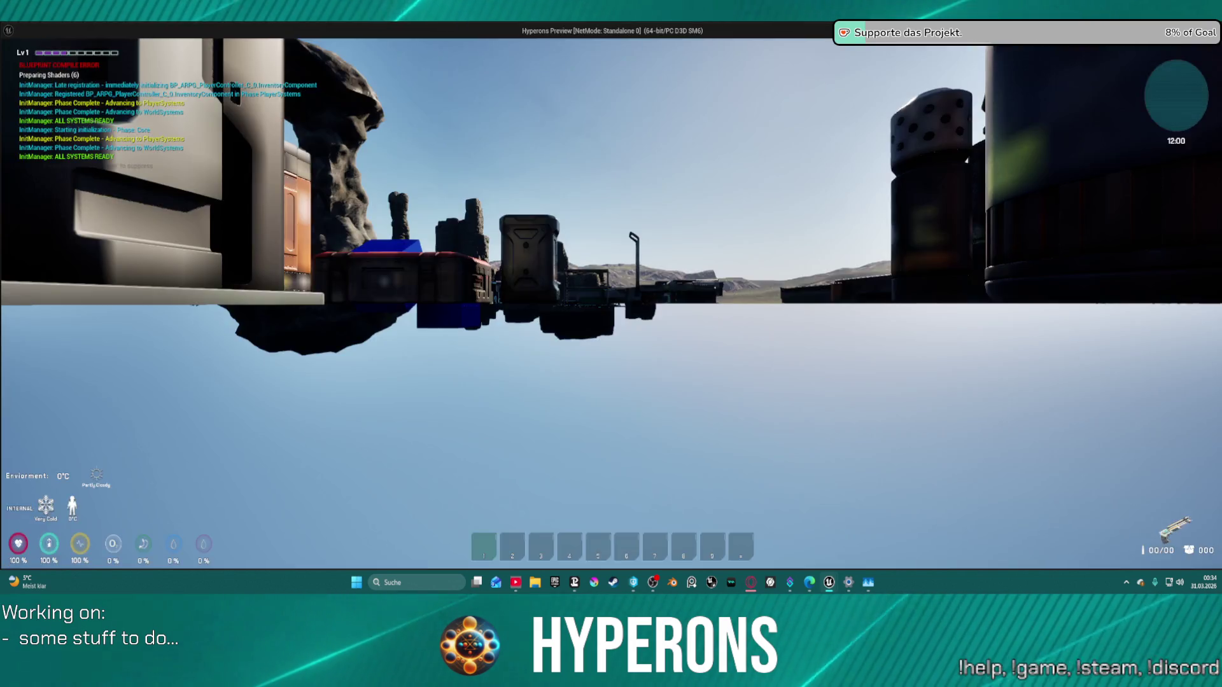
pyautogui.press('i')
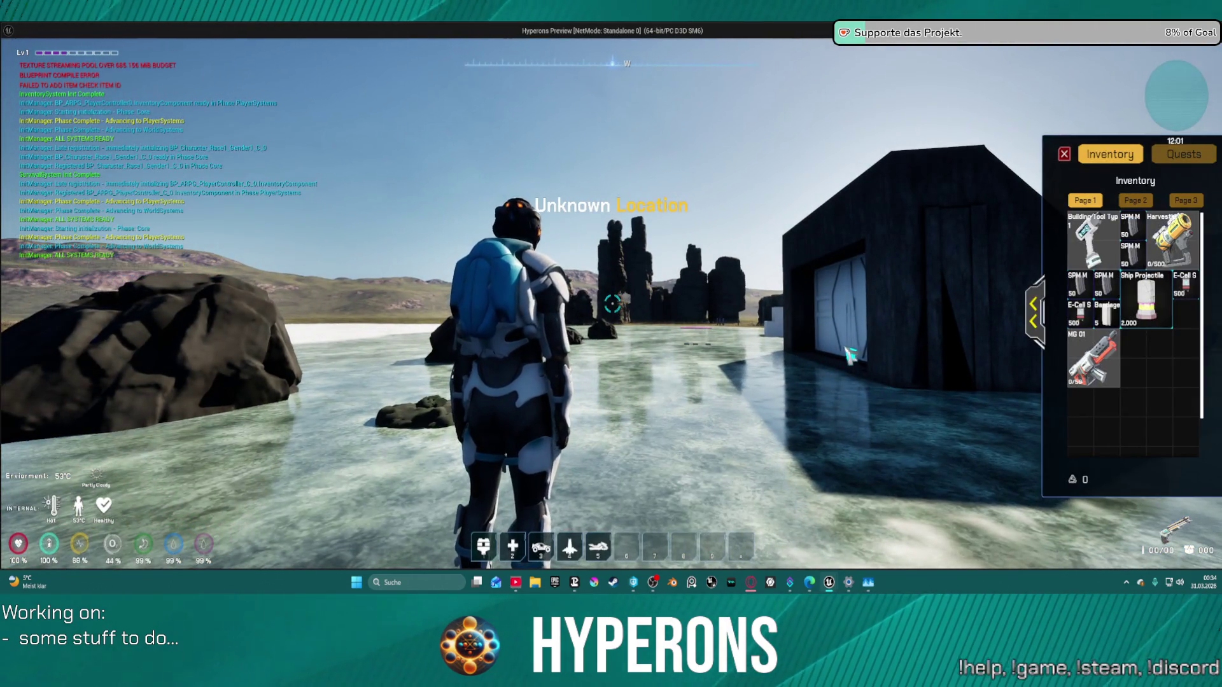
pyautogui.press('Escape')
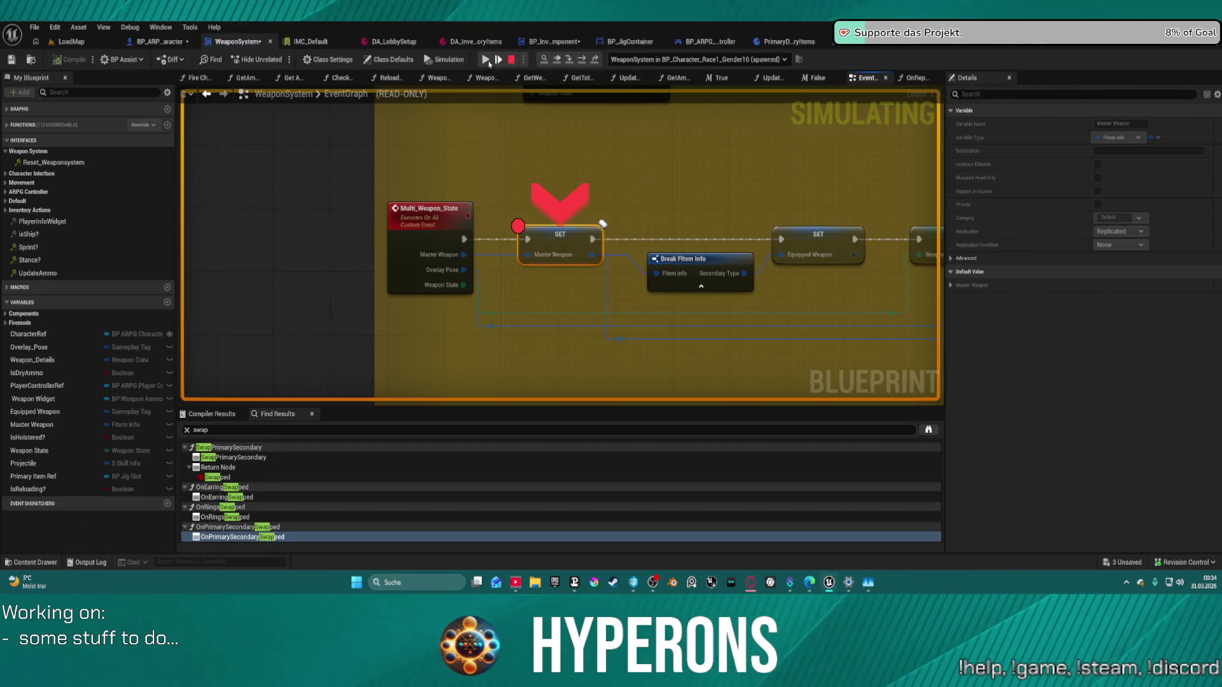
pyautogui.click(487, 59)
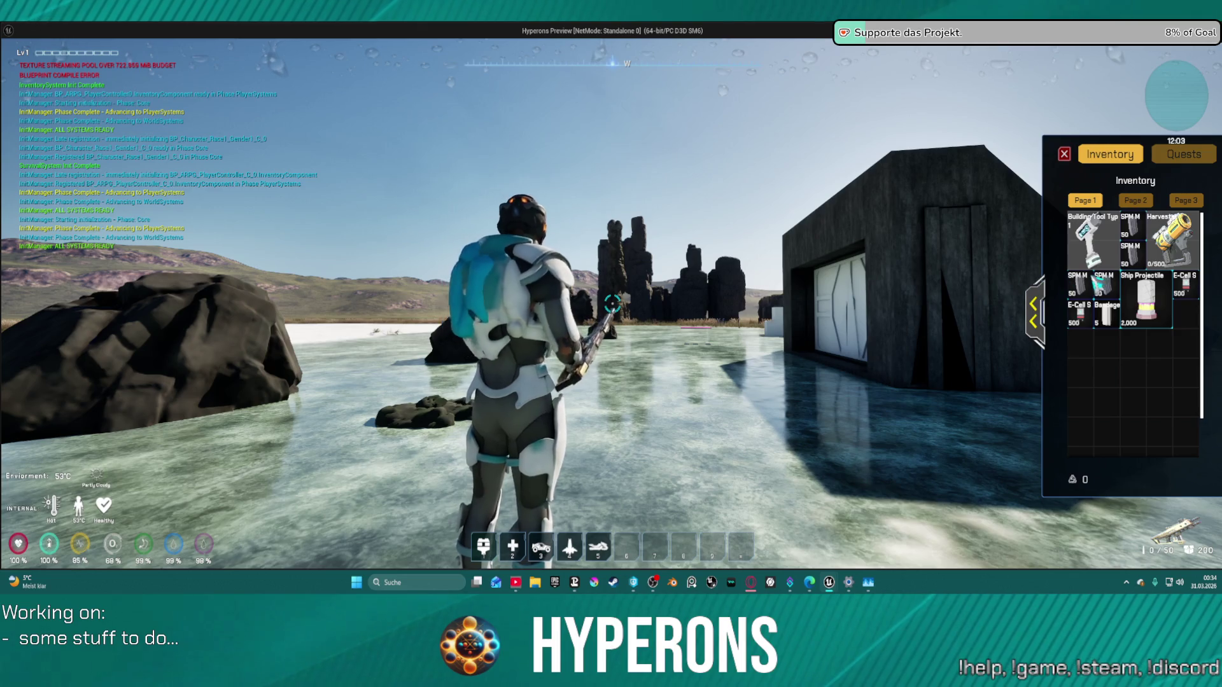
# Step: Equip the Harvester from character equipment, resuming at each breakpoint and reloading it with R
pyautogui.click(1034, 308)
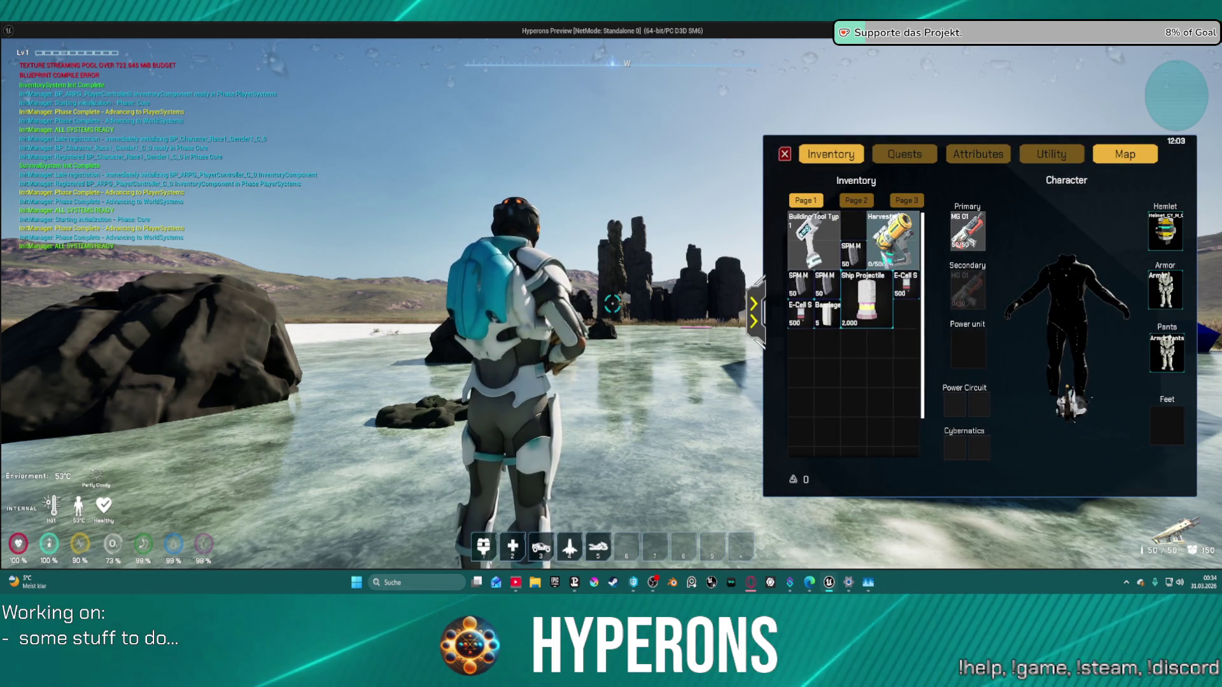
pyautogui.moveTo(899, 258)
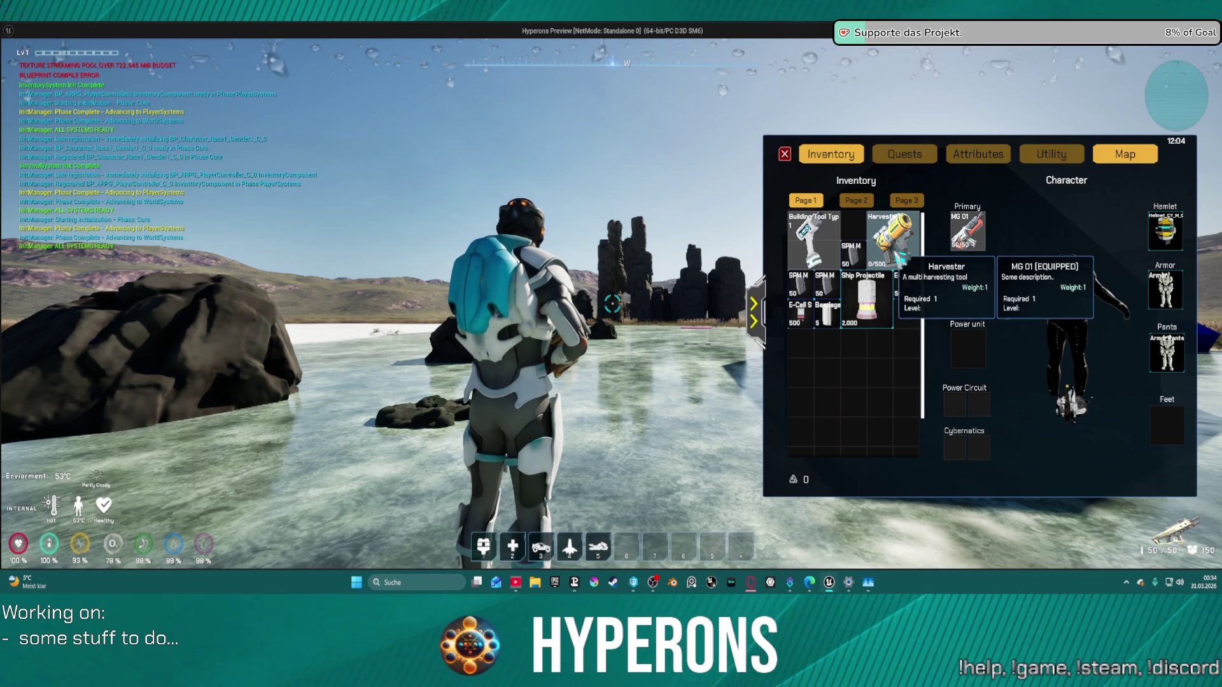
pyautogui.click(894, 253)
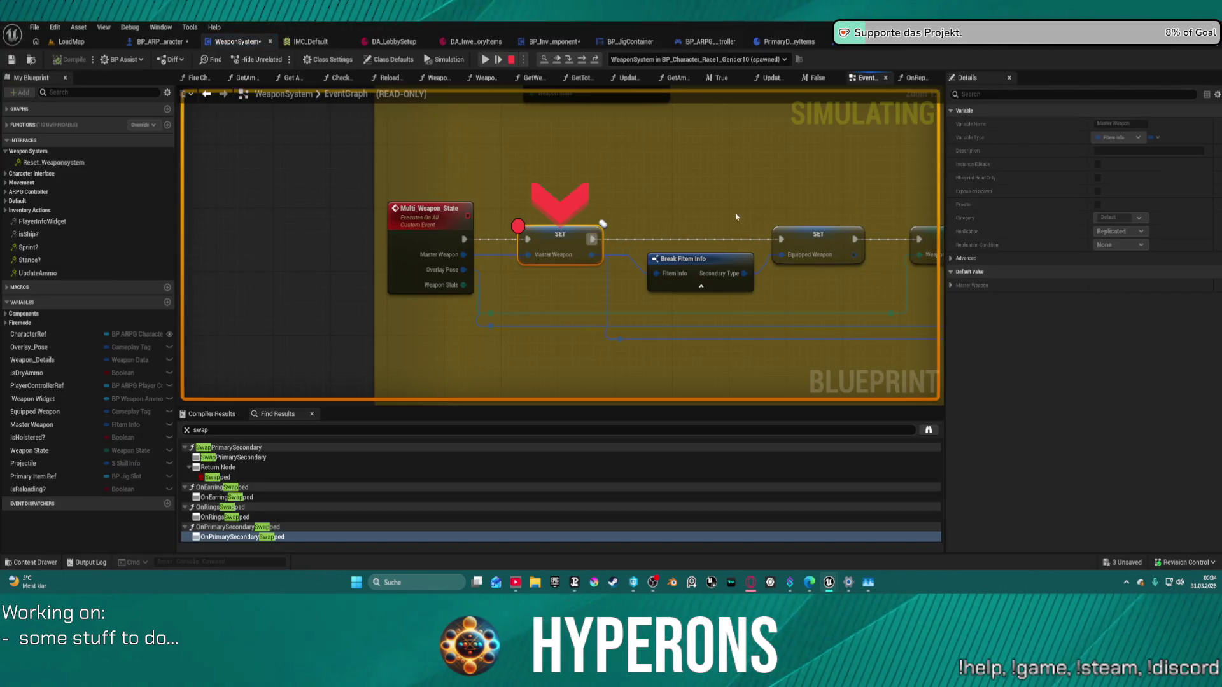
pyautogui.click(488, 61)
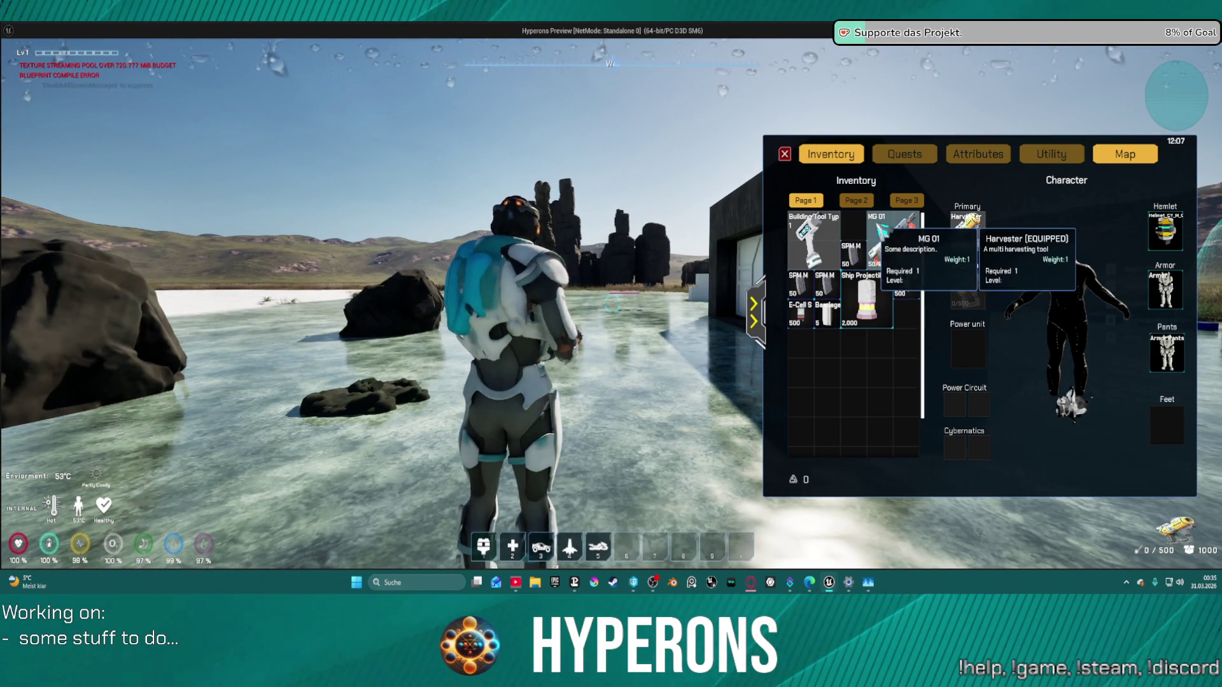
pyautogui.press('r')
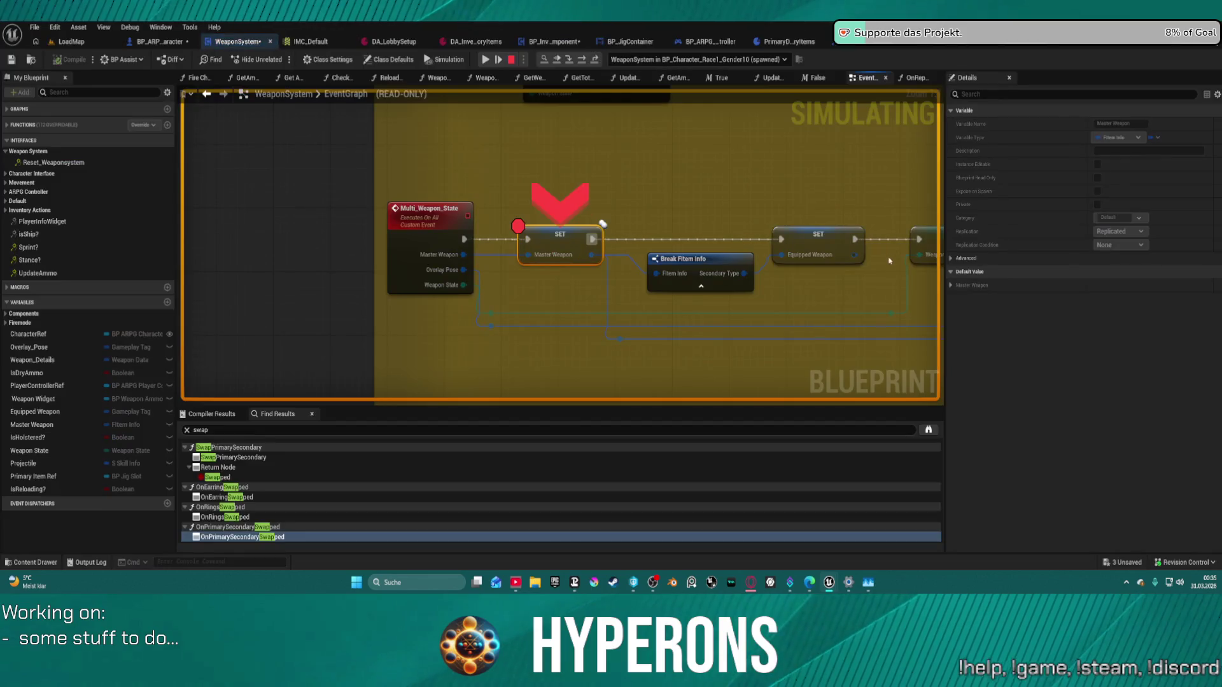
pyautogui.click(481, 59)
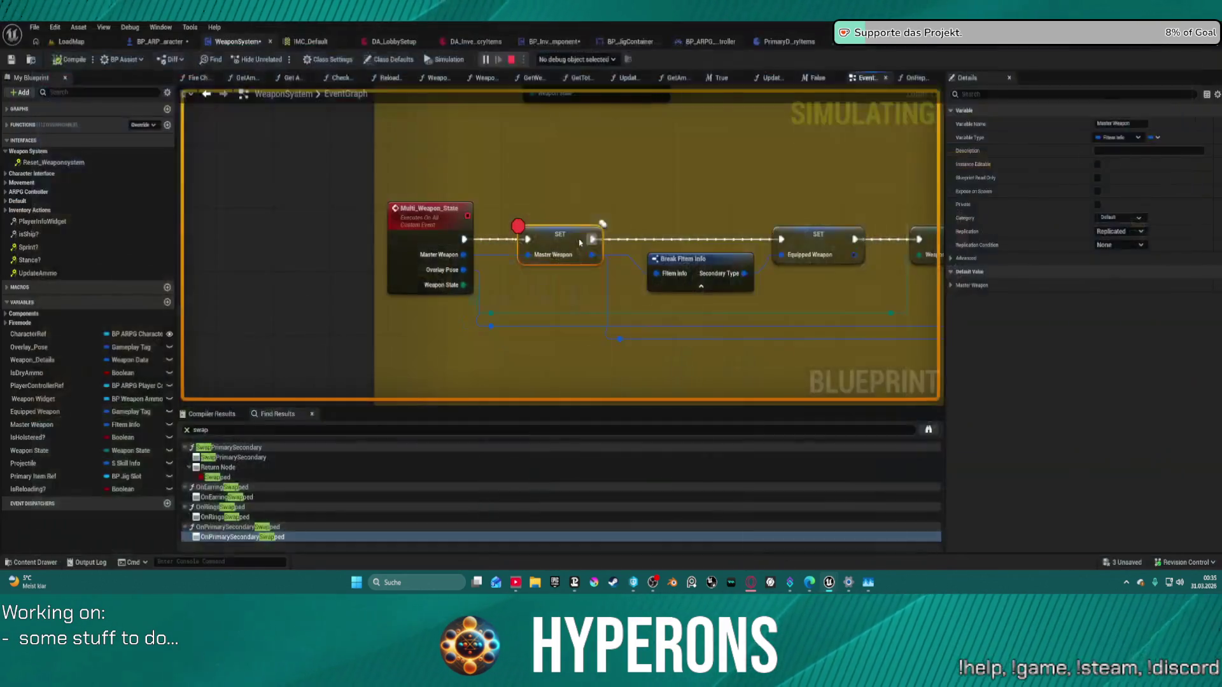
# Step: Return to the JigOnItemUnEquipped graph and move the Server Weapon State group left
pyautogui.click(206, 94)
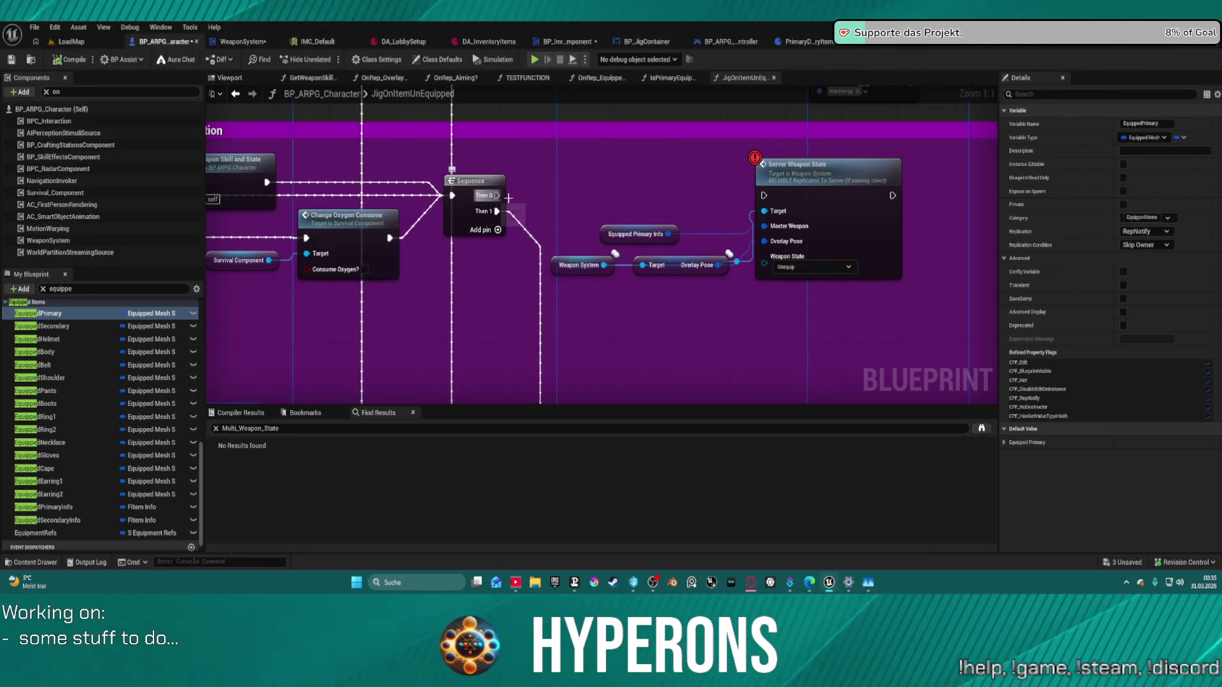
pyautogui.moveTo(497, 195); pyautogui.dragTo(764, 196)
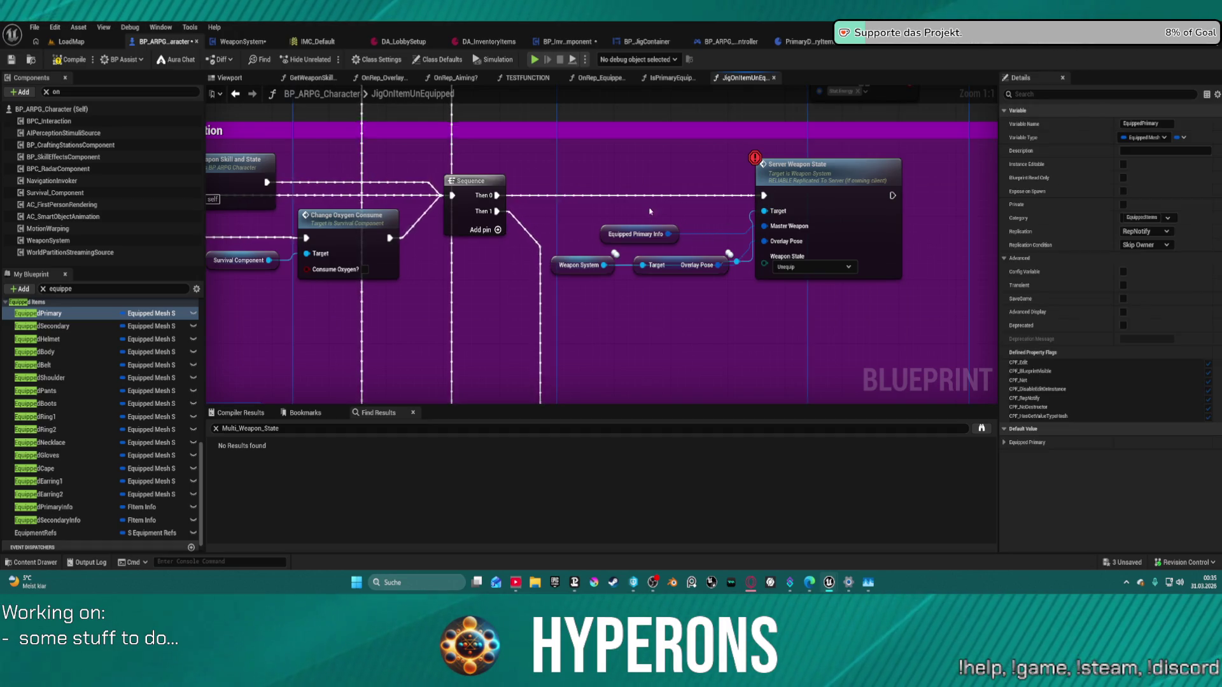
pyautogui.moveTo(650, 211)
pyautogui.mouseDown()
pyautogui.moveTo(290, 221)
pyautogui.moveTo(549, 227)
pyautogui.moveTo(579, 261)
pyautogui.moveTo(785, 296)
pyautogui.mouseUp()
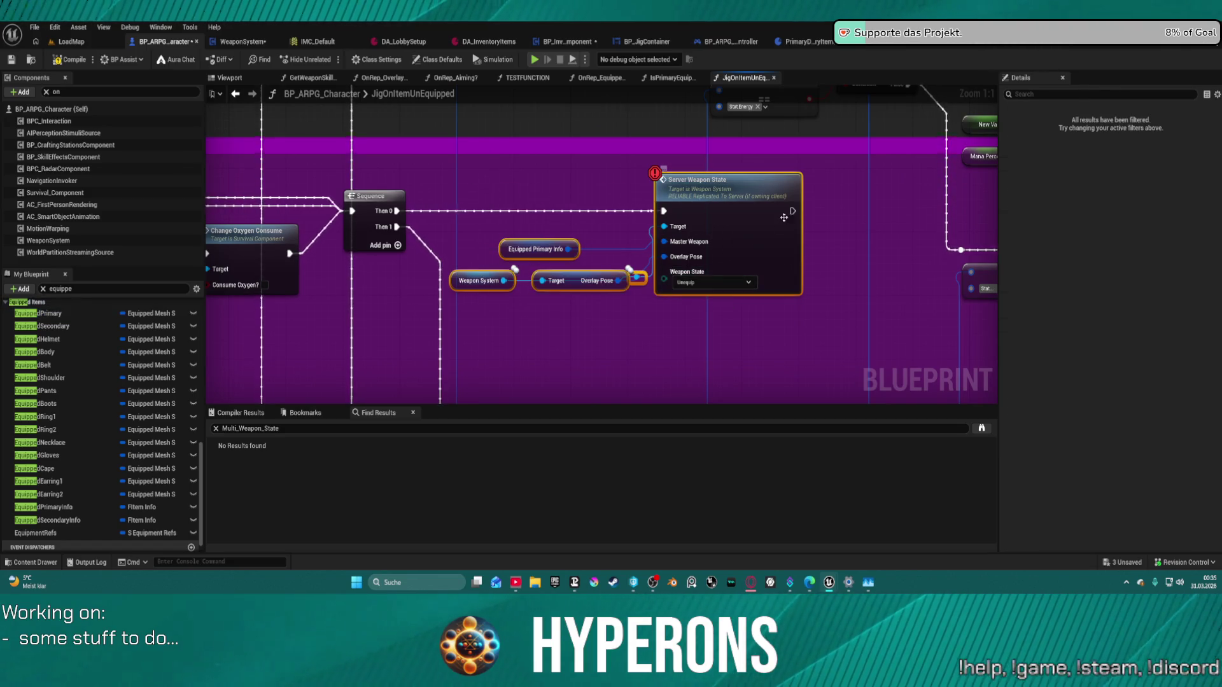
pyautogui.moveTo(745, 214)
pyautogui.mouseDown()
pyautogui.moveTo(599, 223)
pyautogui.moveTo(656, 218)
pyautogui.mouseUp()
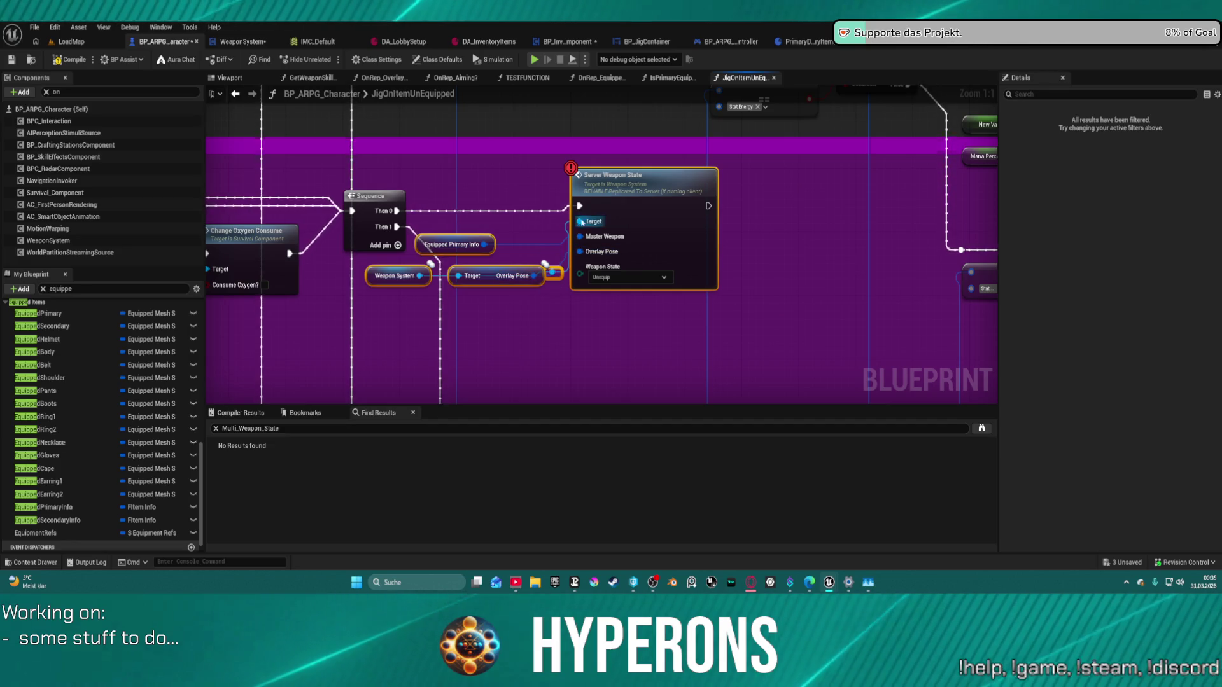
# Step: Drag a wire from the Weapon System reference and search its actions for 'set'
pyautogui.click(395, 275)
pyautogui.moveTo(419, 275); pyautogui.dragTo(770, 229)
pyautogui.write('set')
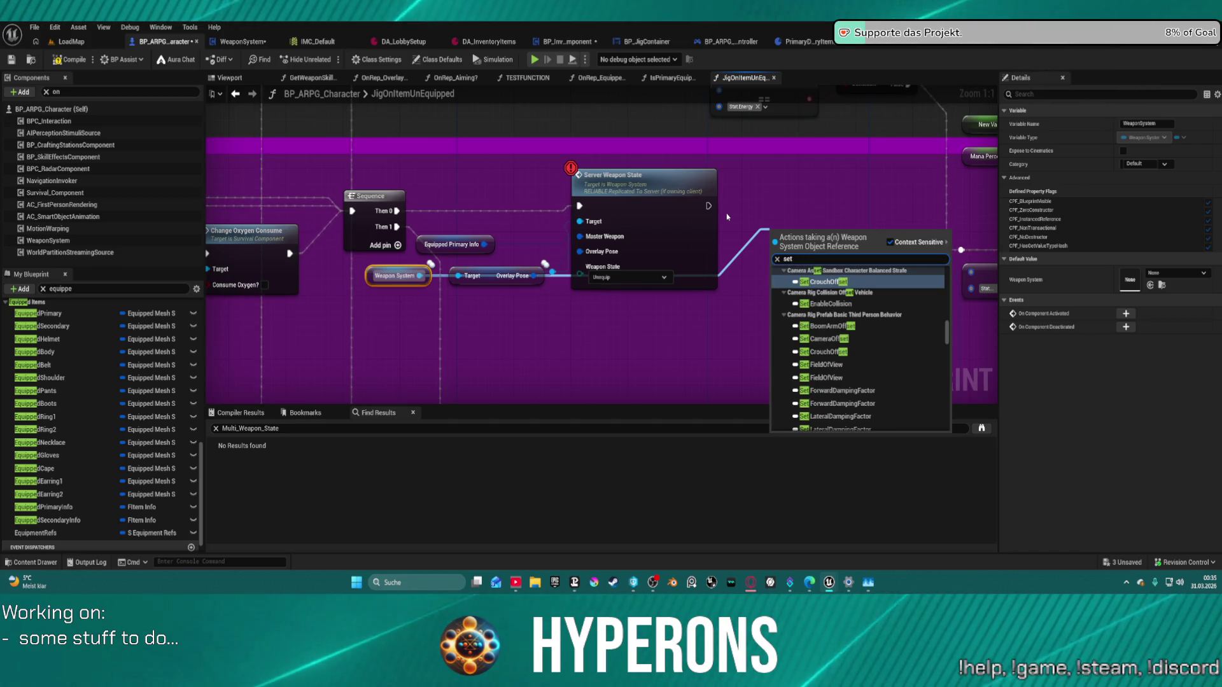
# Step: Search the action list for 'weapon' and place a Set Weapon Details node for Weapon System
pyautogui.press('BackSpace')
pyautogui.press('BackSpace')
pyautogui.press('BackSpace')
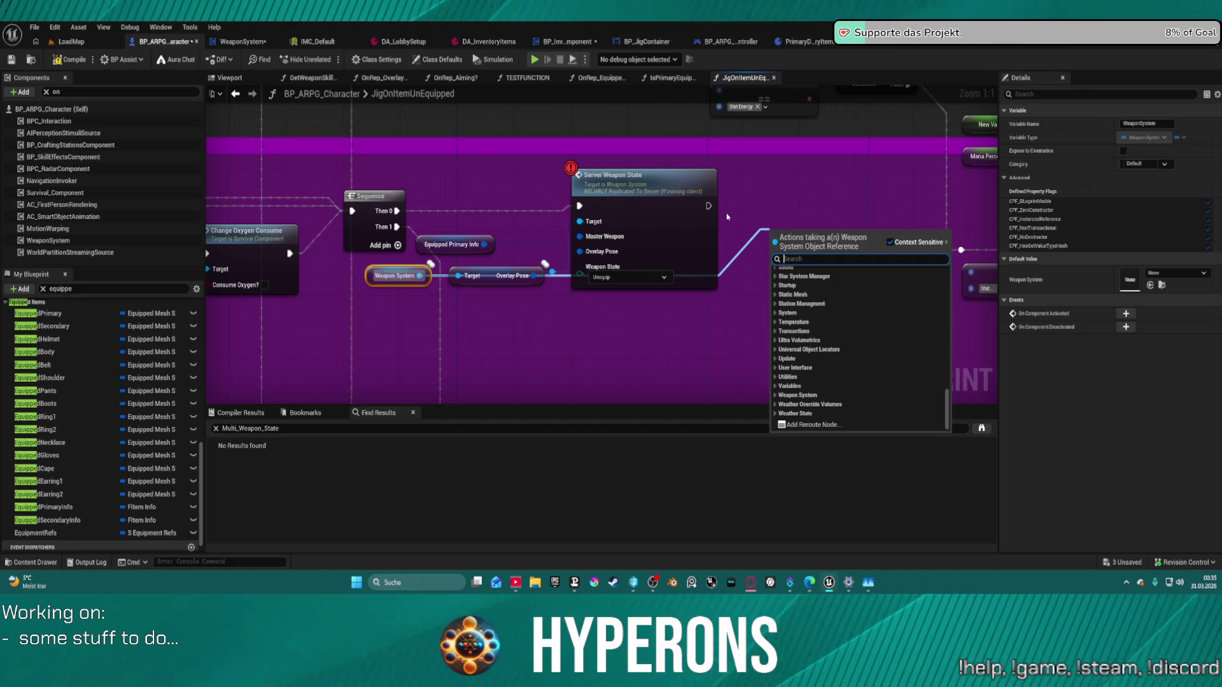
pyautogui.write('e')
pyautogui.press('BackSpace')
pyautogui.write('we')
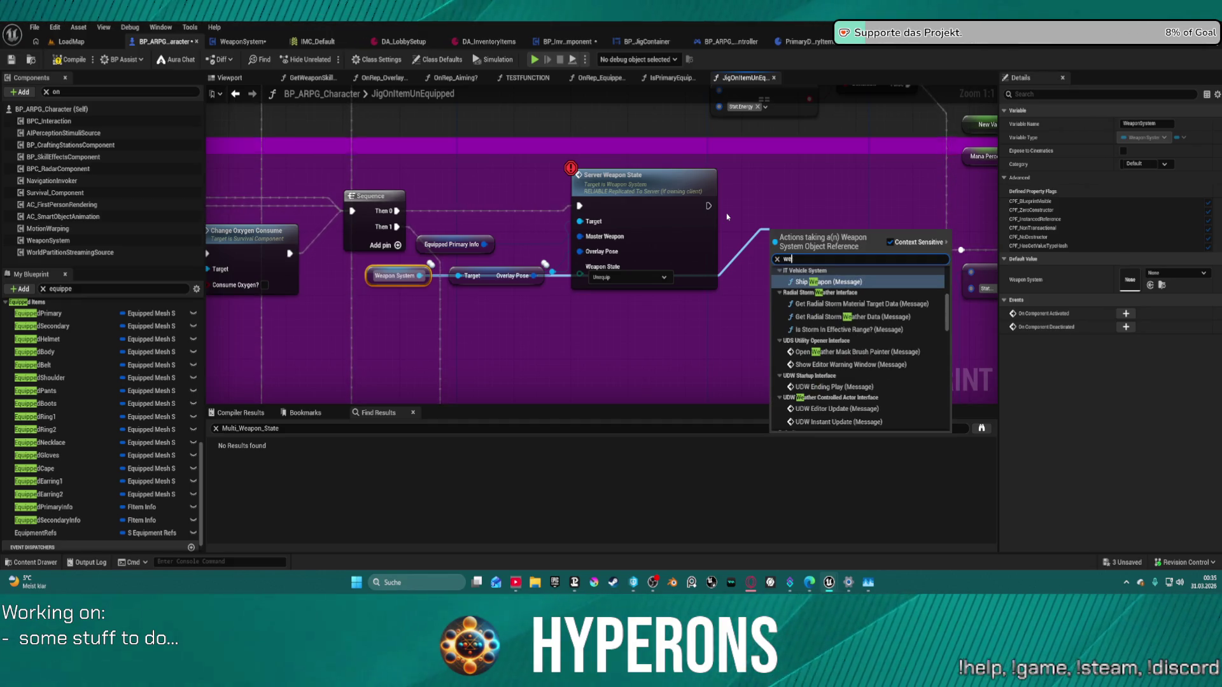
pyautogui.write('p')
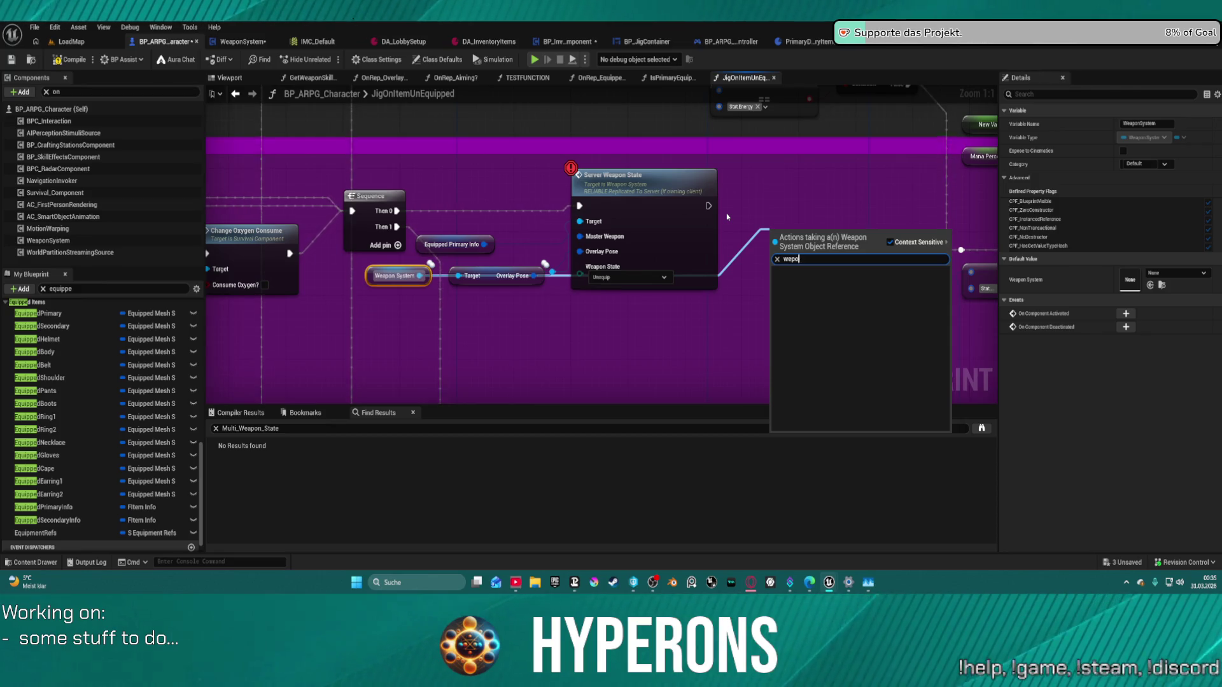
pyautogui.press('BackSpace')
pyautogui.write('a')
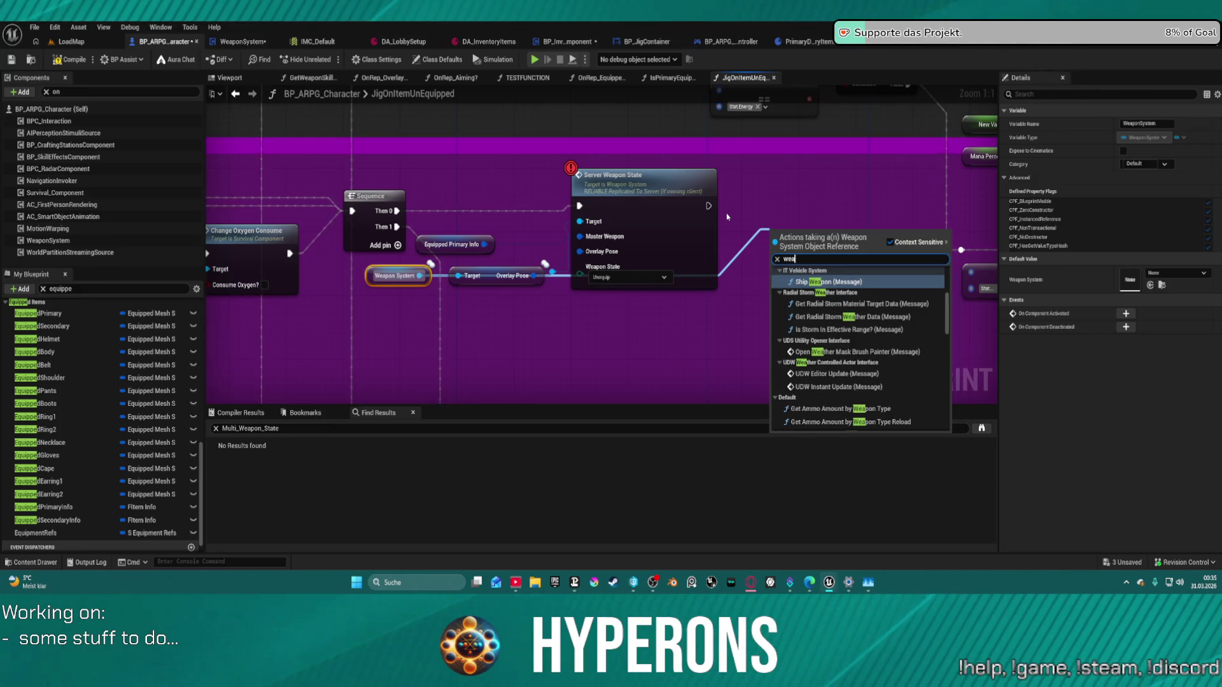
pyautogui.write('pon')
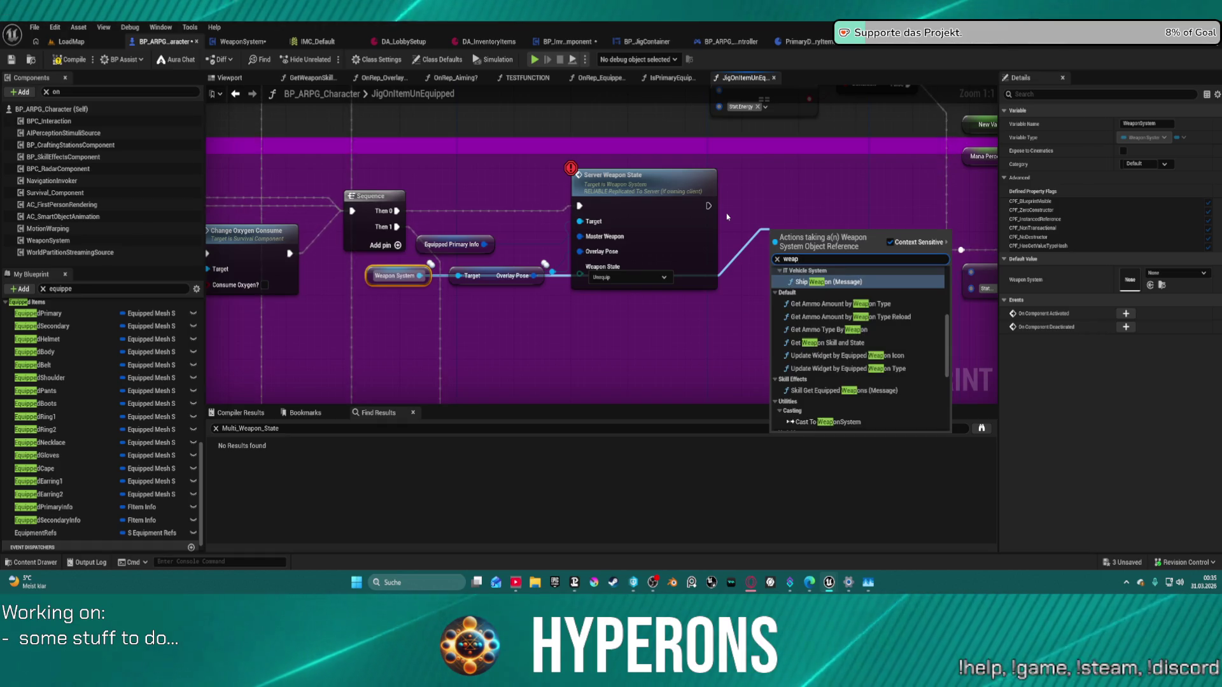
pyautogui.scroll(-1, 967, 391)
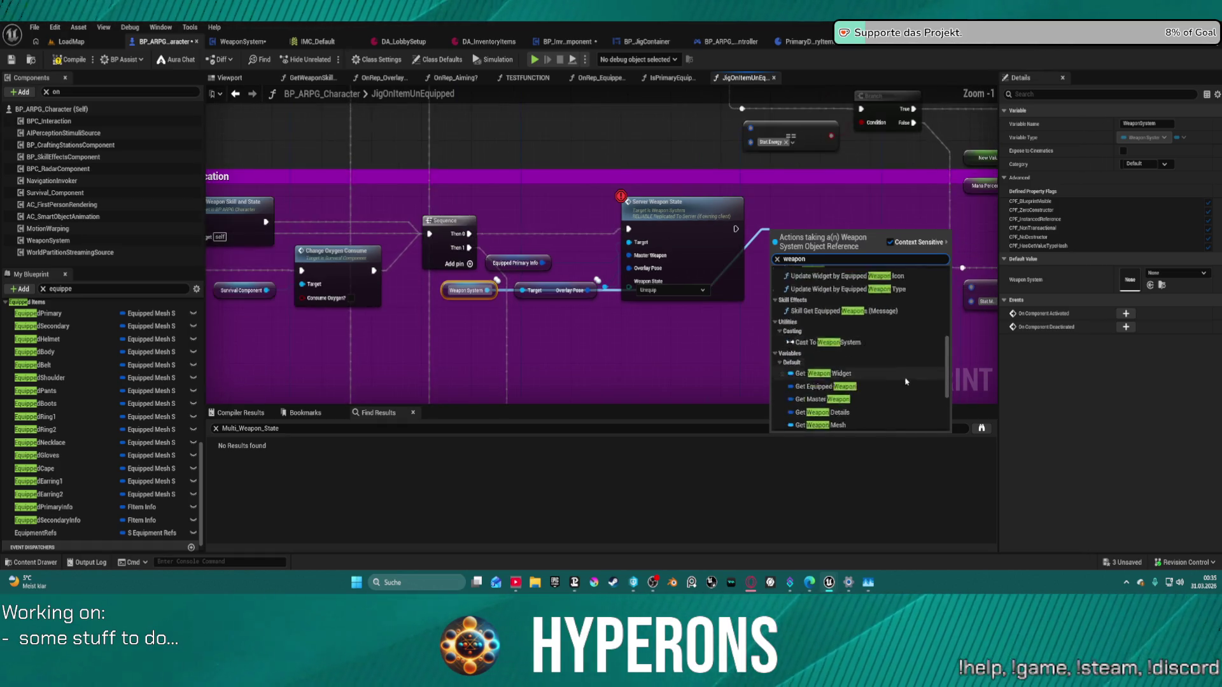
pyautogui.scroll(-5, 847, 318)
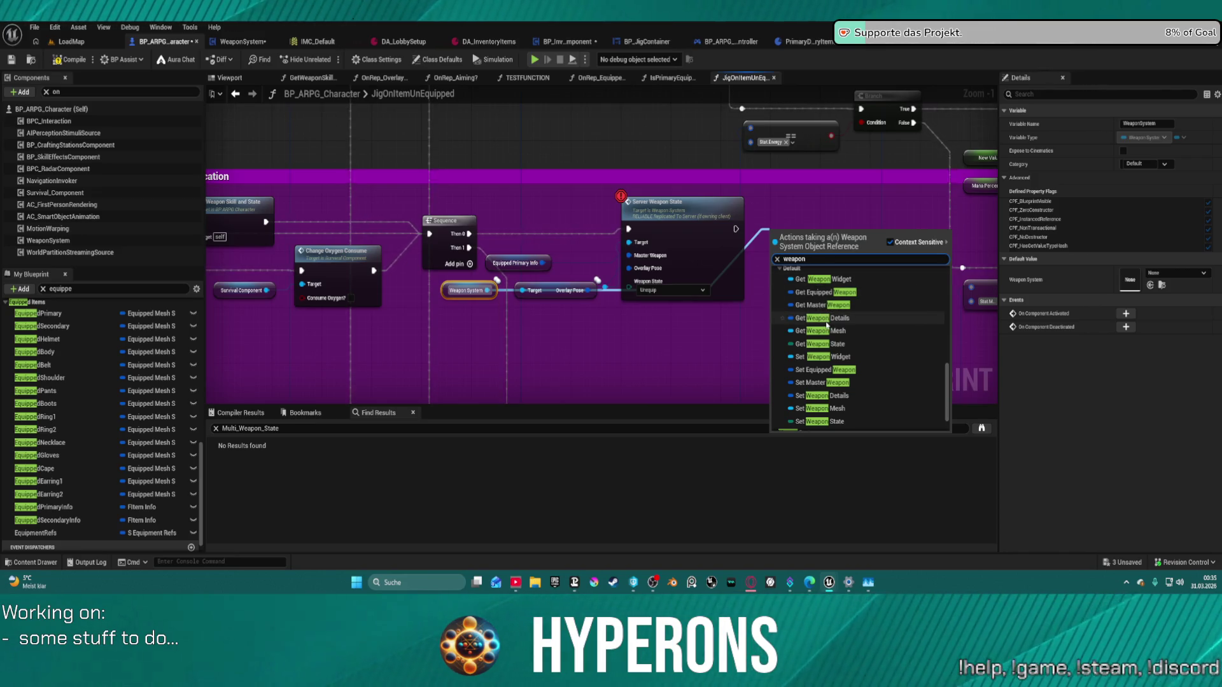
pyautogui.click(840, 396)
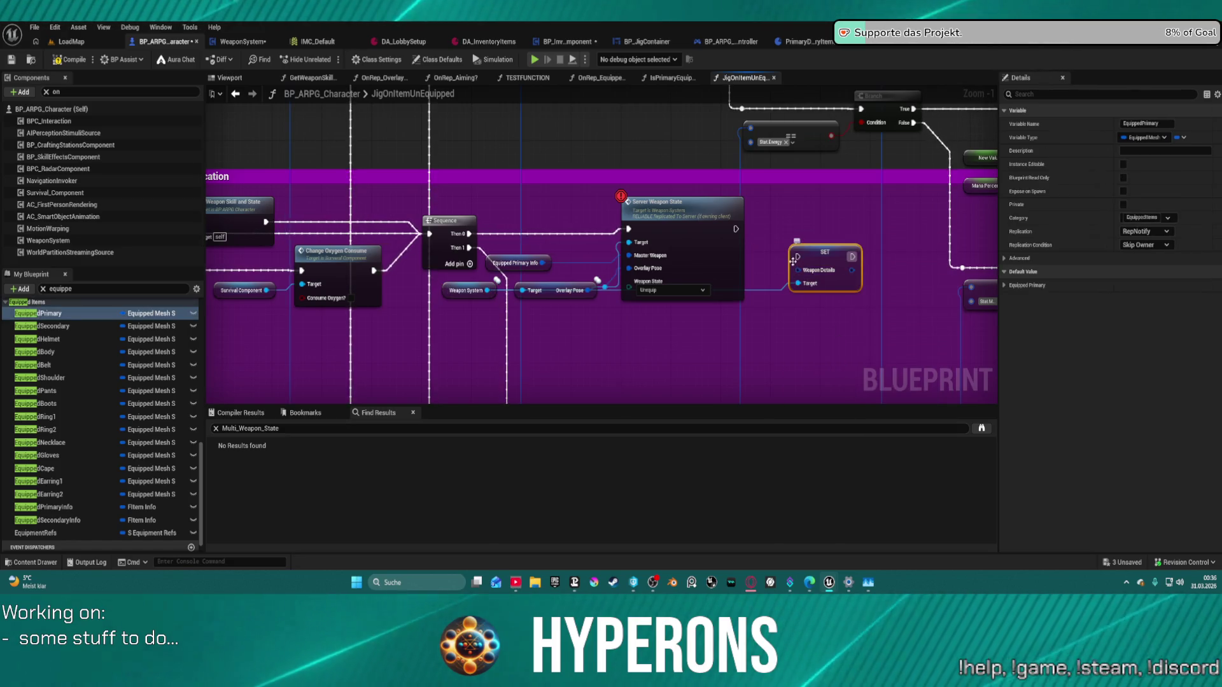
# Step: Chain Server Weapon State into Set Weapon Details, feed it Make Weapon Data, then compile and play
pyautogui.moveTo(797, 257); pyautogui.dragTo(736, 229)
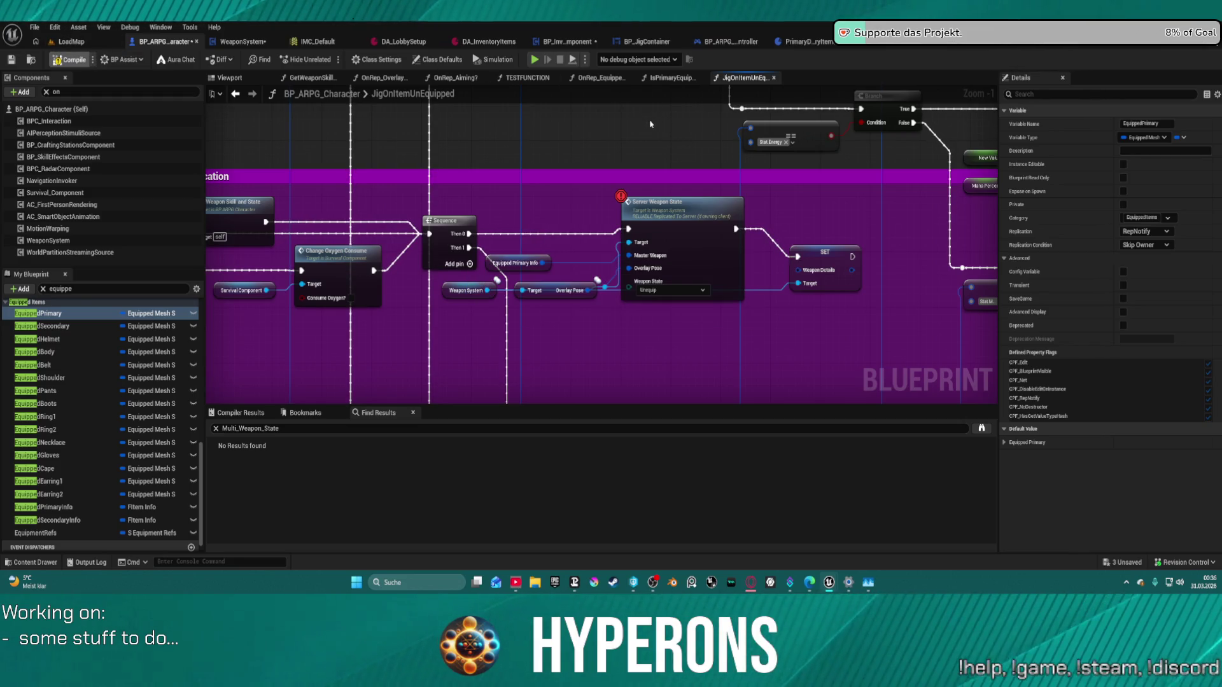
pyautogui.moveTo(803, 270); pyautogui.dragTo(787, 299)
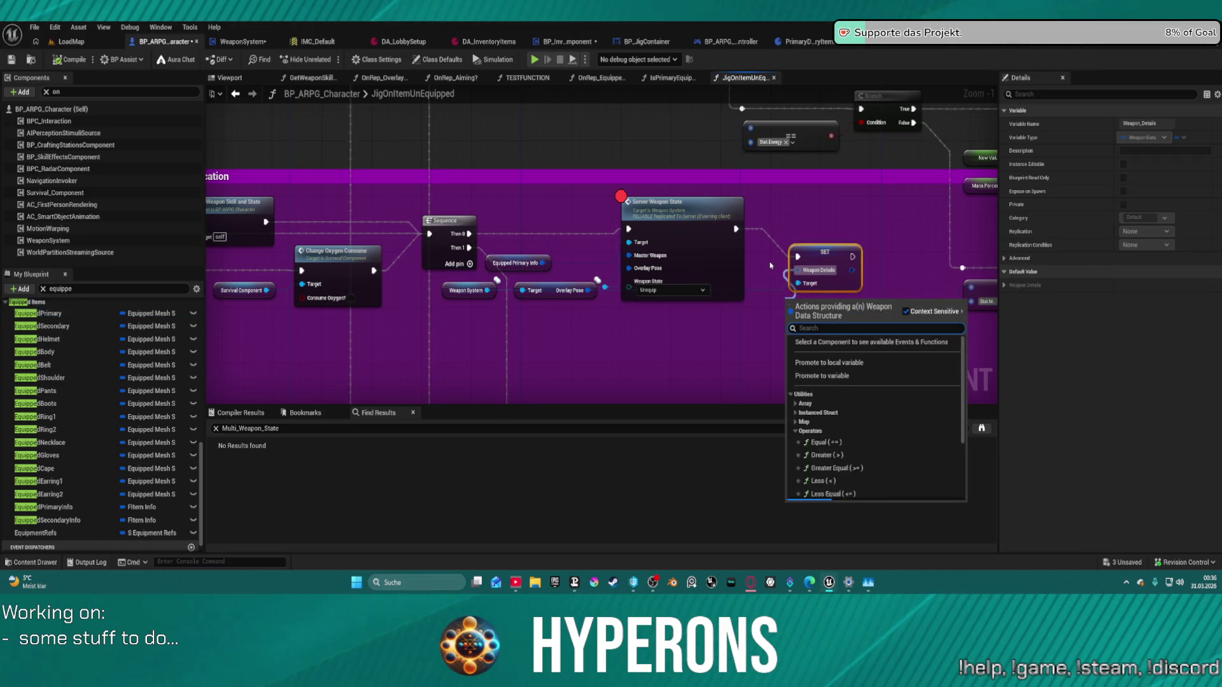
pyautogui.write('make')
pyautogui.press('Return')
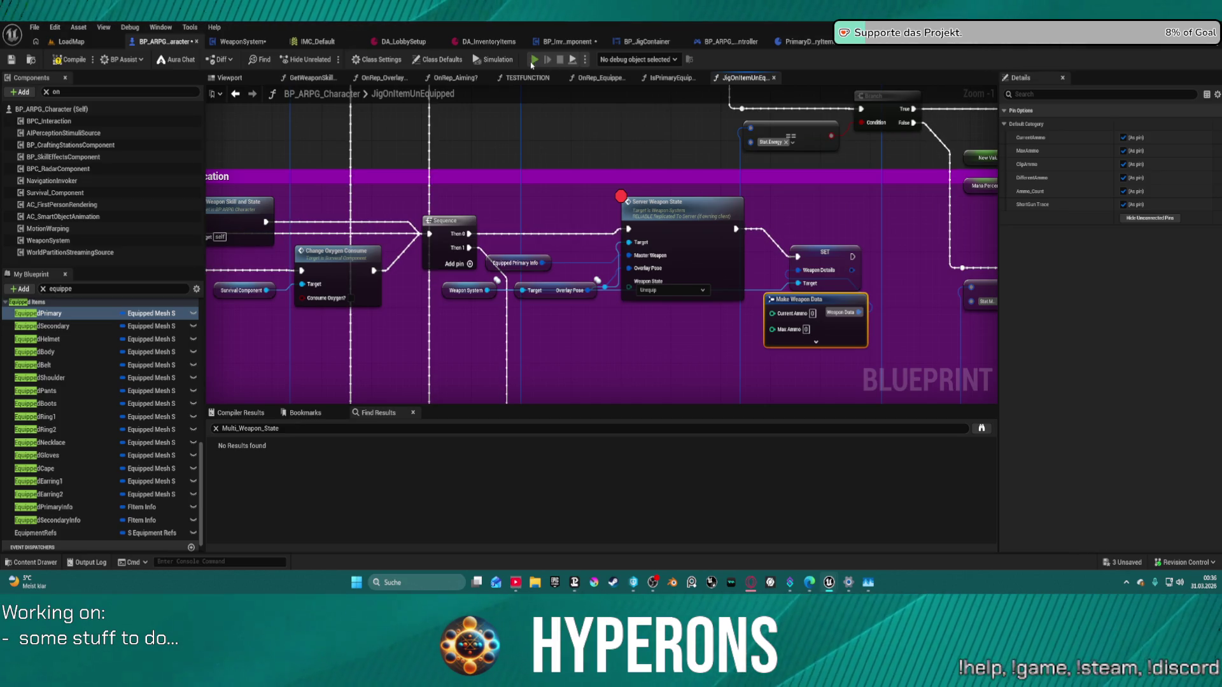
pyautogui.click(531, 63)
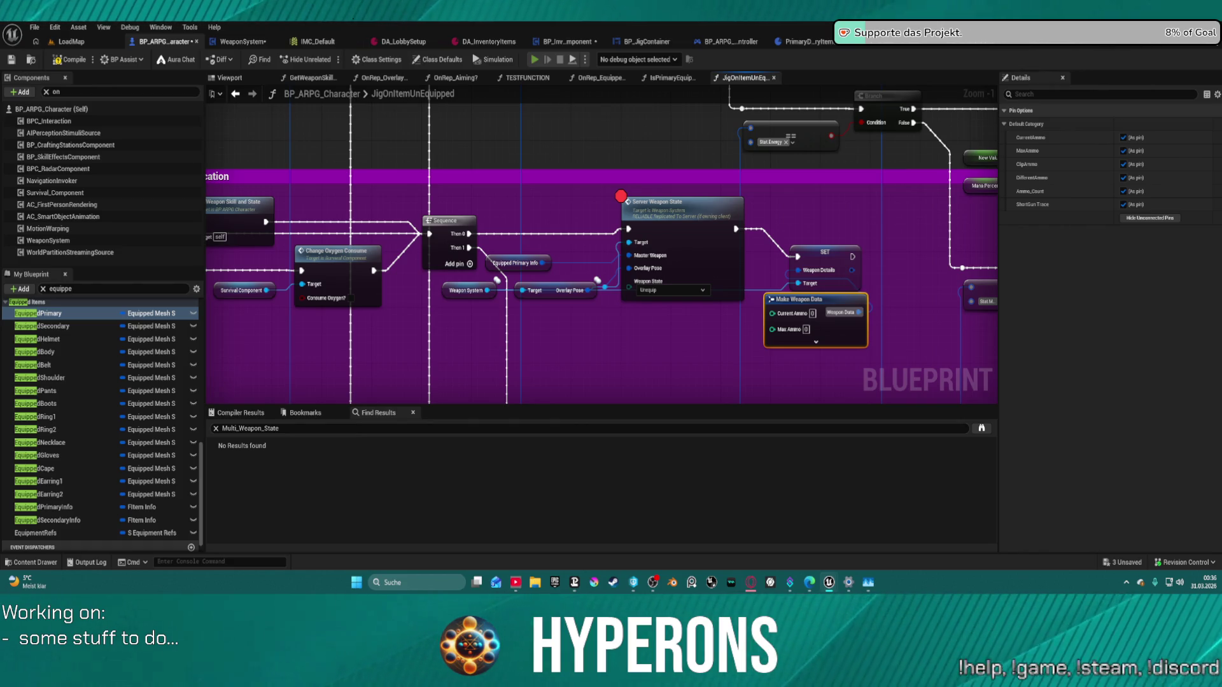
pyautogui.click(685, 320)
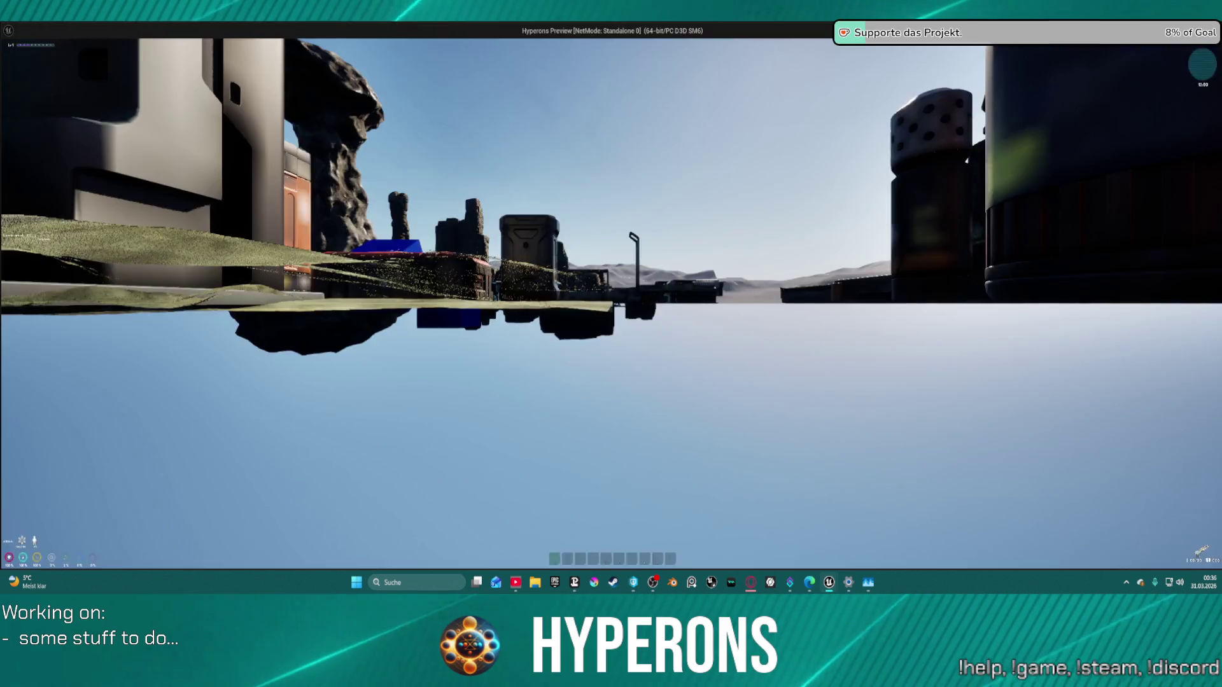
# Step: Open the in-game inventory, resume past the breakpoints, and try equipping the E-Cell item
pyautogui.press('i')
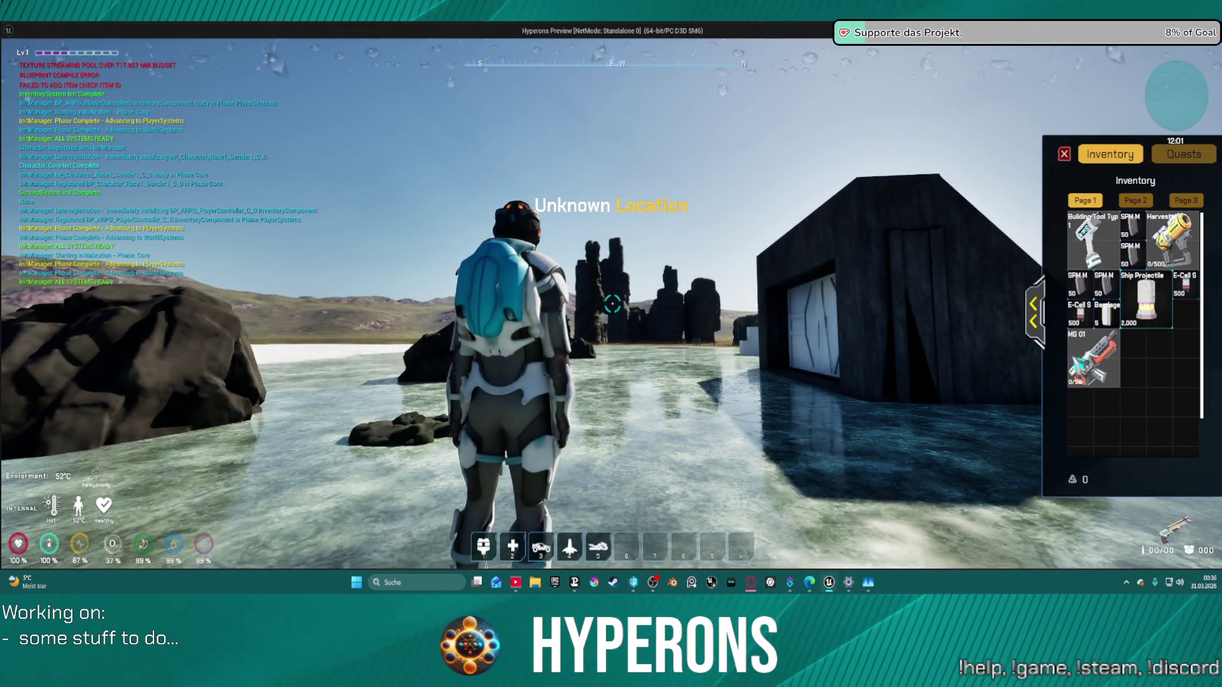
pyautogui.press('Escape')
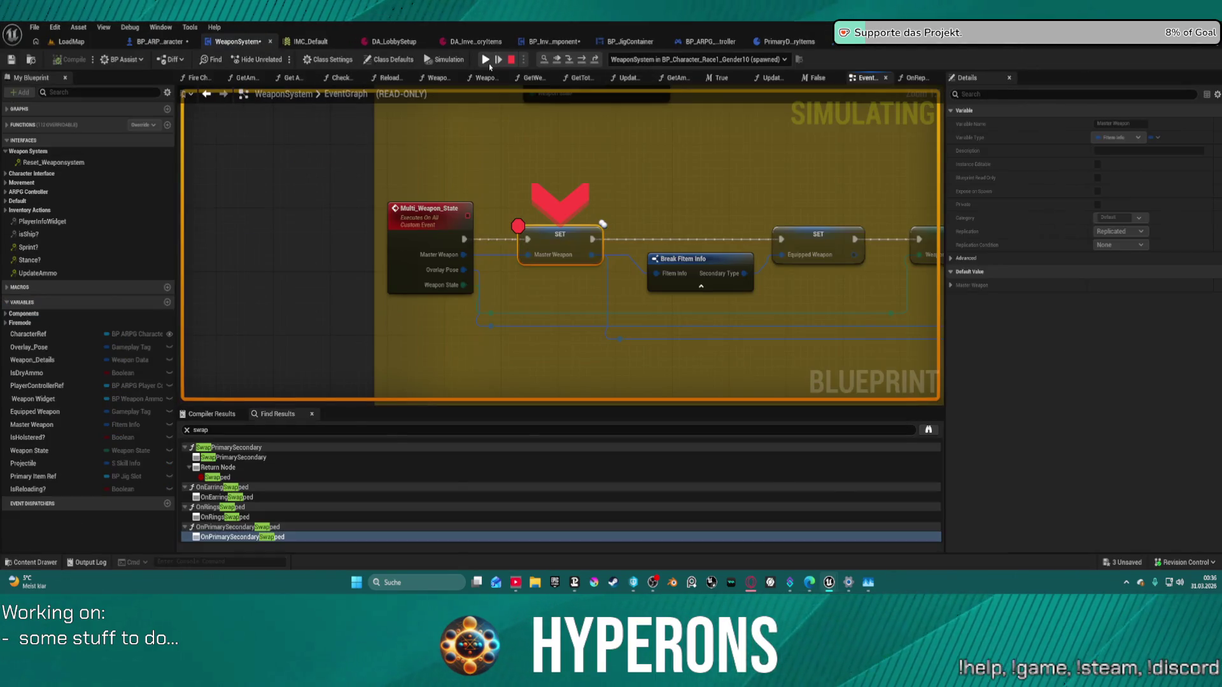
pyautogui.click(498, 55)
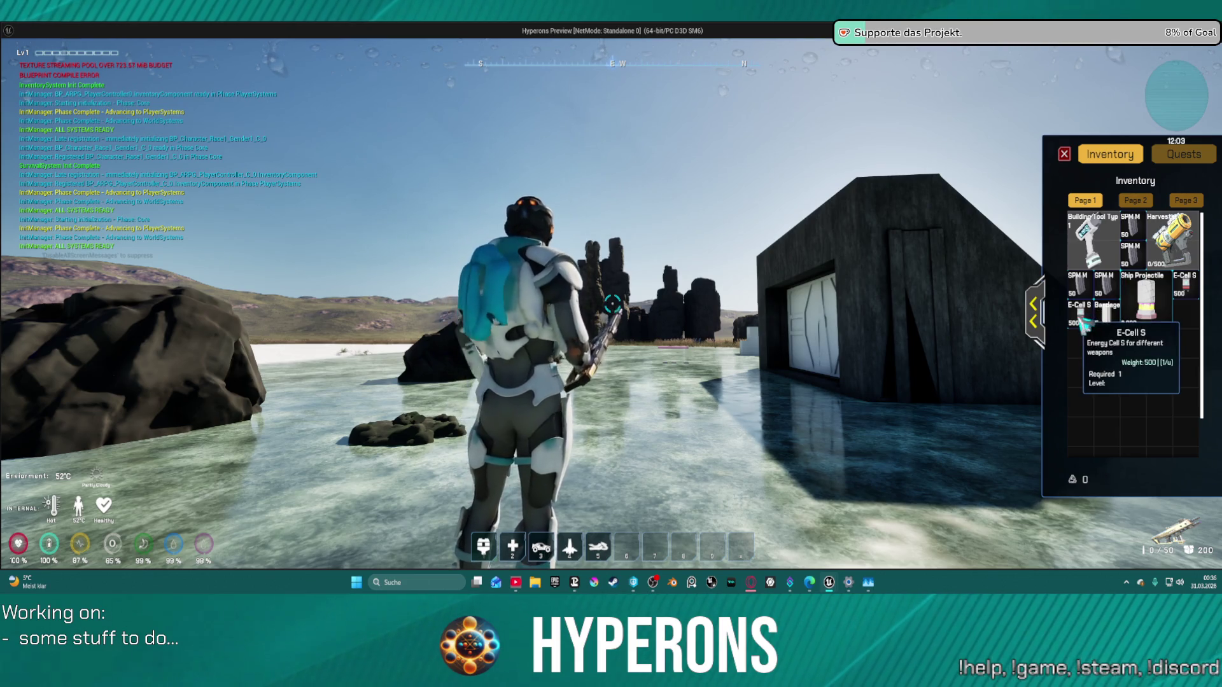
pyautogui.click(1034, 313)
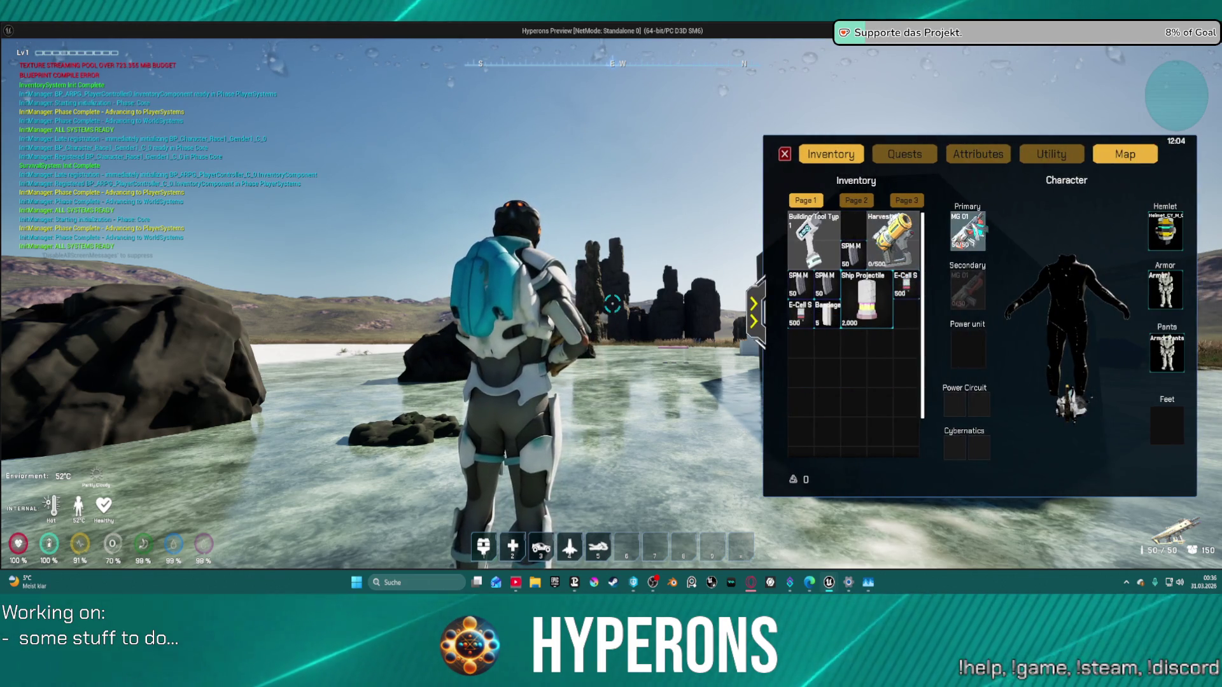
pyautogui.moveTo(906, 284)
pyautogui.mouseDown()
pyautogui.moveTo(872, 346)
pyautogui.moveTo(967, 346)
pyautogui.mouseUp()
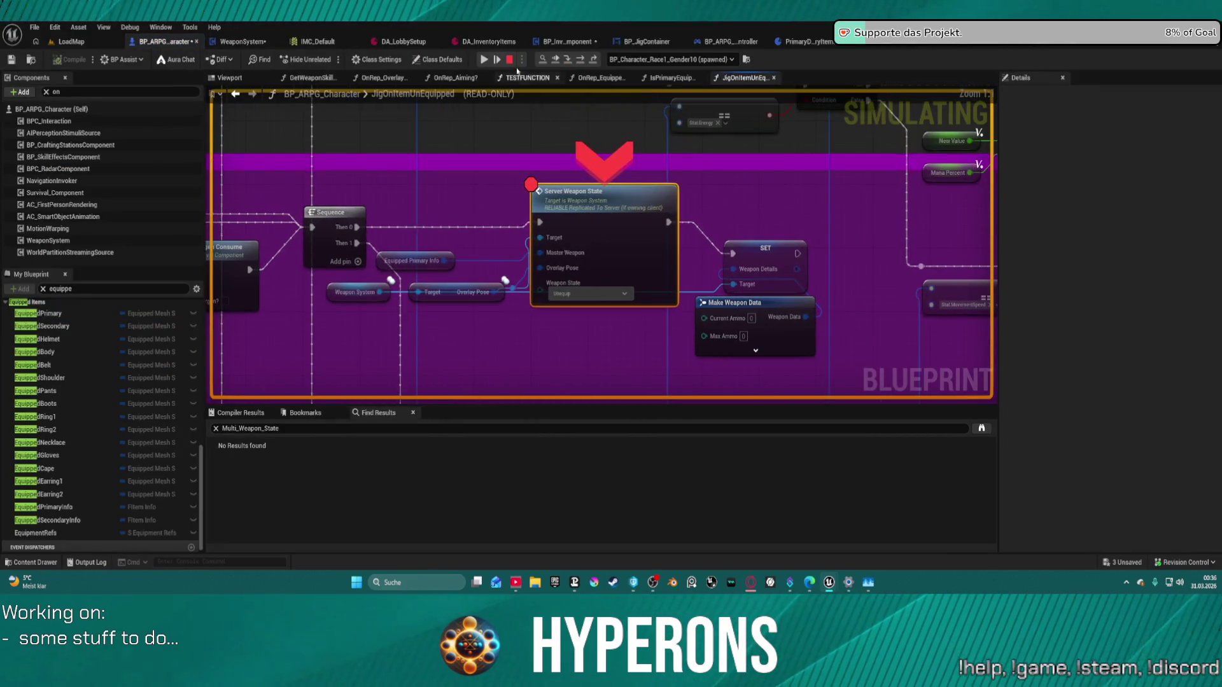
pyautogui.press('F5')
# Step: Remove the breakpoint on the Master Weapon SET node and equip MG 01 into the Primary slot
pyautogui.moveTo(767, 292)
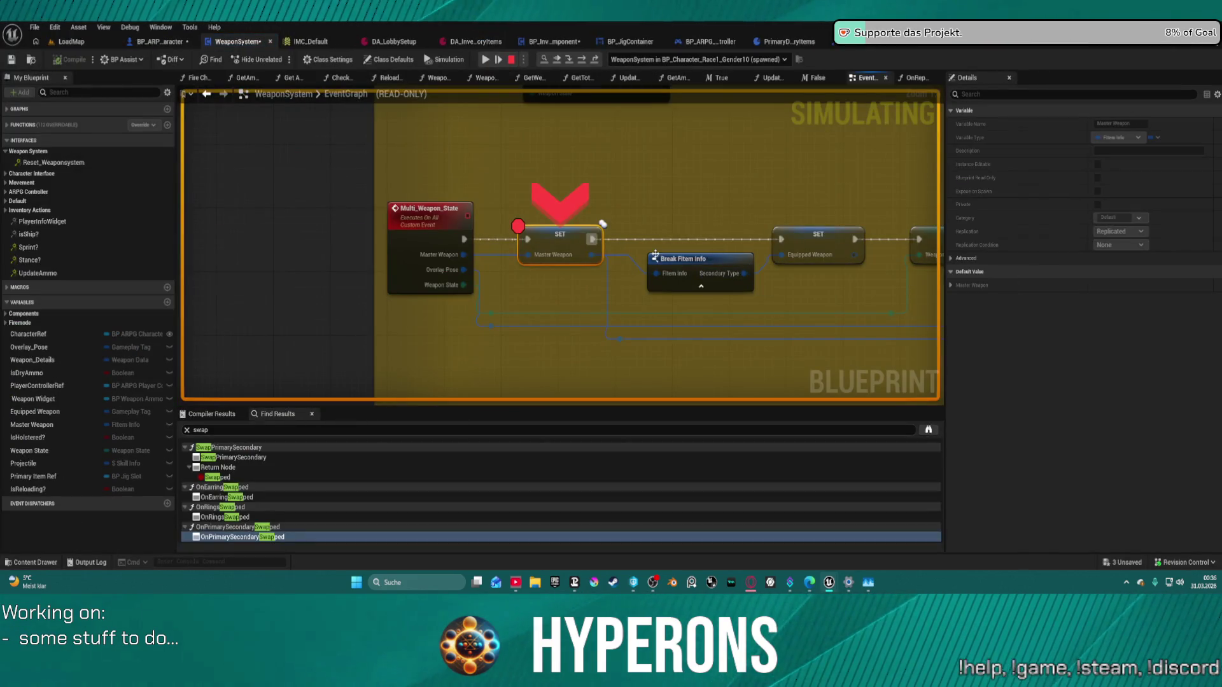
pyautogui.rightClick(554, 230)
pyautogui.click(593, 366)
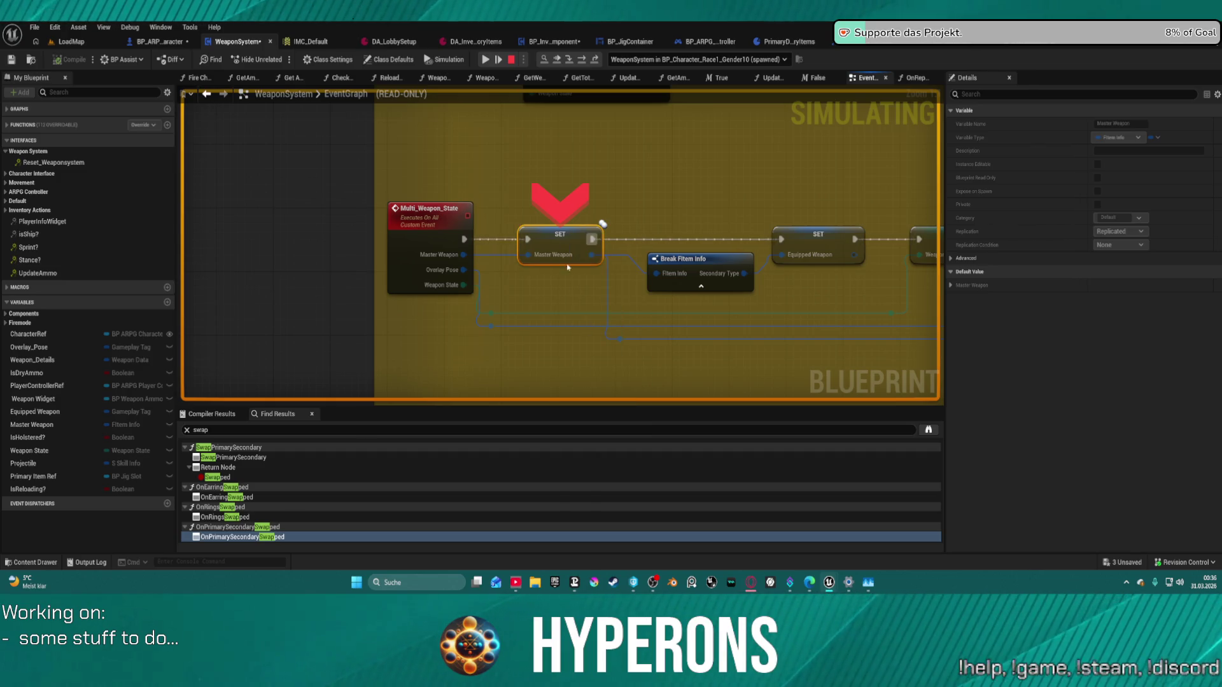
pyautogui.click(485, 60)
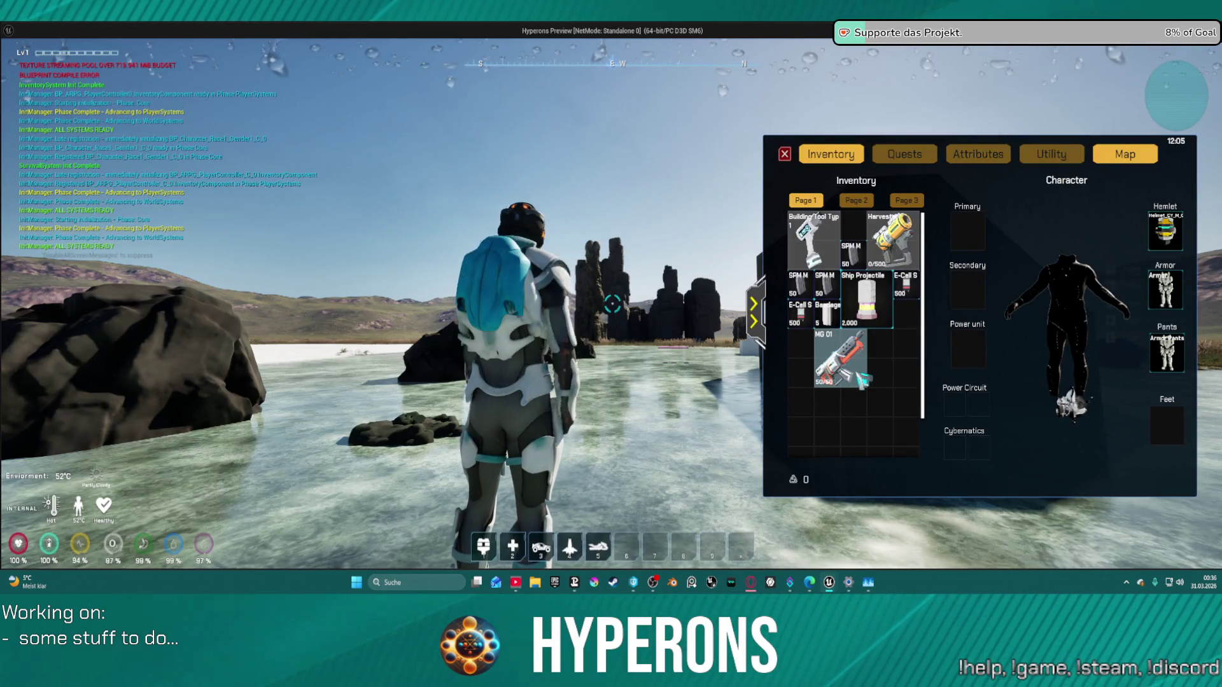
pyautogui.moveTo(839, 368)
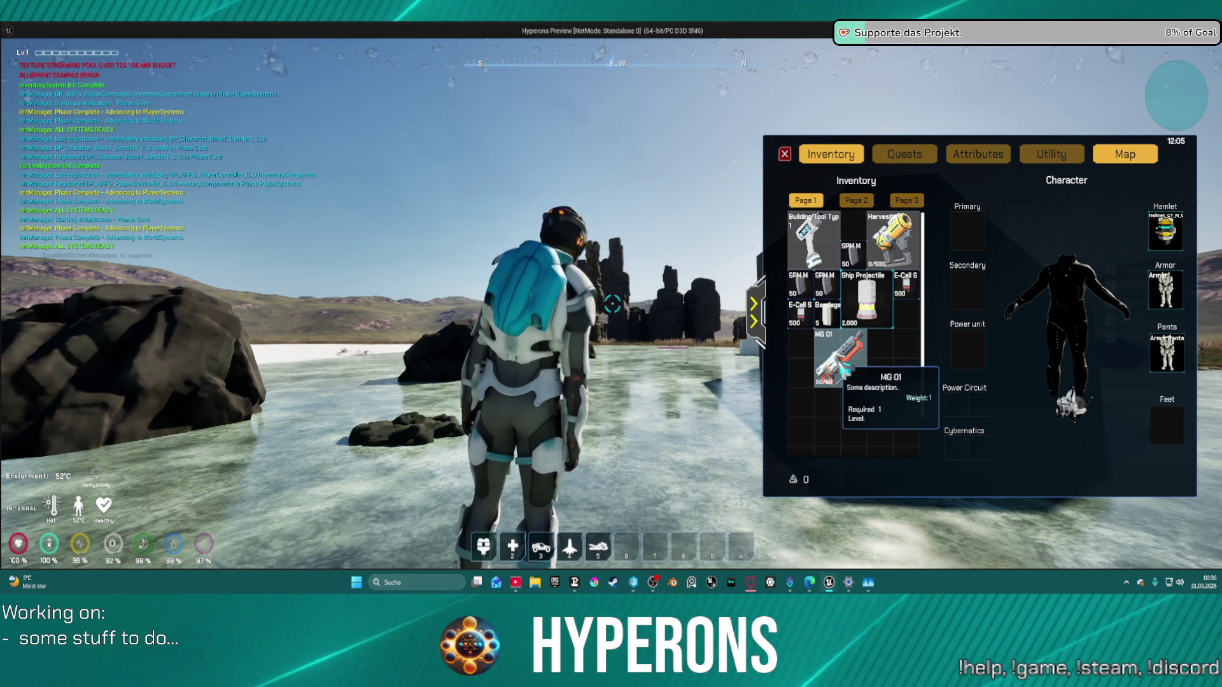
pyautogui.moveTo(839, 368); pyautogui.dragTo(967, 229)
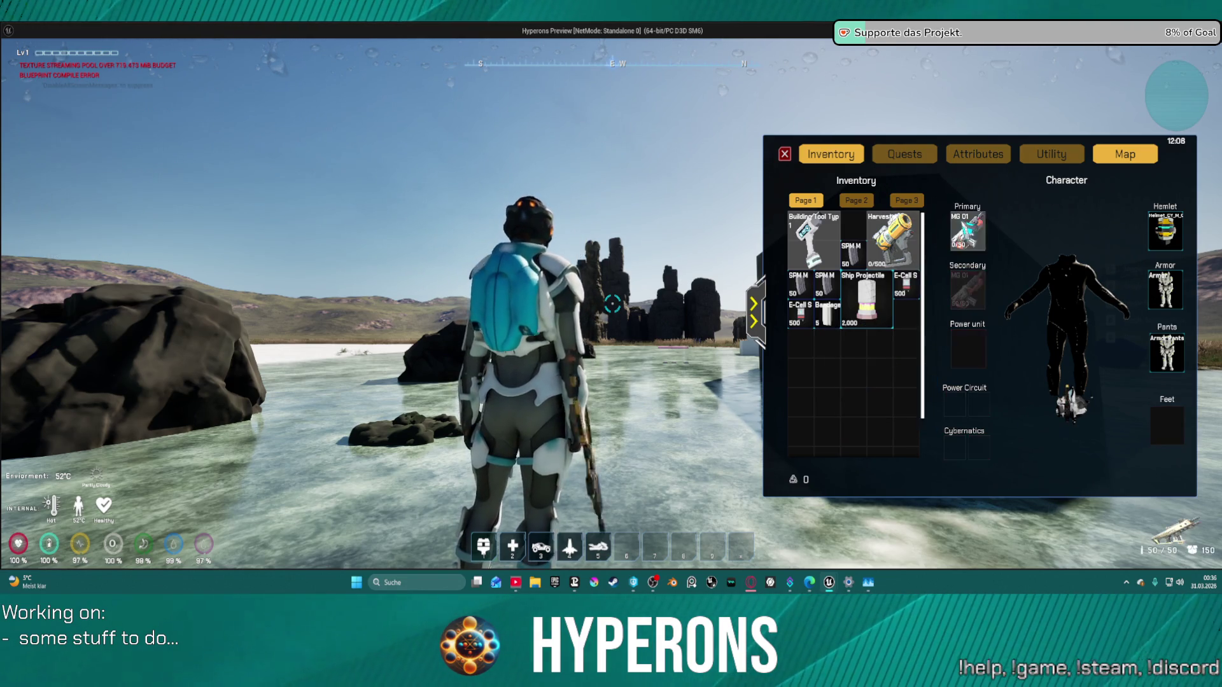
pyautogui.moveTo(859, 272)
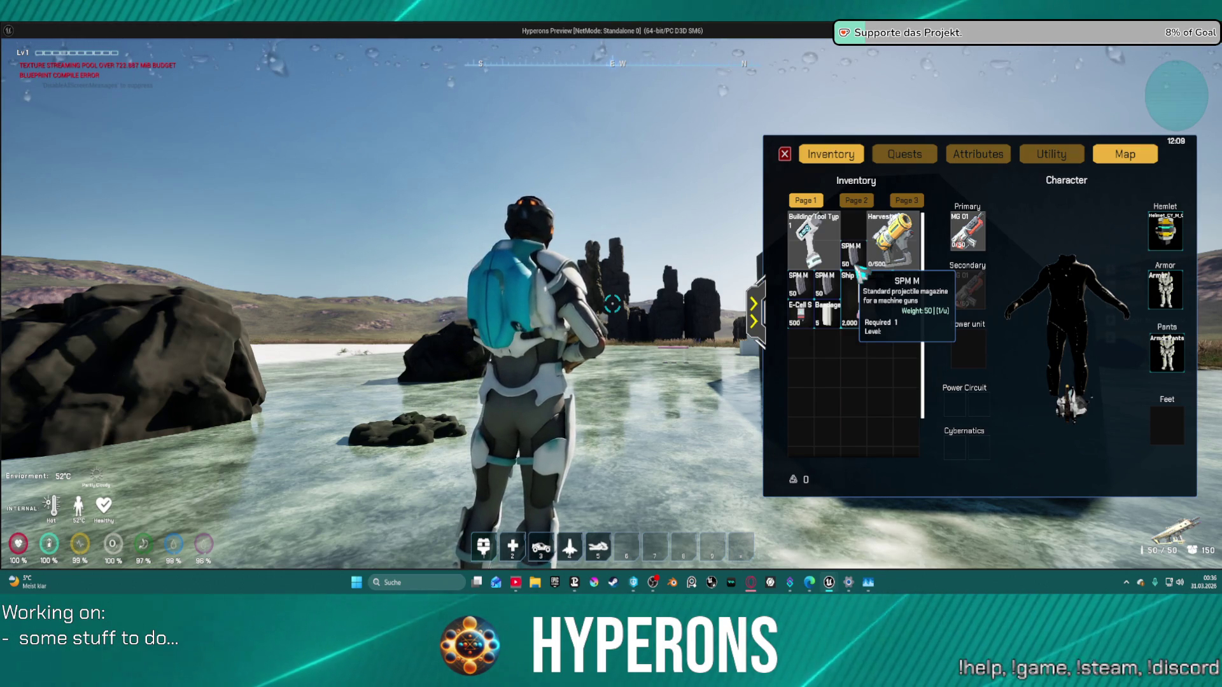
# Step: Stop the playtest and pan the WeaponSystem EventGraph back to the Multi_Weapon_State event's SET nodes
pyautogui.hotkey('alt', 'Tab')
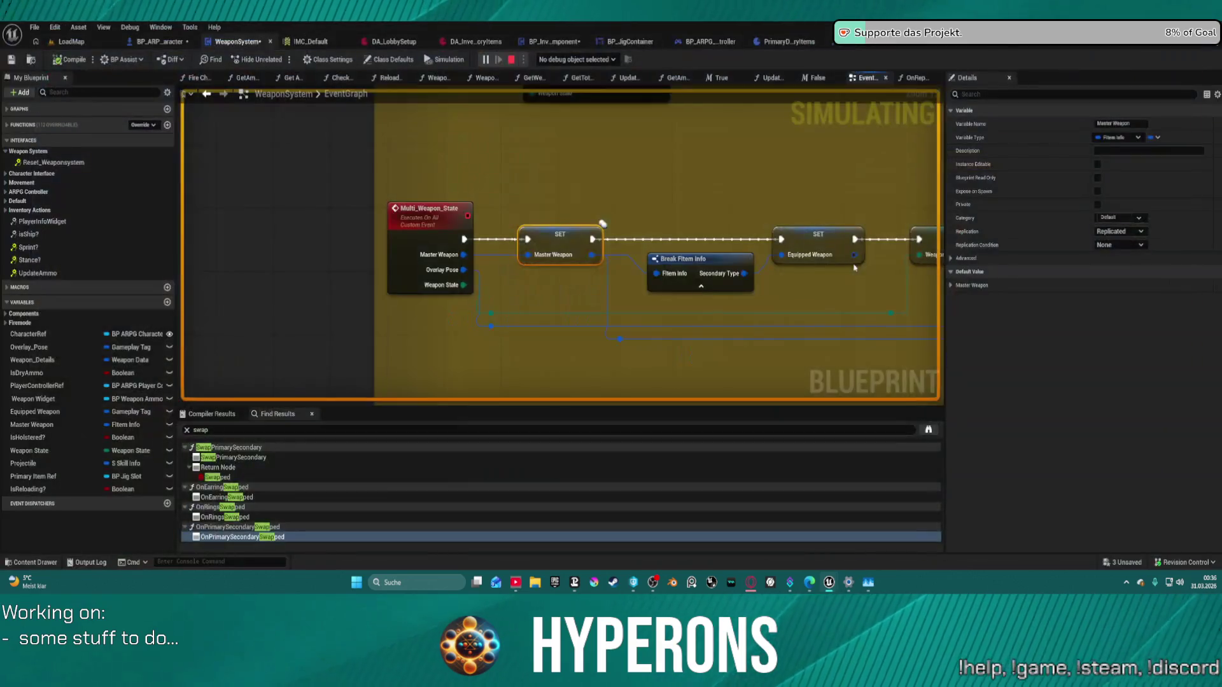
pyautogui.press('Escape')
pyautogui.moveTo(854, 267)
pyautogui.mouseDown()
pyautogui.moveTo(279, 211)
pyautogui.moveTo(546, 219)
pyautogui.mouseUp()
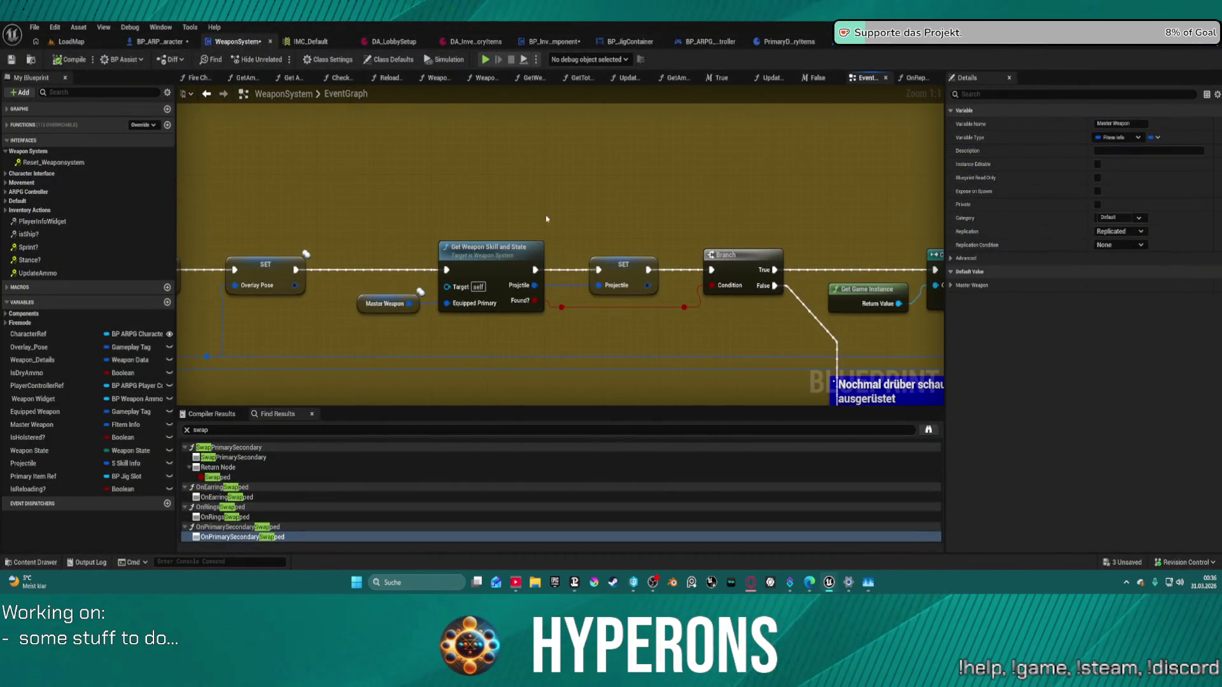
pyautogui.click(208, 94)
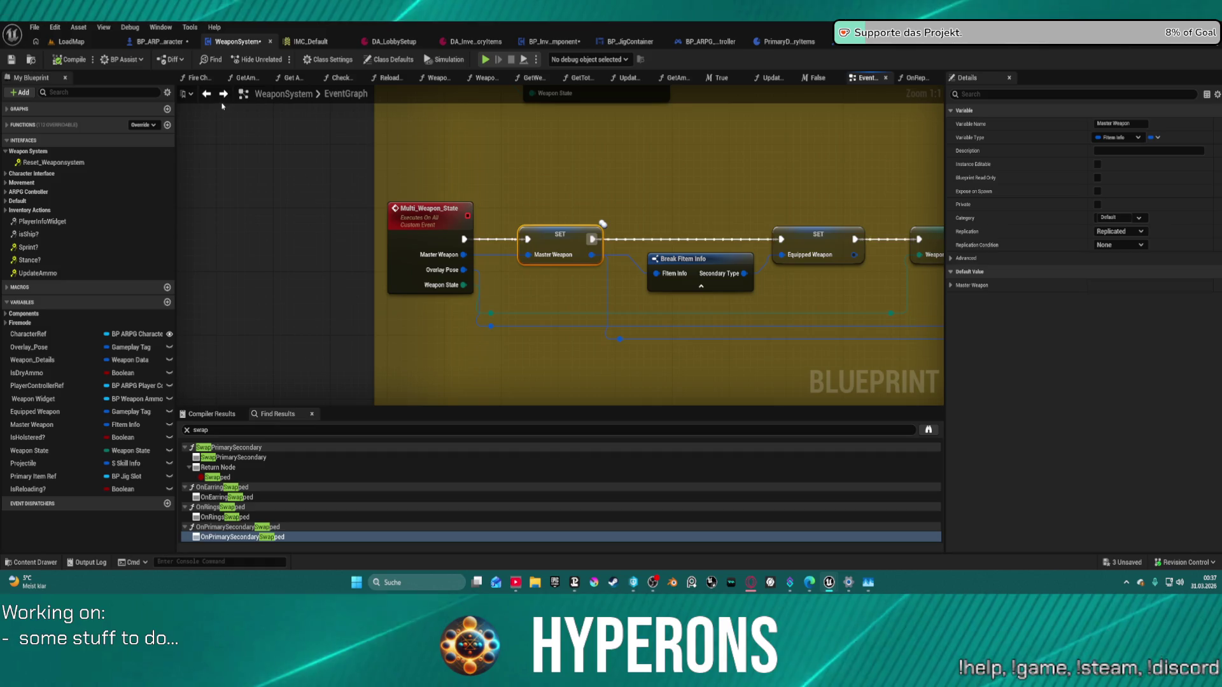
pyautogui.click(224, 96)
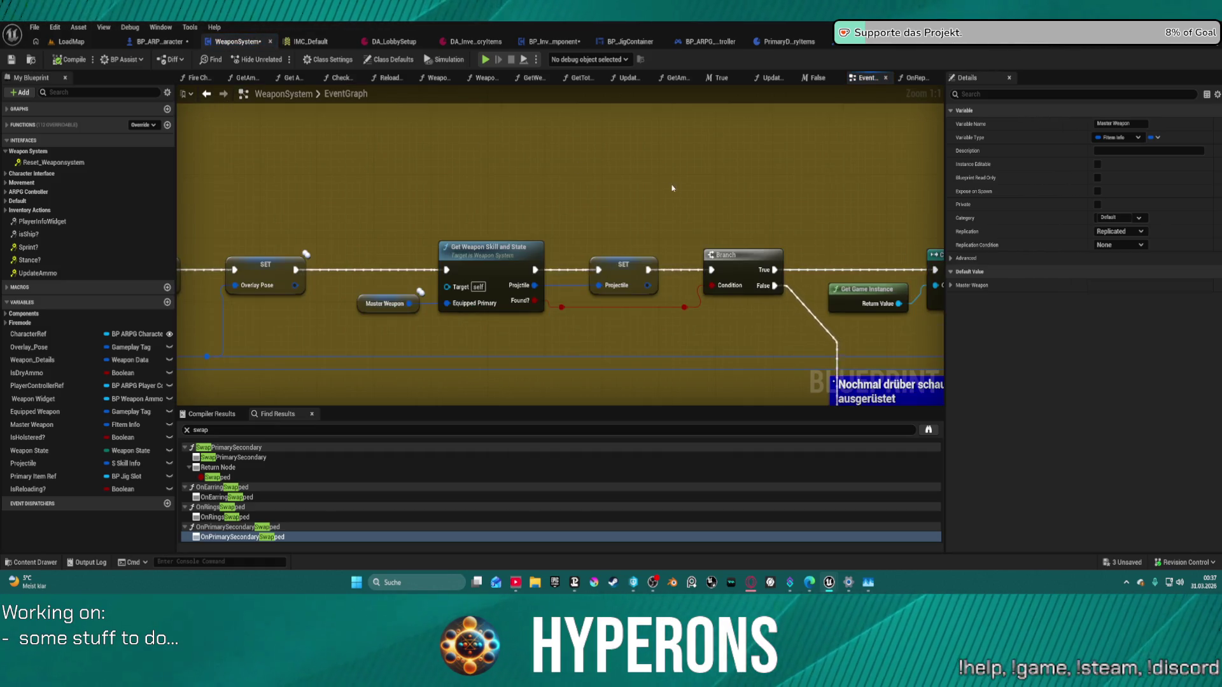
pyautogui.moveTo(672, 188)
pyautogui.mouseDown()
pyautogui.moveTo(300, 197)
pyautogui.moveTo(181, 153)
pyautogui.moveTo(205, 207)
pyautogui.mouseUp()
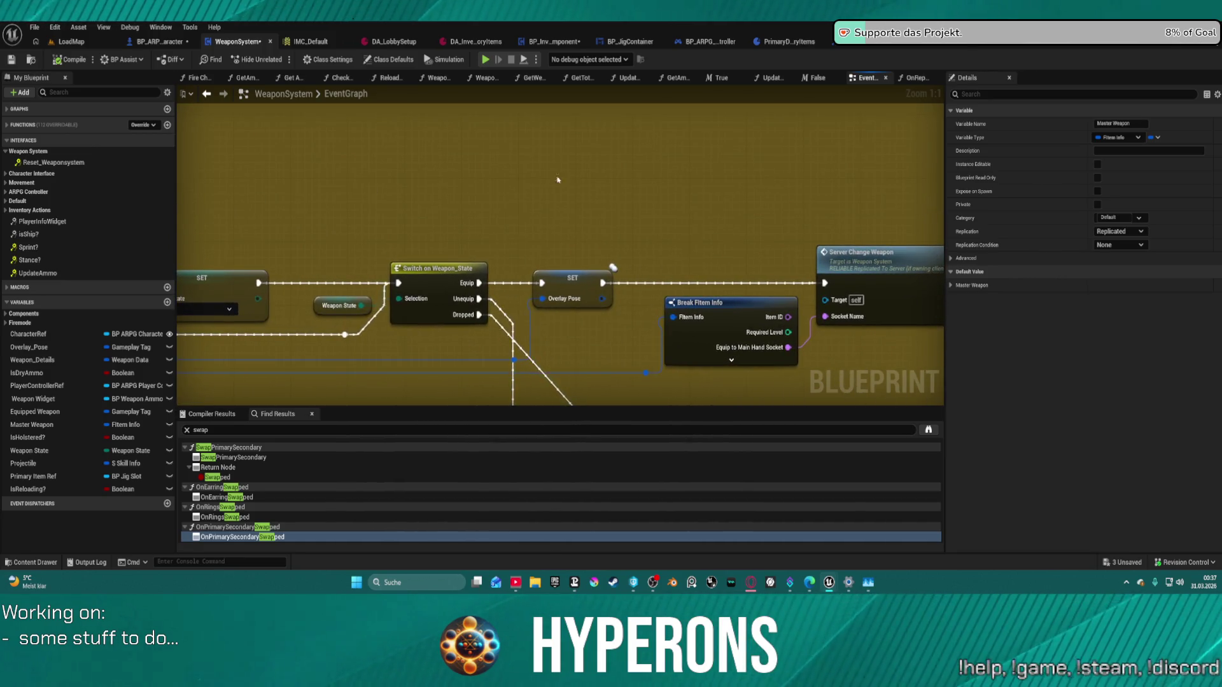
pyautogui.moveTo(665, 204)
pyautogui.mouseDown()
pyautogui.moveTo(859, 184)
pyautogui.moveTo(935, 159)
pyautogui.moveTo(382, 191)
pyautogui.moveTo(598, 191)
pyautogui.moveTo(388, 191)
pyautogui.mouseUp()
pyautogui.moveTo(504, 191); pyautogui.dragTo(500, 191)
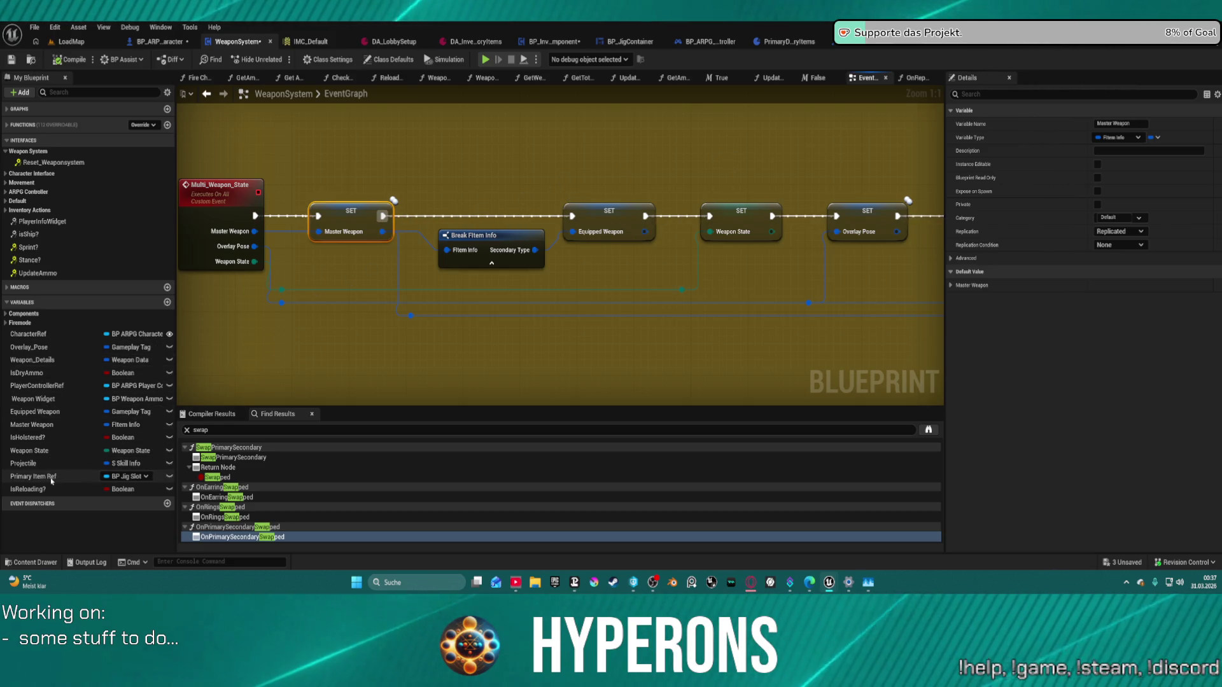
# Step: Add a Weapon_Details getter and a Set members in Weapon Data node exposing Current, Max and Clip Ammo
pyautogui.moveTo(47, 361)
pyautogui.mouseDown()
pyautogui.moveTo(728, 118)
pyautogui.moveTo(637, 123)
pyautogui.moveTo(719, 135)
pyautogui.mouseUp()
pyautogui.click(669, 140)
pyautogui.write('set mem')
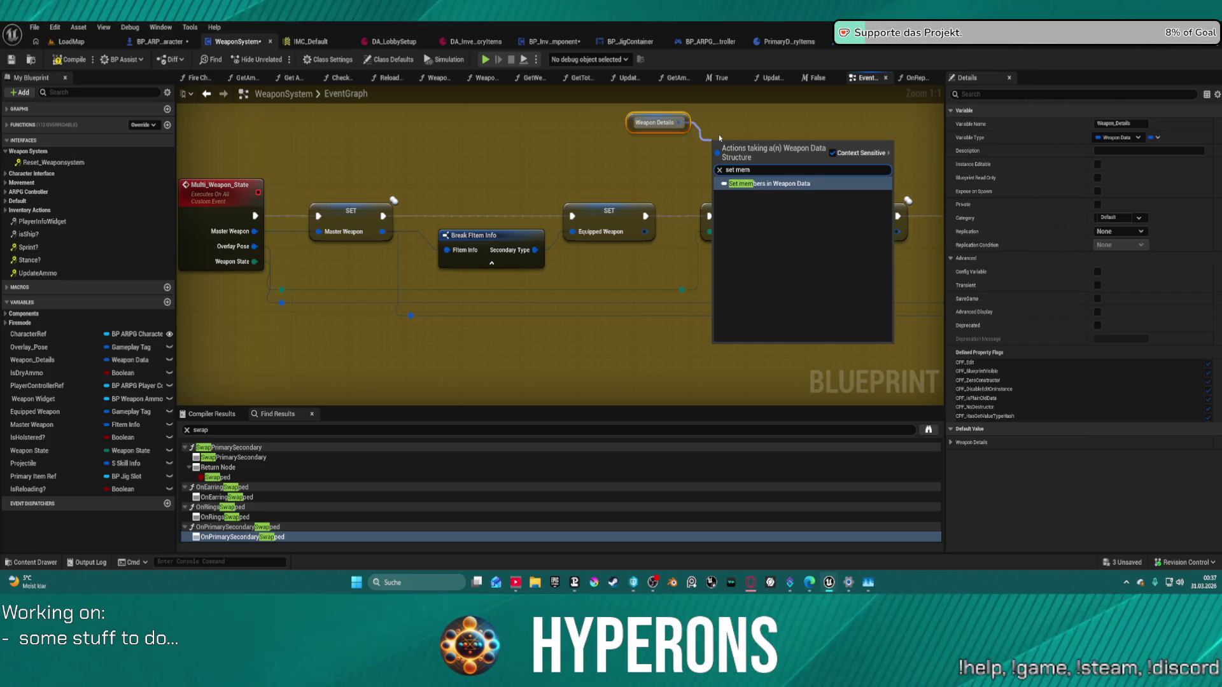
pyautogui.press('Return')
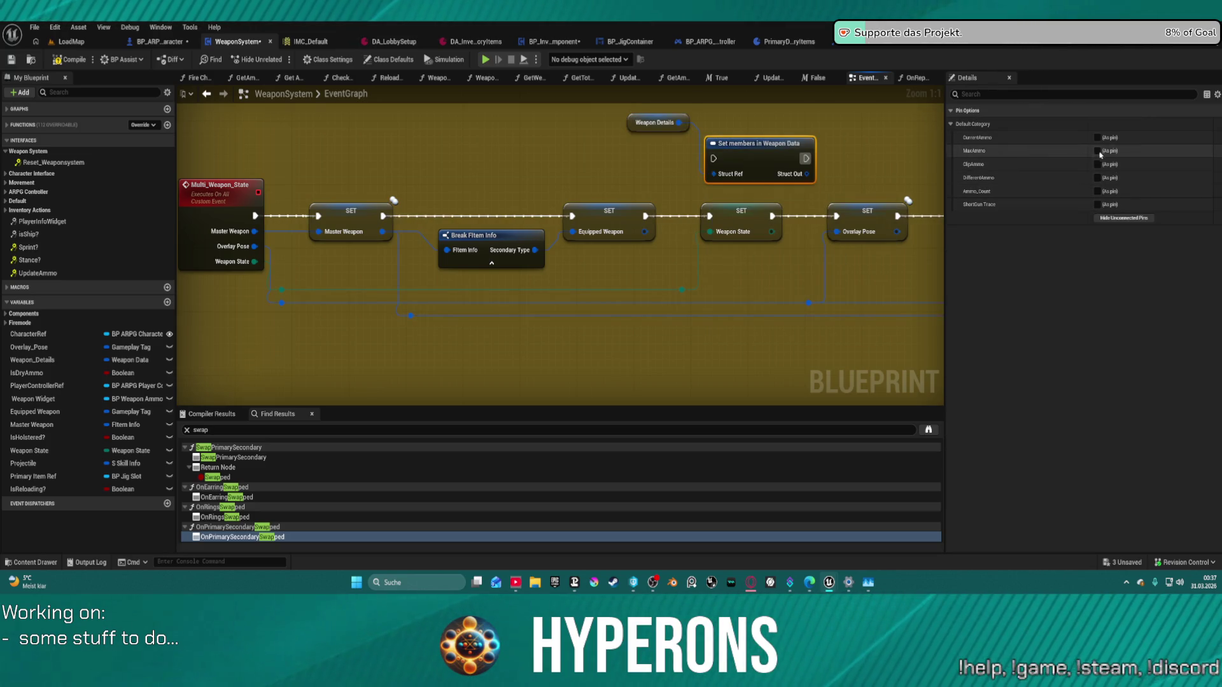
pyautogui.click(1097, 138)
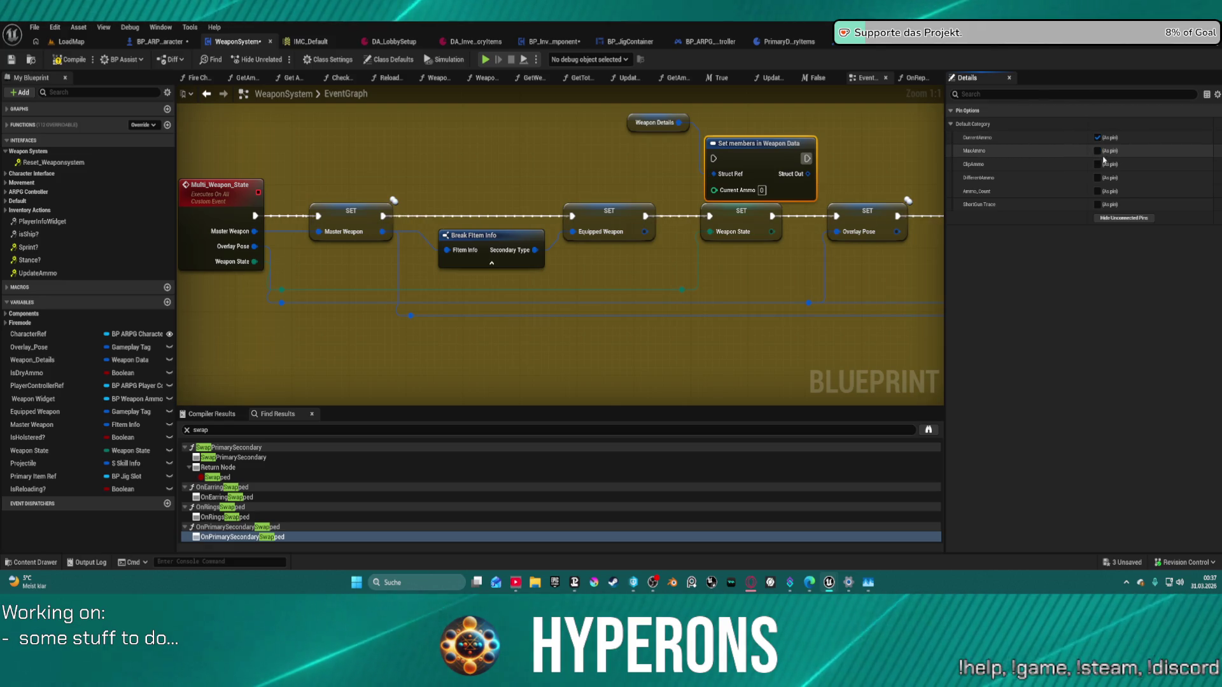
pyautogui.click(1098, 151)
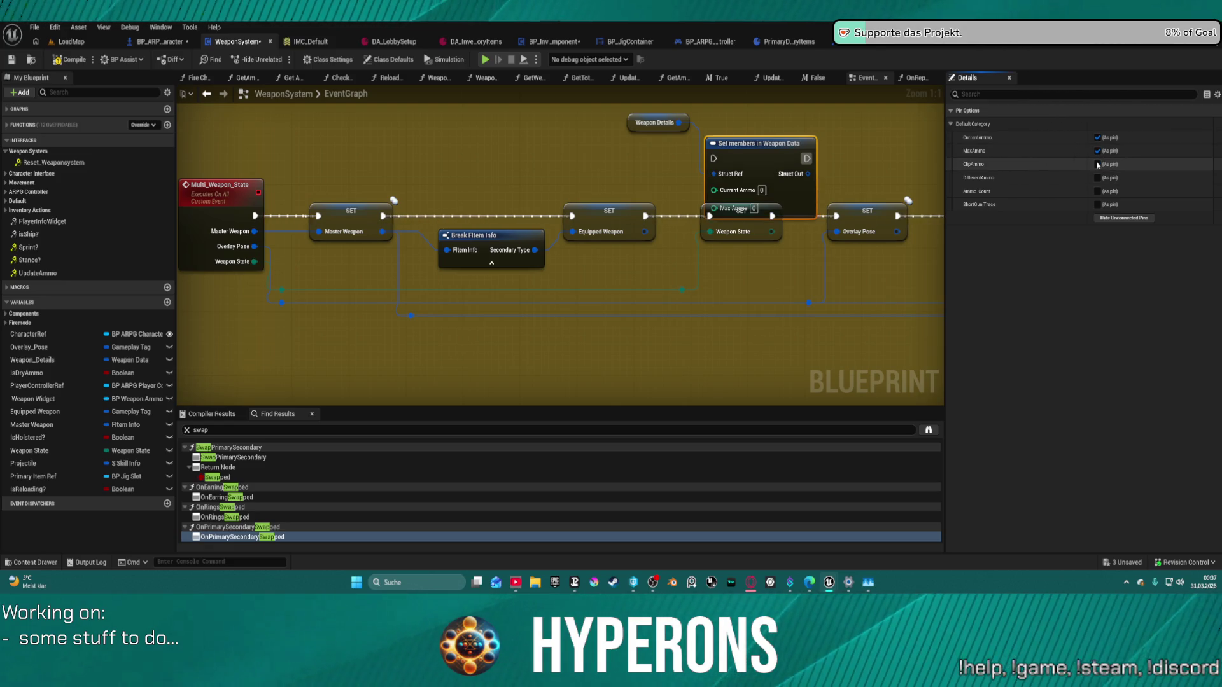
pyautogui.click(1098, 164)
pyautogui.moveTo(786, 208); pyautogui.dragTo(806, 150)
pyautogui.moveTo(668, 129); pyautogui.dragTo(554, 129)
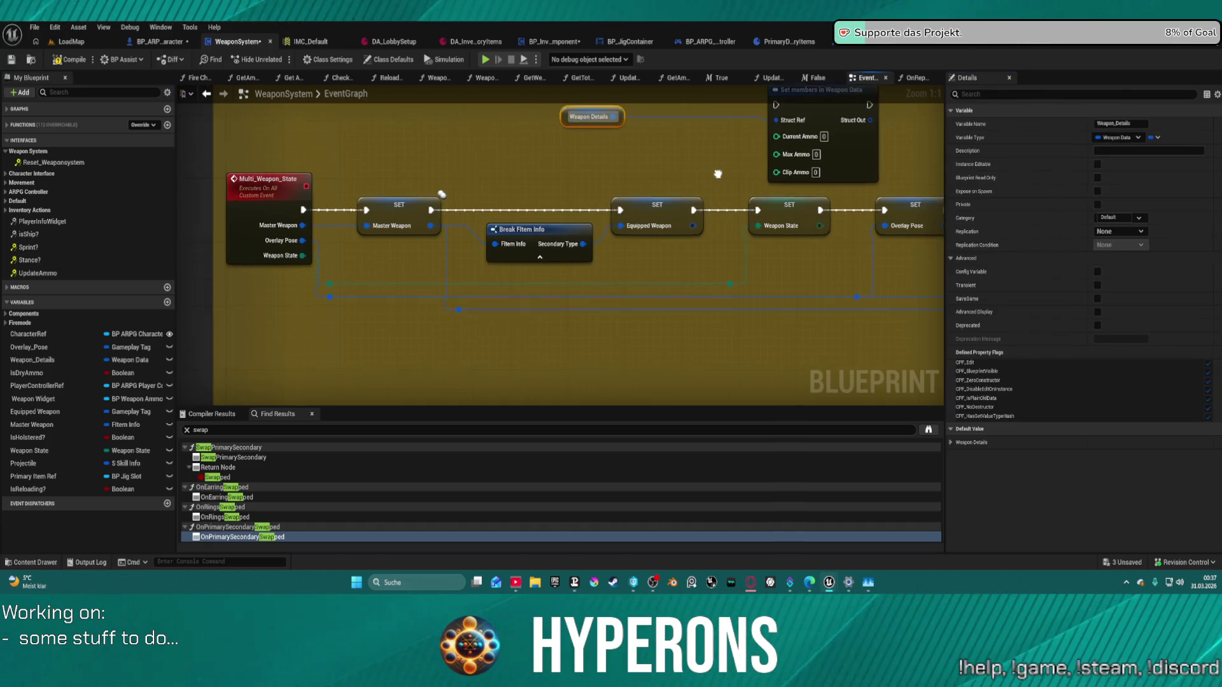
# Step: Expose the Capacity pin on the Break FItem Info node
pyautogui.click(538, 232)
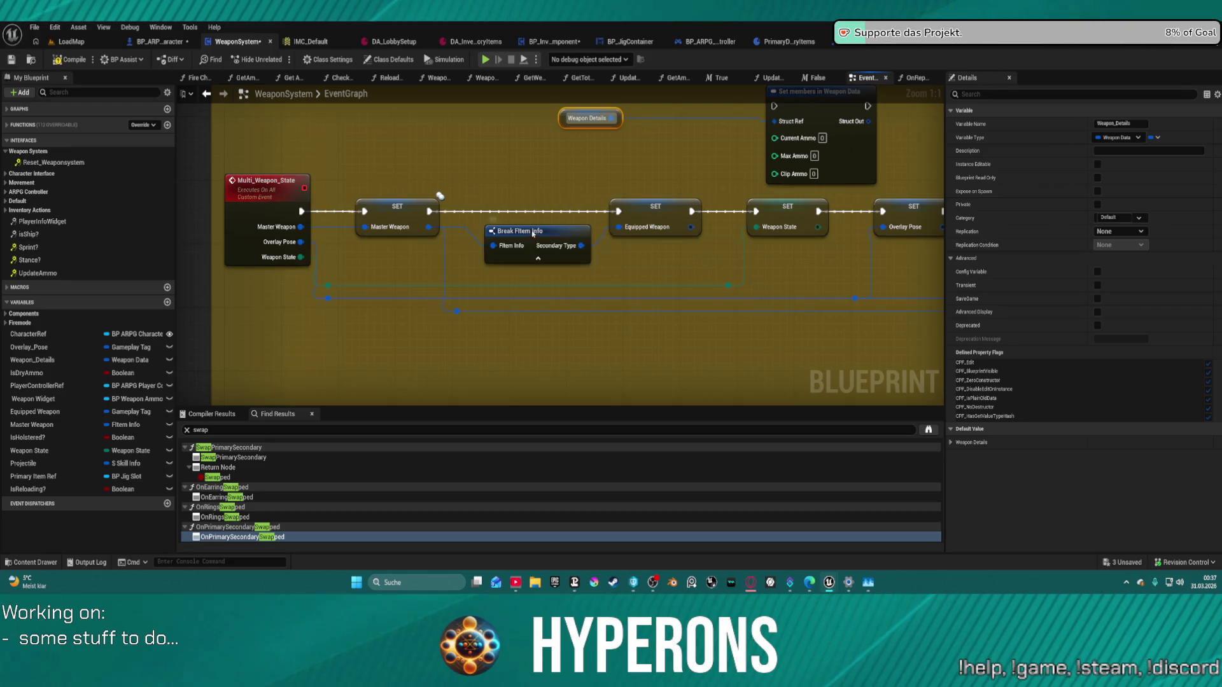
pyautogui.scroll(-5, 1080, 314)
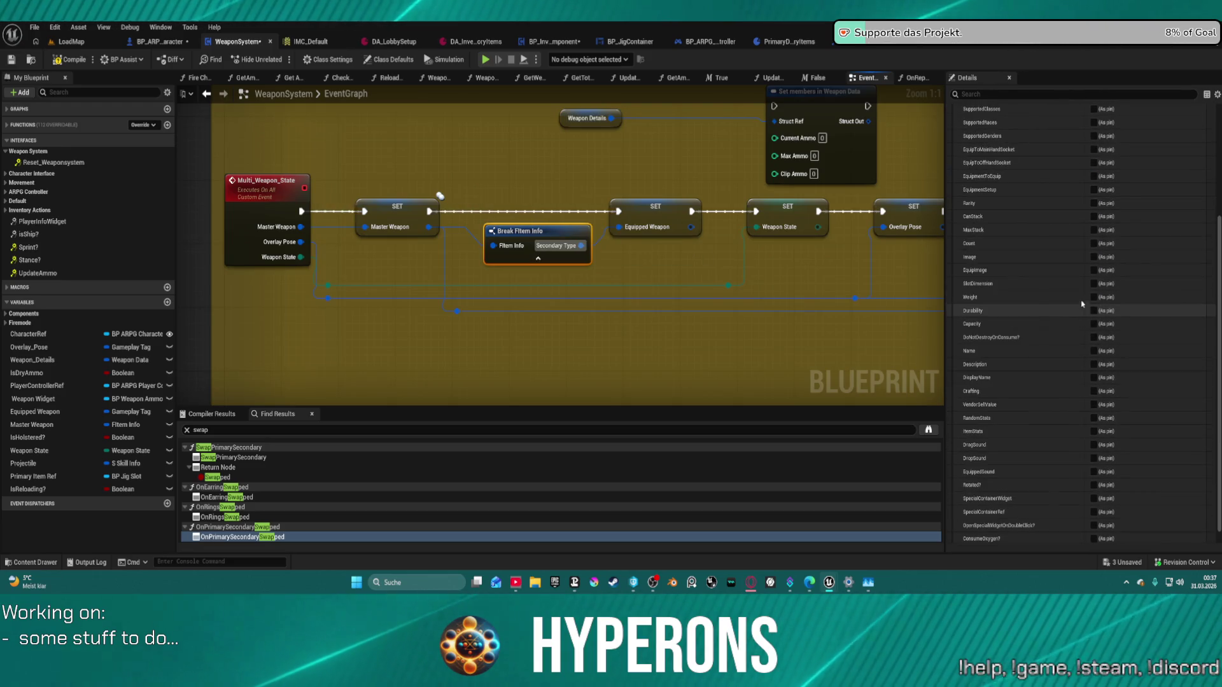
pyautogui.scroll(1, 1082, 267)
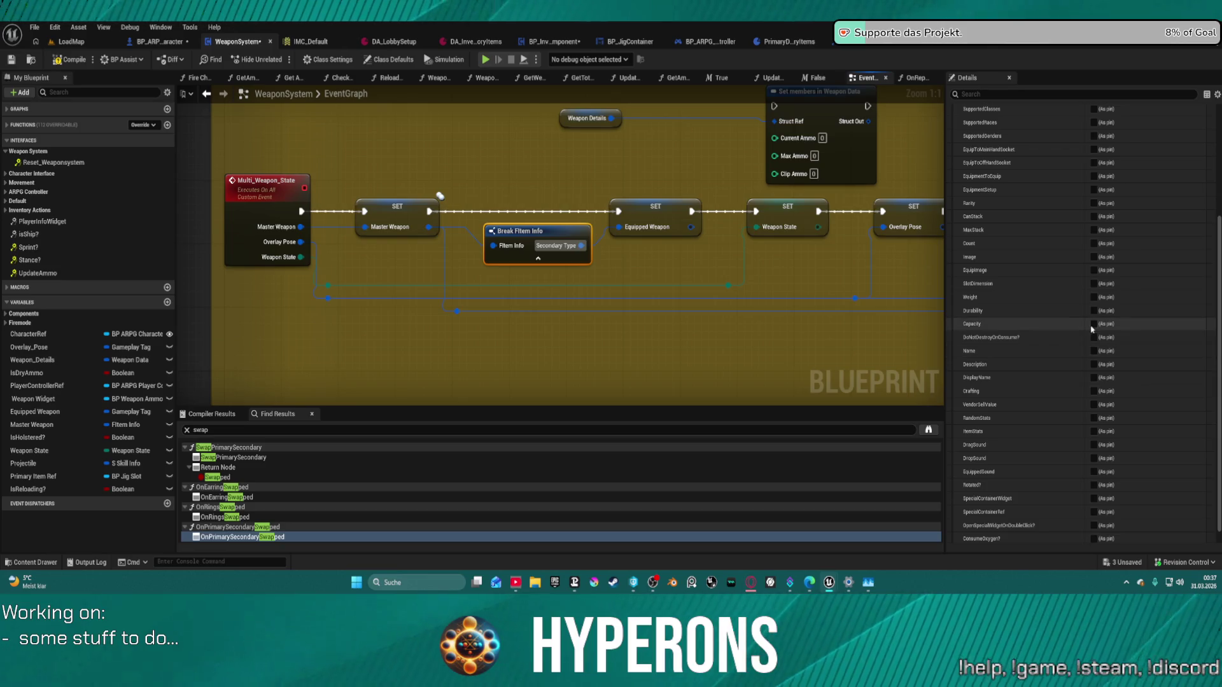
pyautogui.click(1093, 324)
# Step: Split the Capacity value with a Break Vector 2D node
pyautogui.moveTo(602, 231)
pyautogui.mouseDown()
pyautogui.moveTo(393, 328)
pyautogui.moveTo(417, 263)
pyautogui.mouseUp()
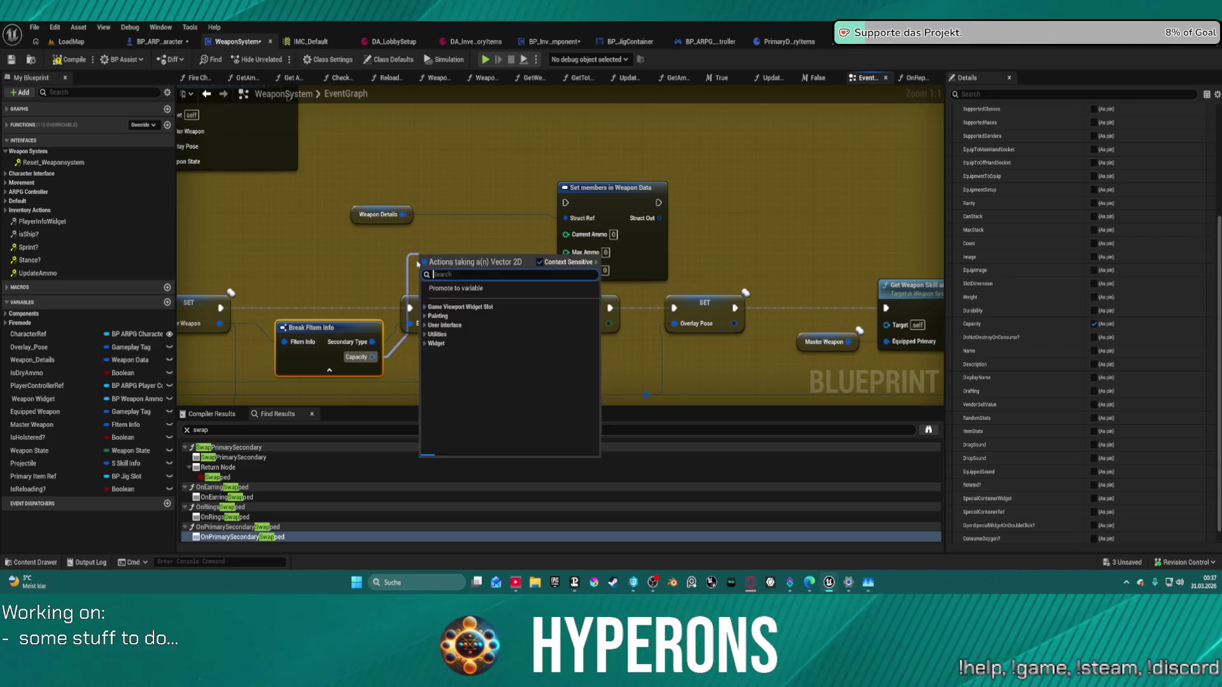
pyautogui.write('brea')
pyautogui.press('Return')
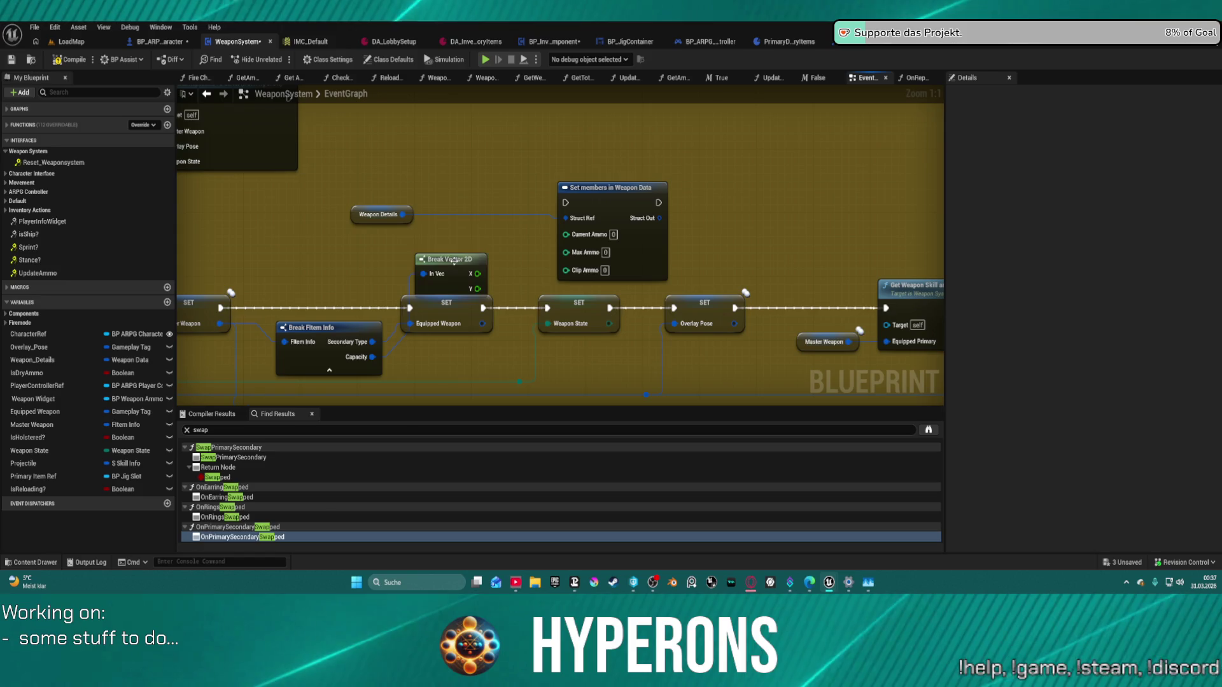
pyautogui.moveTo(463, 260); pyautogui.dragTo(414, 248)
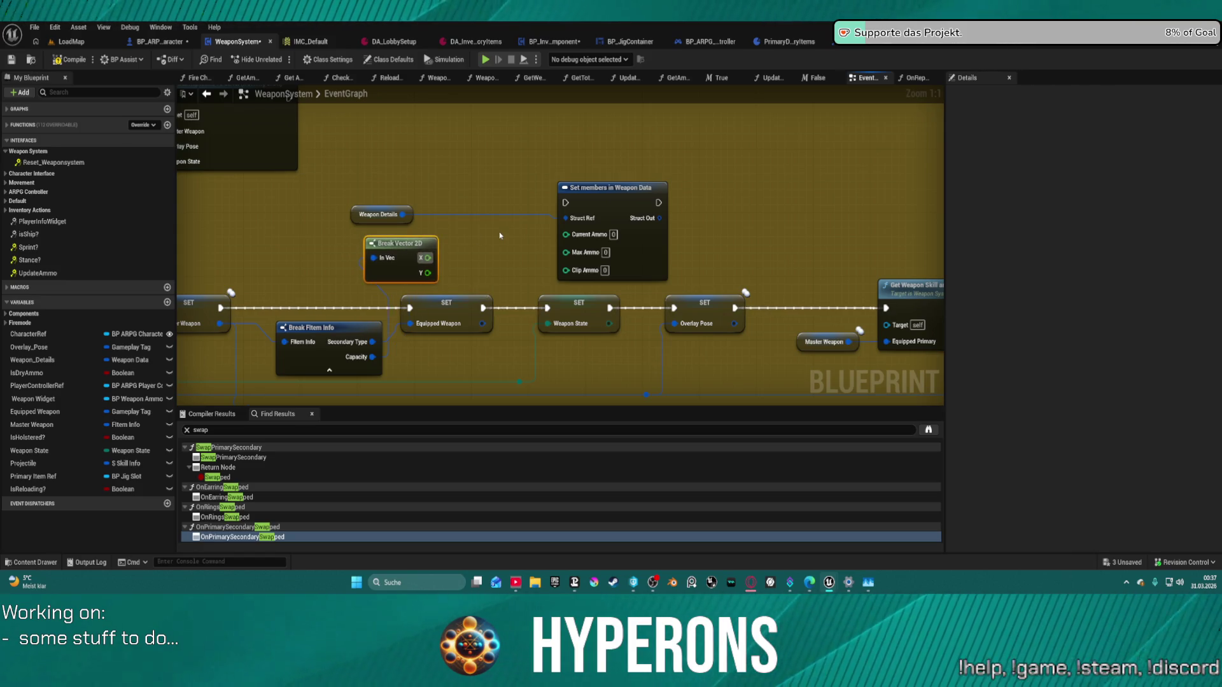
# Step: Drop the Max Ammo pin, wire X into Current Ammo, and chain Set members into Weapon State
pyautogui.click(590, 253)
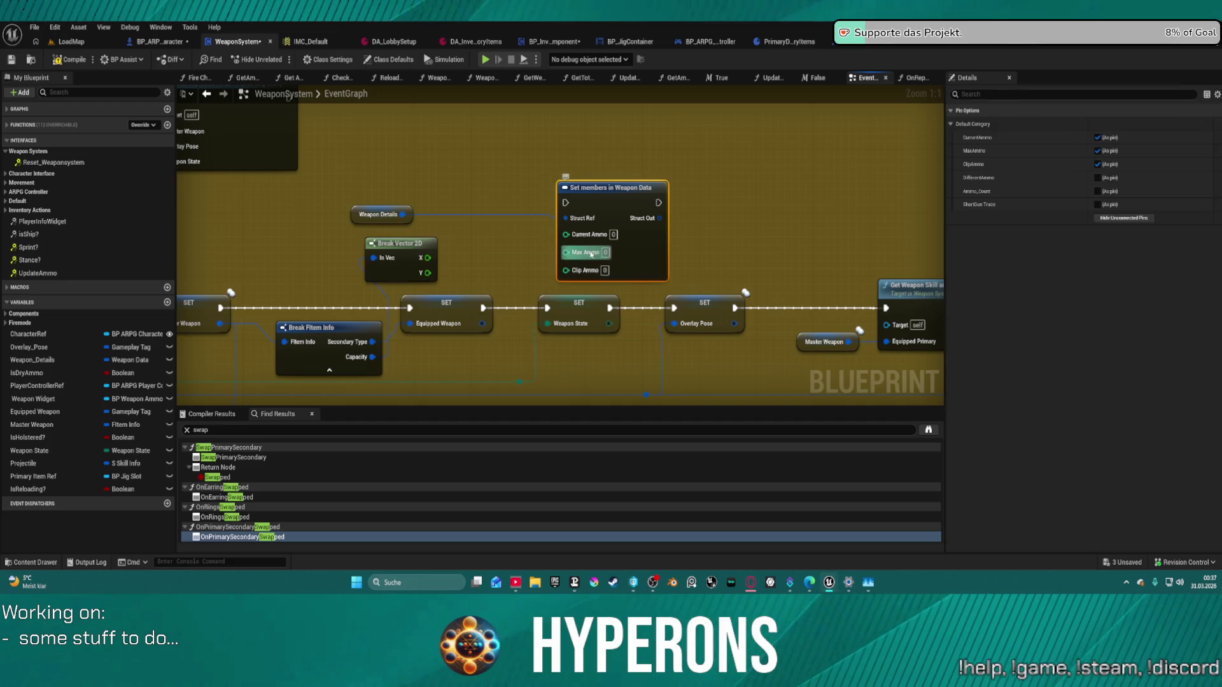
pyautogui.click(1097, 151)
pyautogui.moveTo(429, 264); pyautogui.dragTo(566, 240)
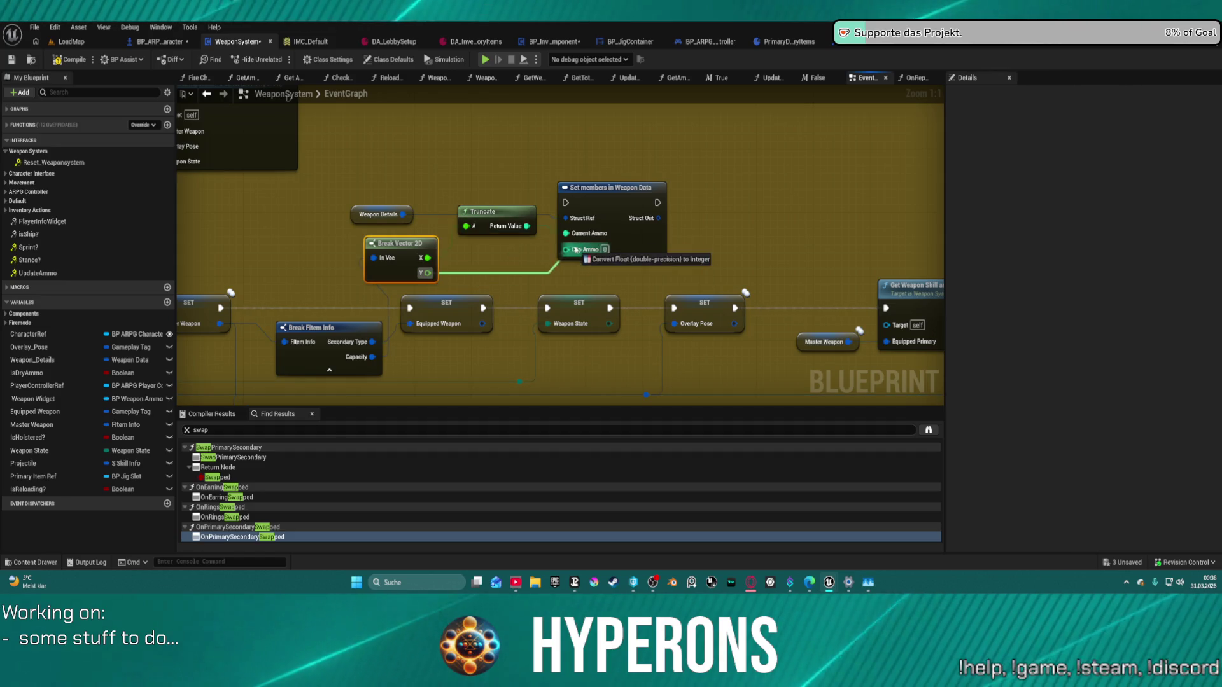
pyautogui.moveTo(566, 207); pyautogui.dragTo(483, 308)
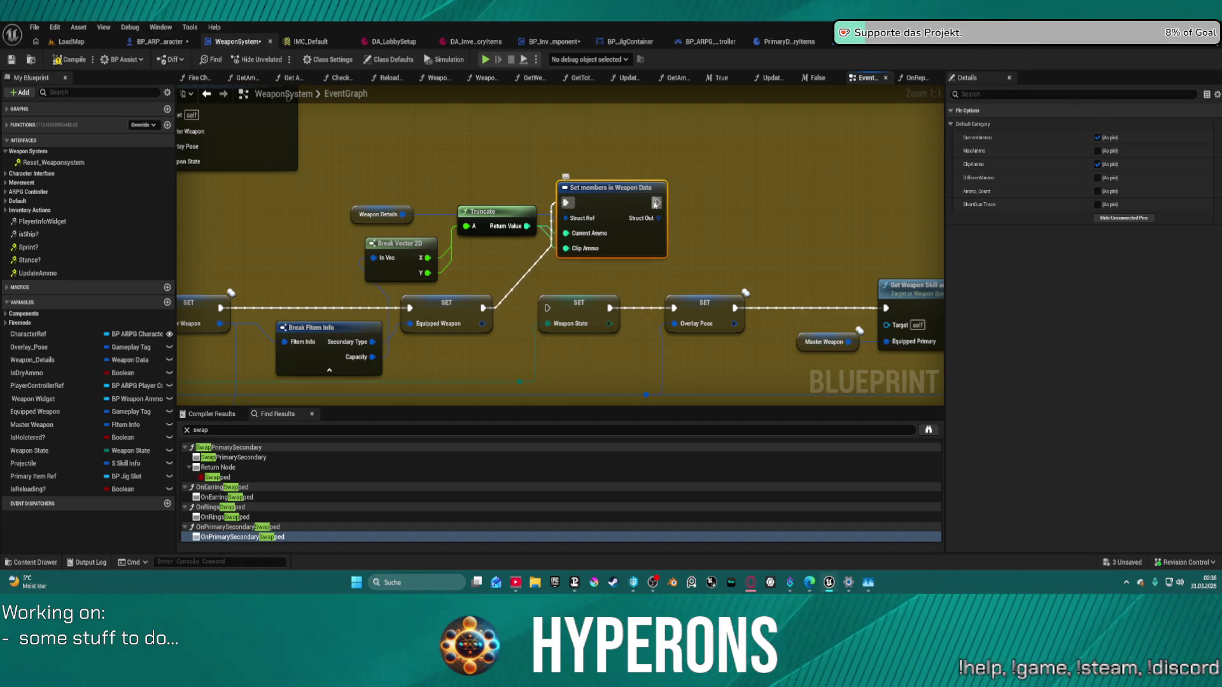
pyautogui.moveTo(655, 203)
pyautogui.mouseDown()
pyautogui.moveTo(608, 273)
pyautogui.moveTo(547, 308)
pyautogui.mouseUp()
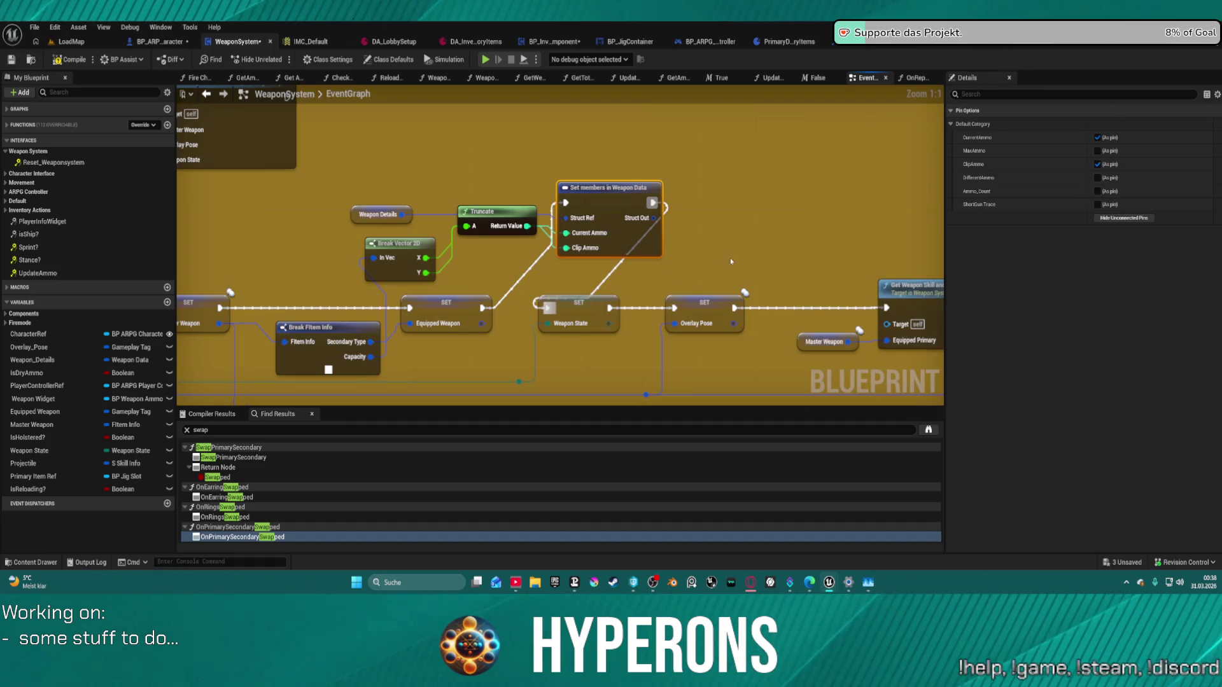
pyautogui.hotkey('ctrl', 'z')
pyautogui.hotkey('ctrl', 'z')
pyautogui.hotkey('ctrl', 'z')
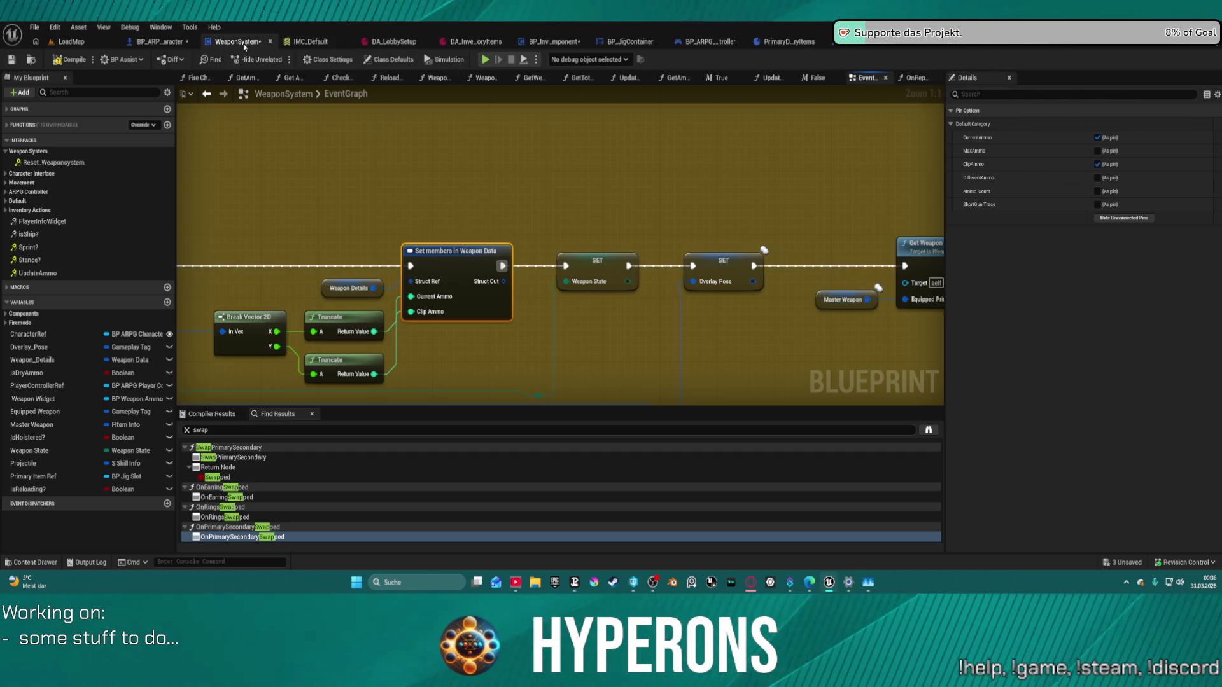
# Step: In BP_ARPG_Character, delete the Weapon Details setter and Make Weapon Data, then compile and press Play
pyautogui.click(170, 41)
pyautogui.moveTo(827, 235); pyautogui.dragTo(769, 323)
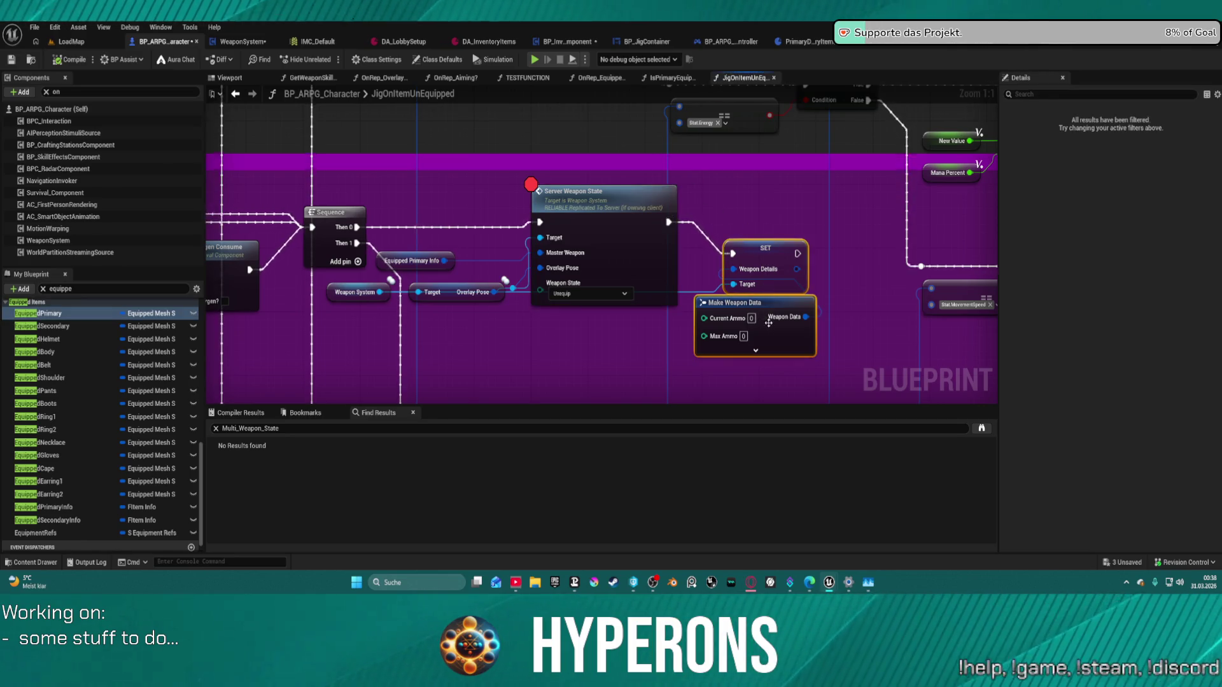
pyautogui.press('Delete')
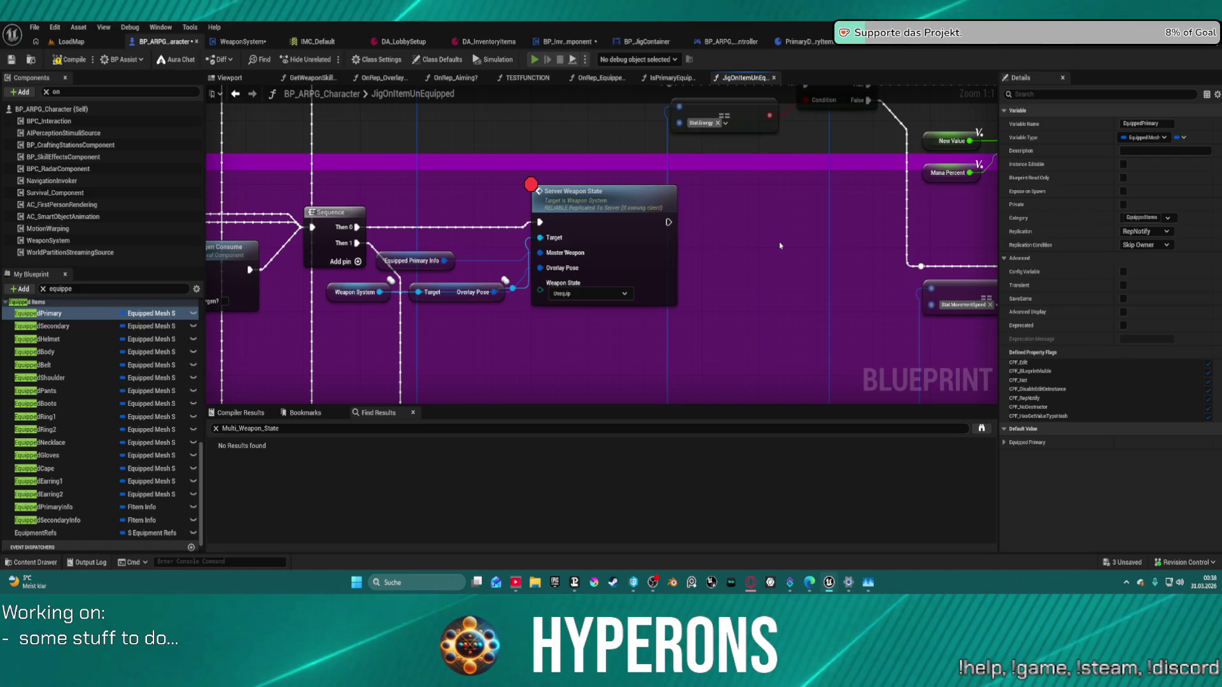
pyautogui.press('F7')
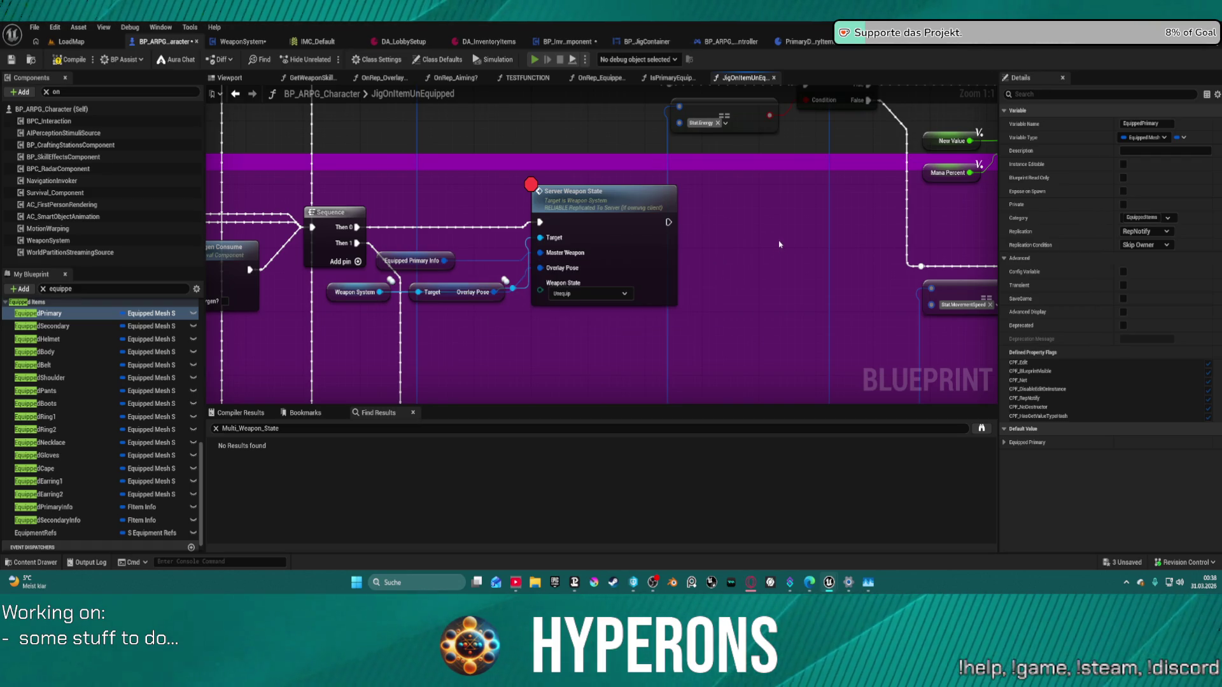
pyautogui.hotkey('alt', 'p')
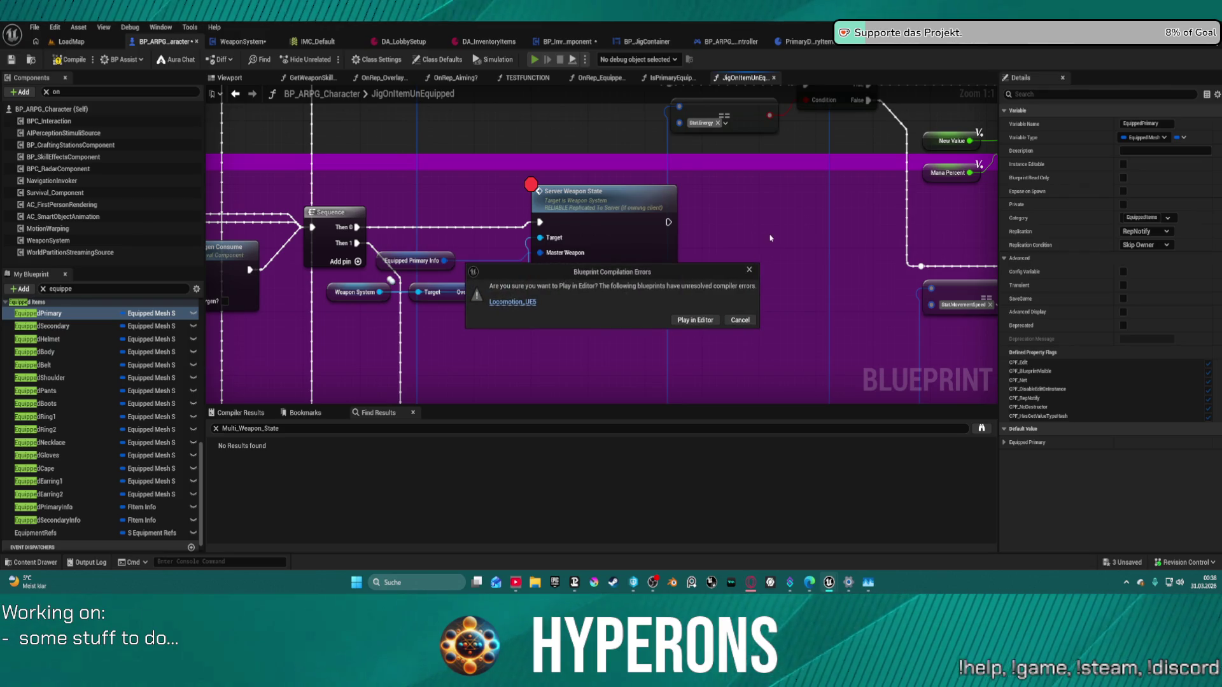
# Step: Play despite errors, equip MG 01 to verify 50/50 ammo, then stop and view Server Weapon State
pyautogui.click(709, 323)
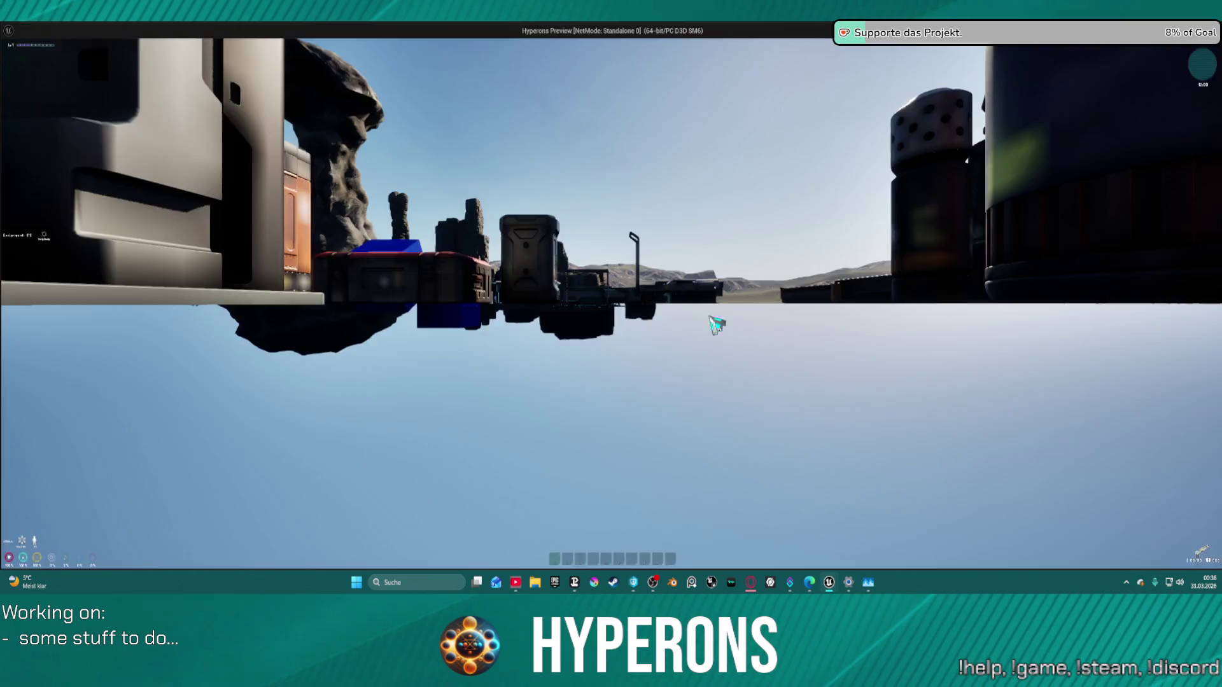
pyautogui.press('i')
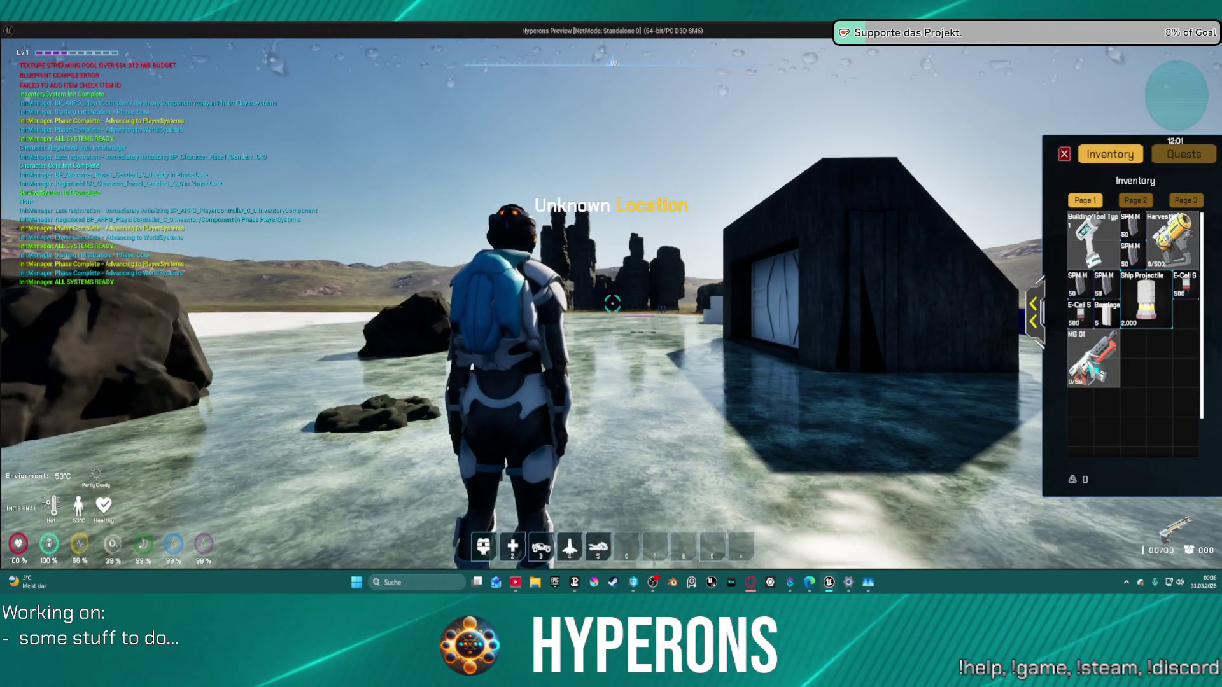
pyautogui.rightClick(1093, 360)
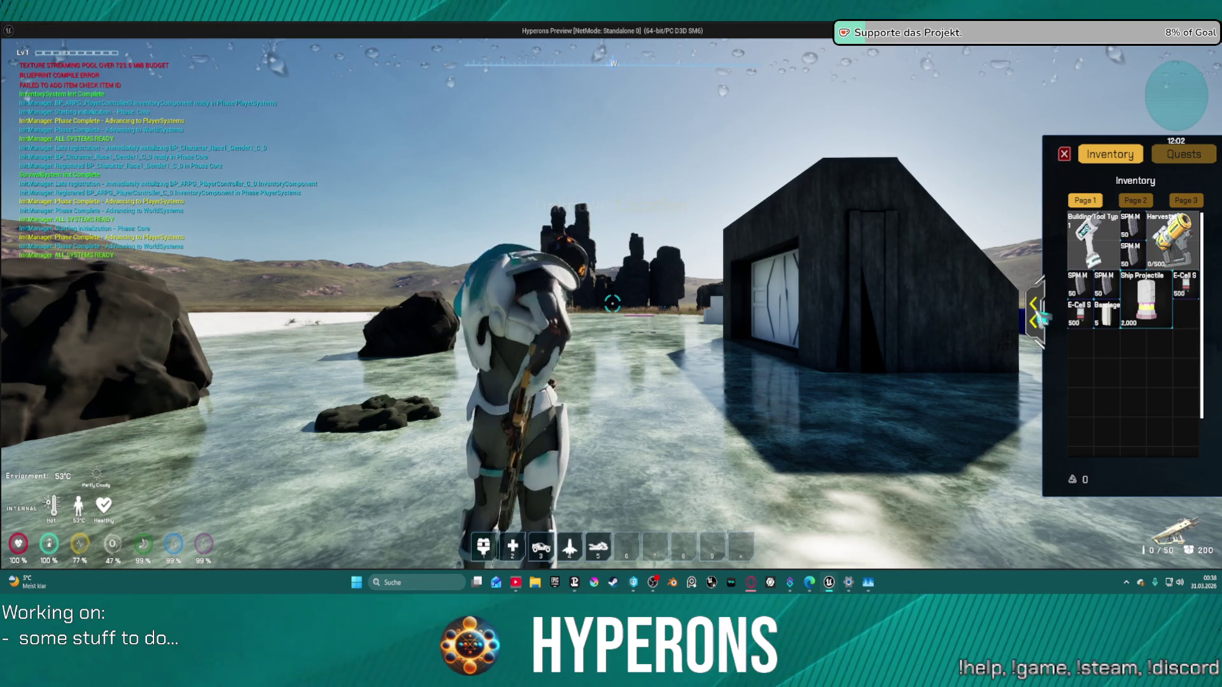
pyautogui.click(1038, 315)
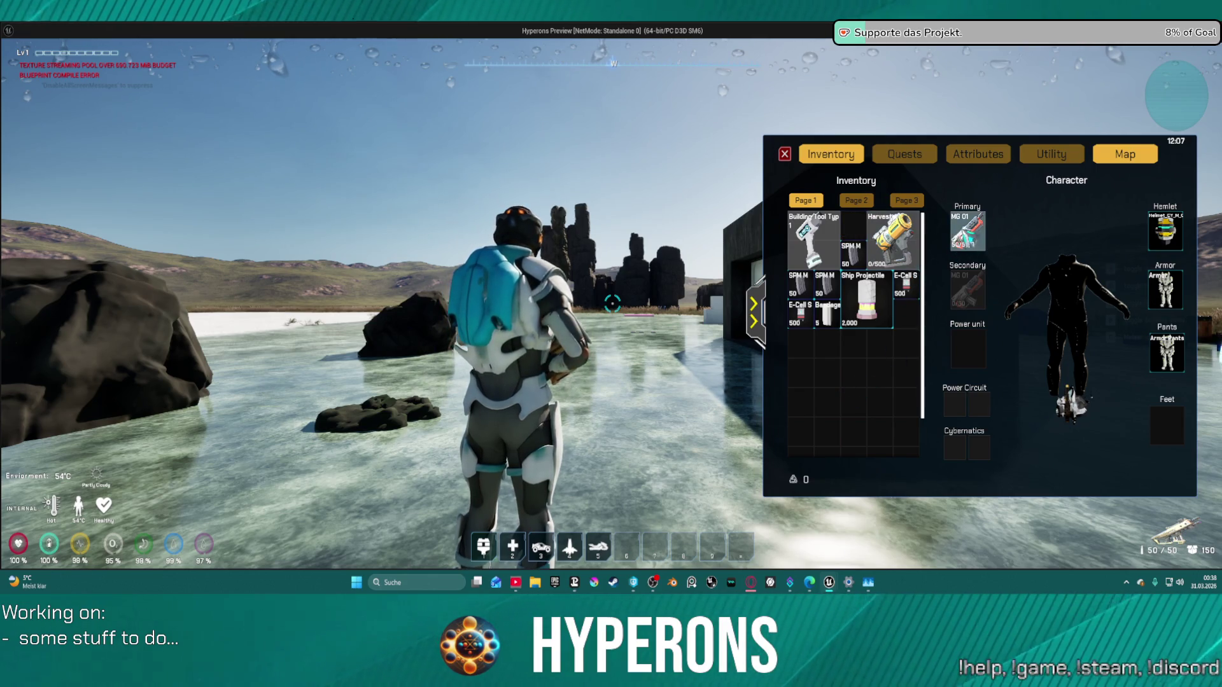
pyautogui.hotkey('alt', 'Tab')
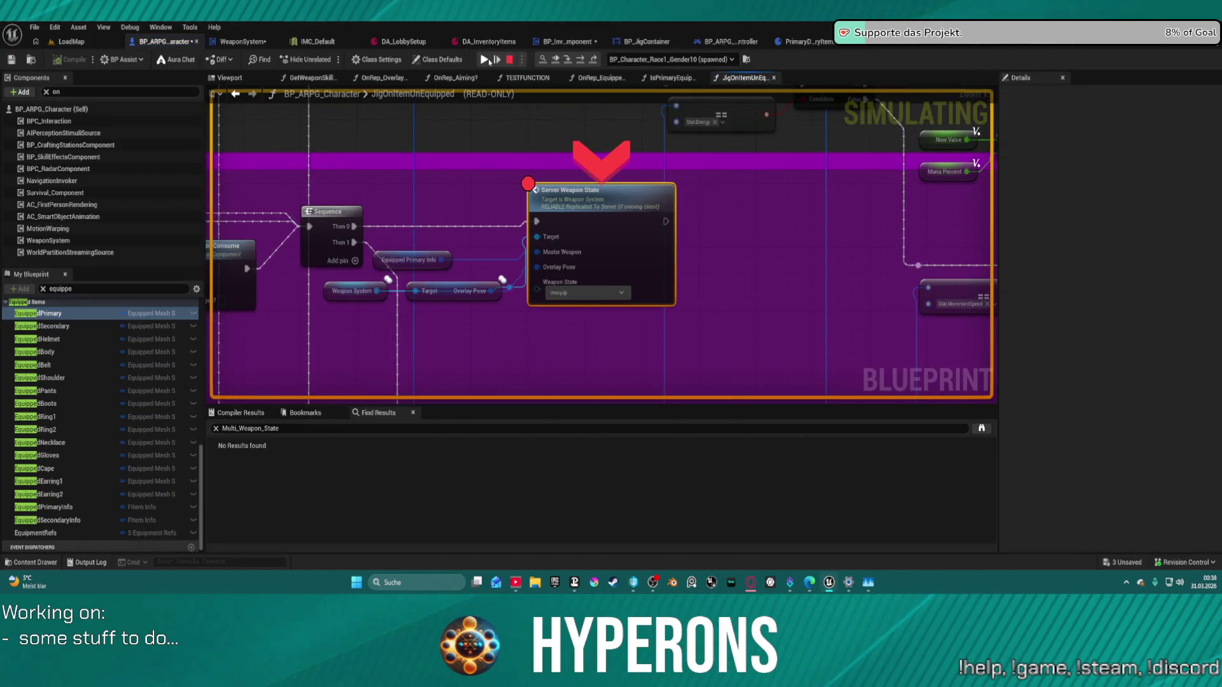
pyautogui.hotkey('alt', 'Tab')
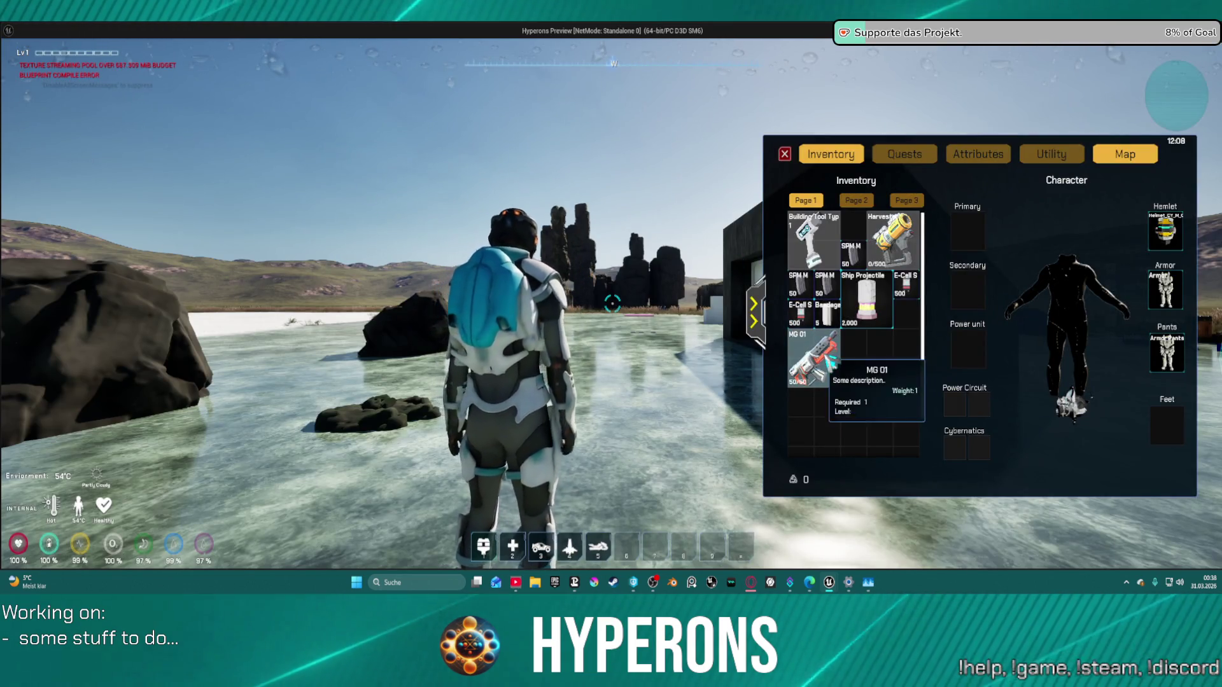
pyautogui.rightClick(826, 356)
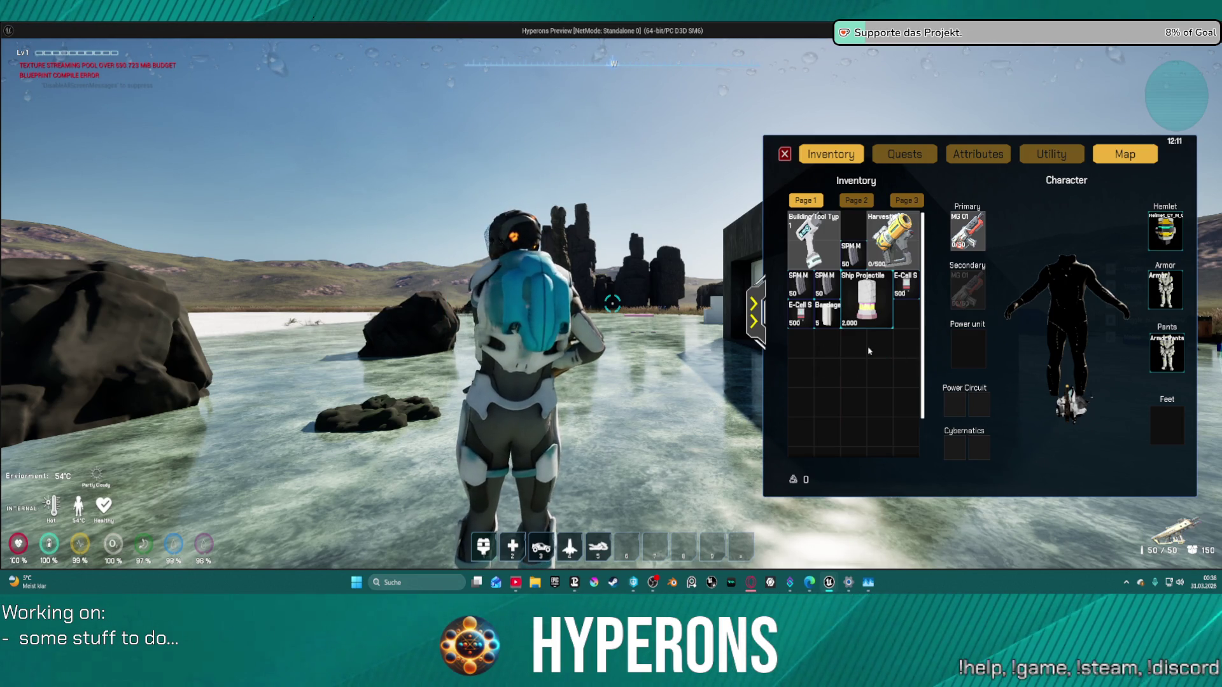
pyautogui.hotkey('alt', 'F4')
pyautogui.moveTo(400, 182)
pyautogui.mouseDown()
pyautogui.moveTo(603, 218)
pyautogui.moveTo(602, 278)
pyautogui.moveTo(584, 283)
pyautogui.moveTo(996, 274)
pyautogui.moveTo(962, 294)
pyautogui.moveTo(951, 272)
pyautogui.moveTo(891, 286)
pyautogui.moveTo(996, 254)
pyautogui.moveTo(436, 291)
pyautogui.mouseUp()
pyautogui.moveTo(820, 290)
pyautogui.mouseDown()
pyautogui.moveTo(632, 317)
pyautogui.moveTo(510, 294)
pyautogui.moveTo(509, 277)
pyautogui.mouseUp()
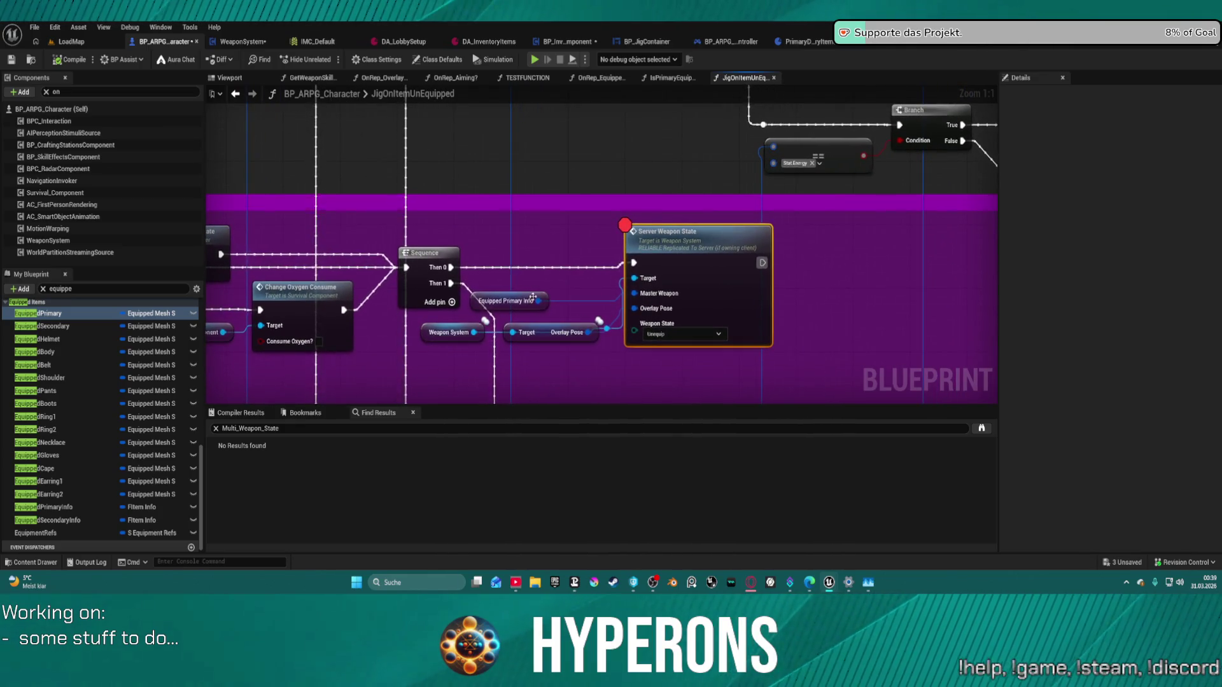
# Step: Switch to the WeaponSystem blueprint and jump to the Reset_Weaponsystem event
pyautogui.click(266, 42)
pyautogui.moveTo(752, 350); pyautogui.dragTo(812, 322)
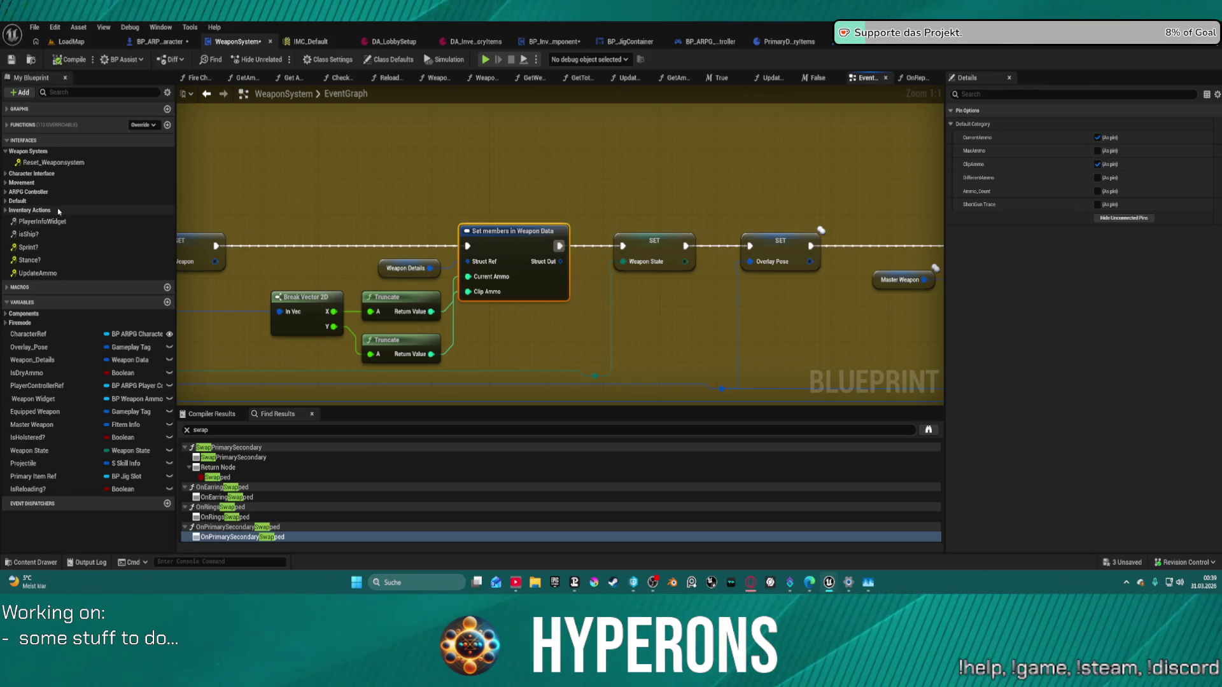
pyautogui.doubleClick(51, 164)
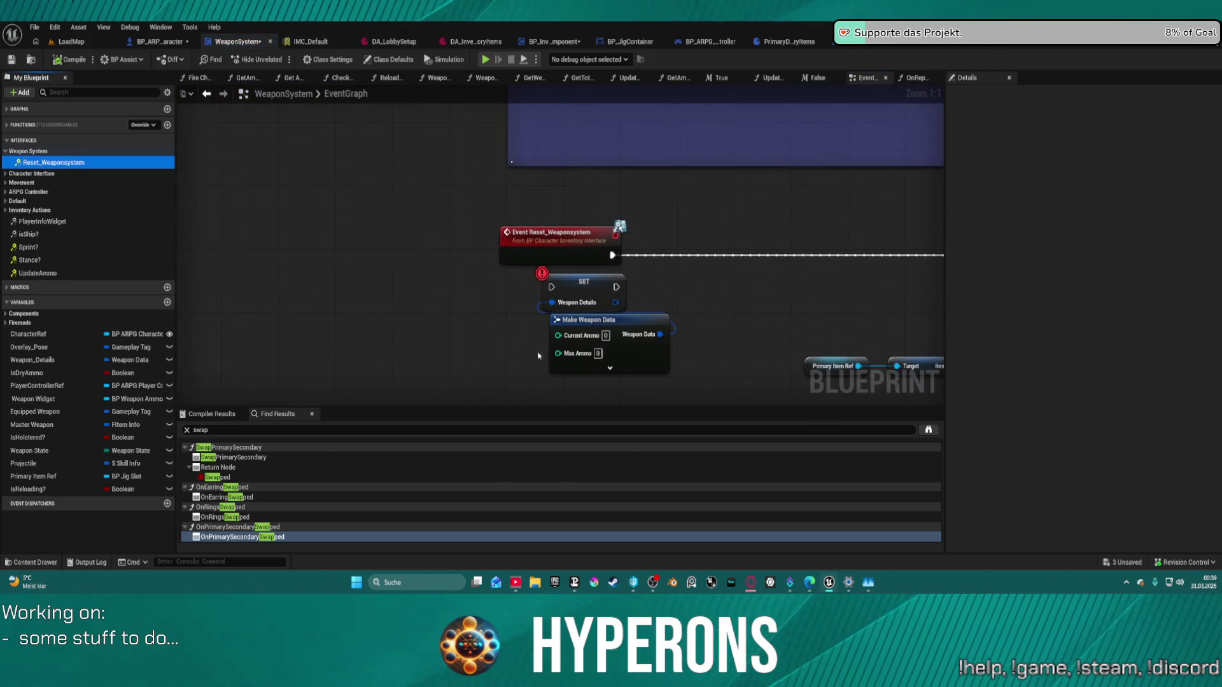
pyautogui.moveTo(284, 341); pyautogui.dragTo(159, 334)
pyautogui.hotkey('alt', 'Left')
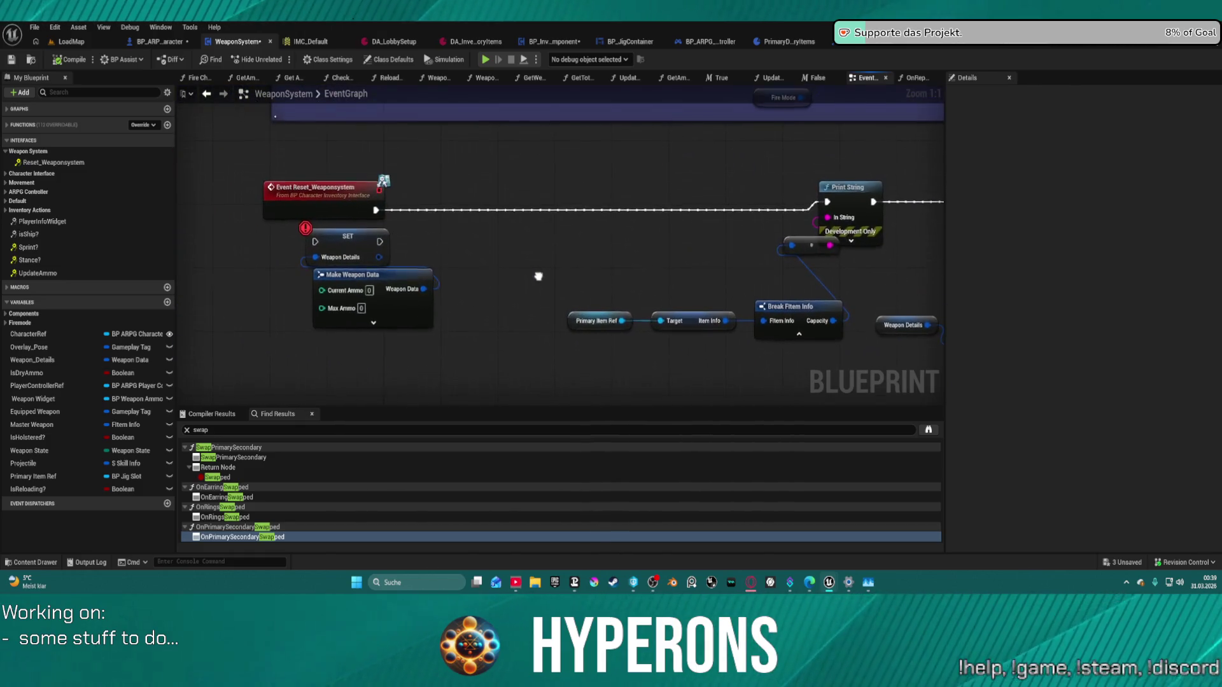
# Step: Find references to Weapon_Details, then select its setter and Make Weapon Data and delete both
pyautogui.rightClick(347, 237)
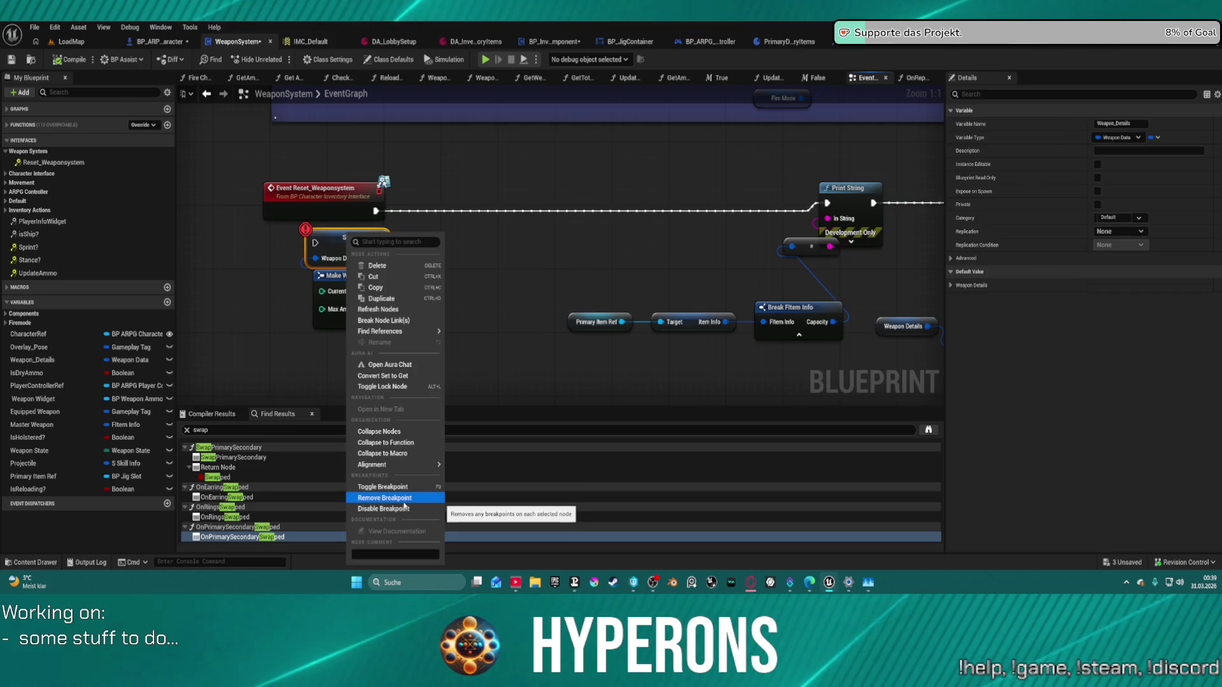
pyautogui.moveTo(433, 329)
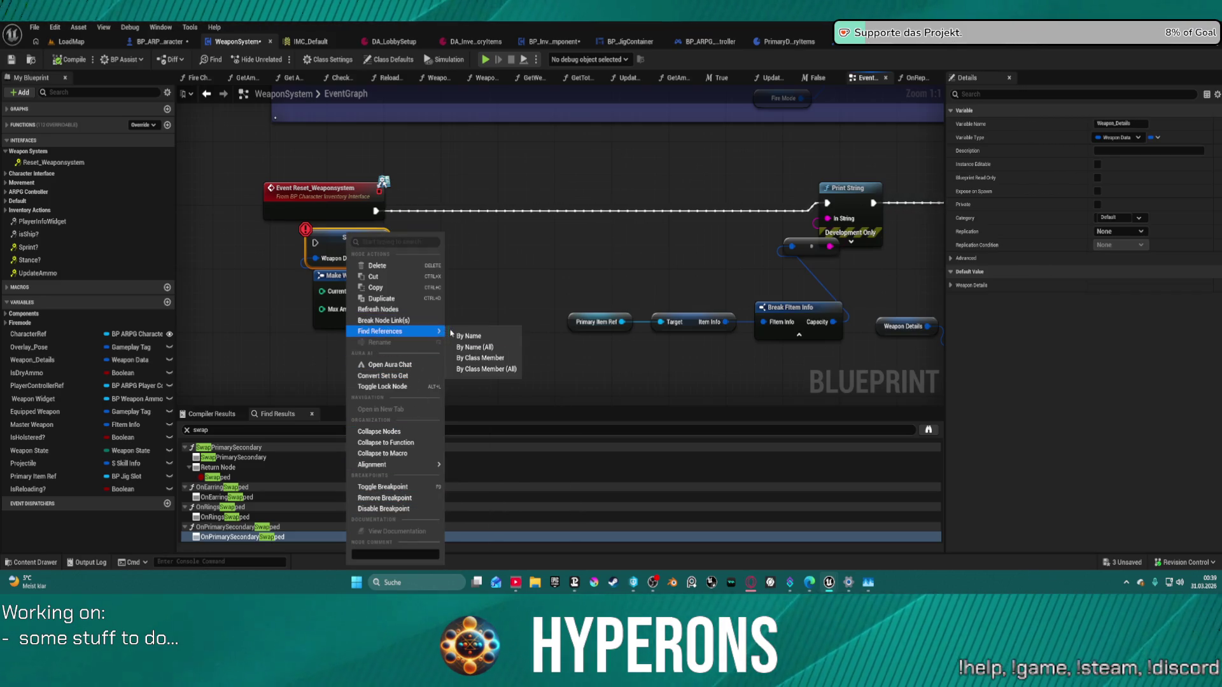
pyautogui.click(477, 335)
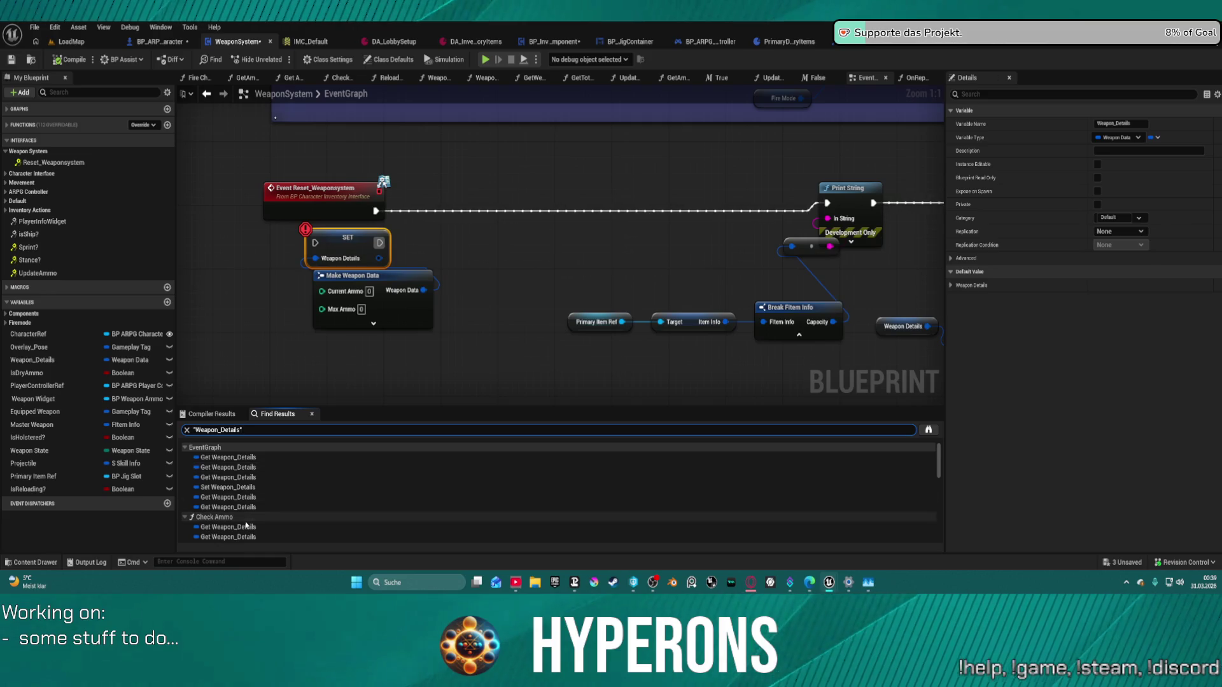
pyautogui.scroll(-10, 252, 490)
pyautogui.scroll(-2, 240, 514)
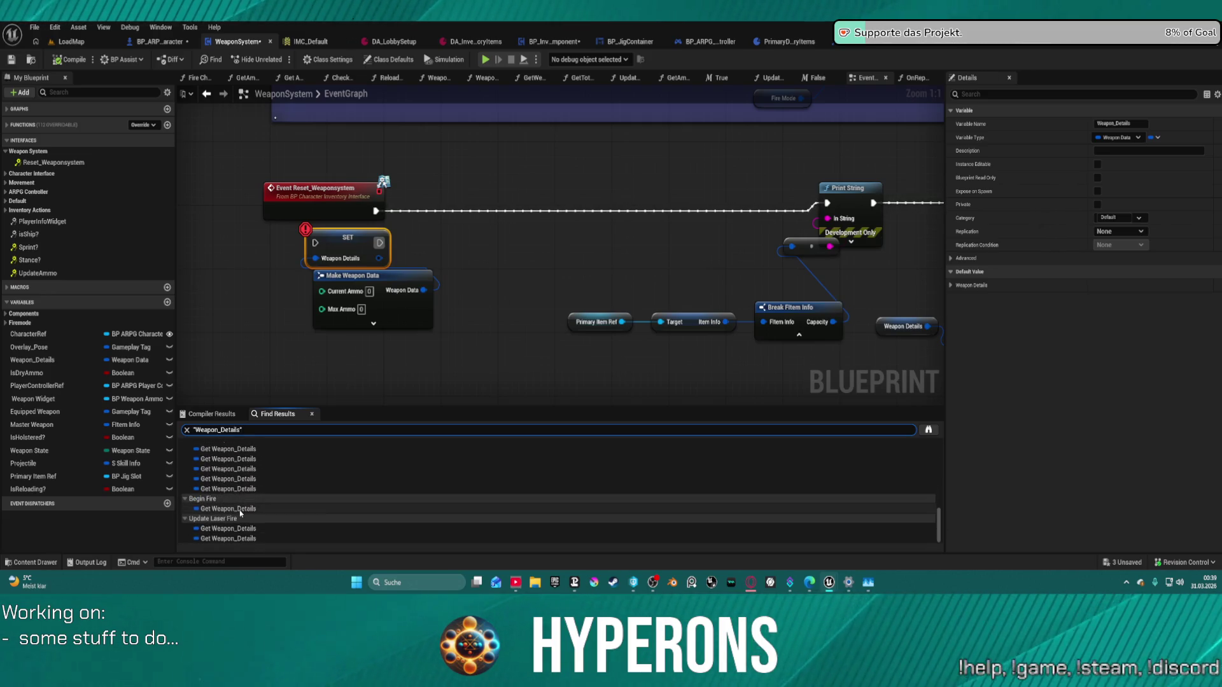
pyautogui.scroll(8, 243, 511)
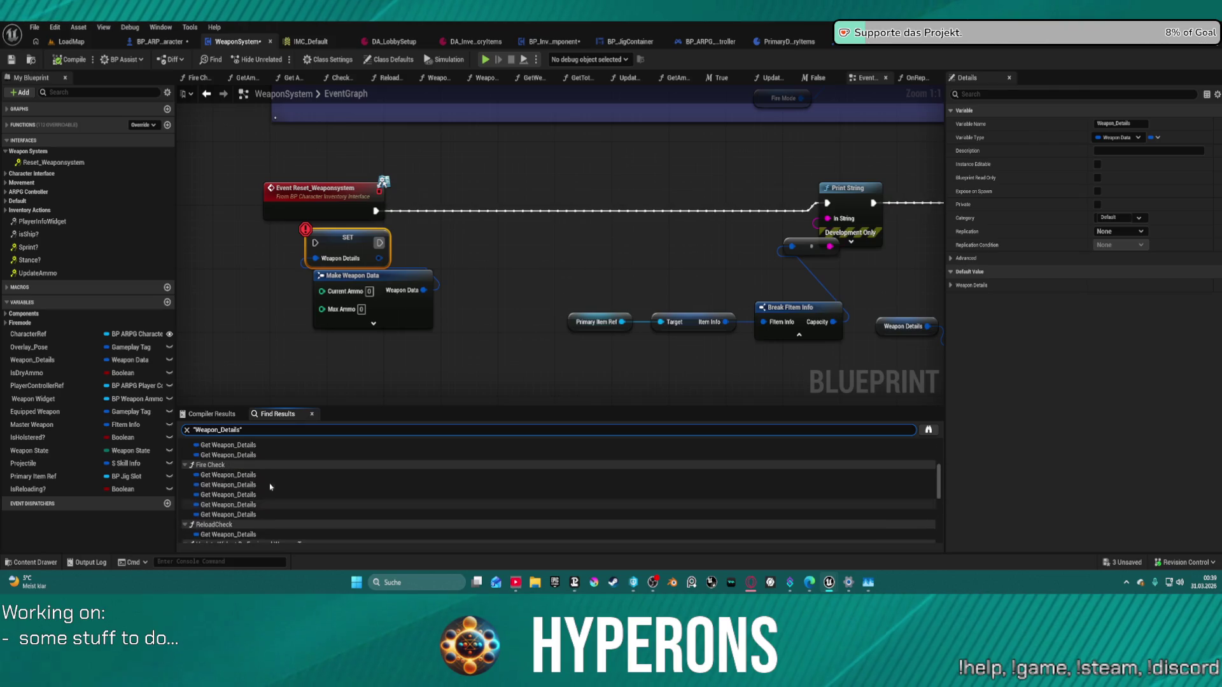
pyautogui.scroll(2, 272, 487)
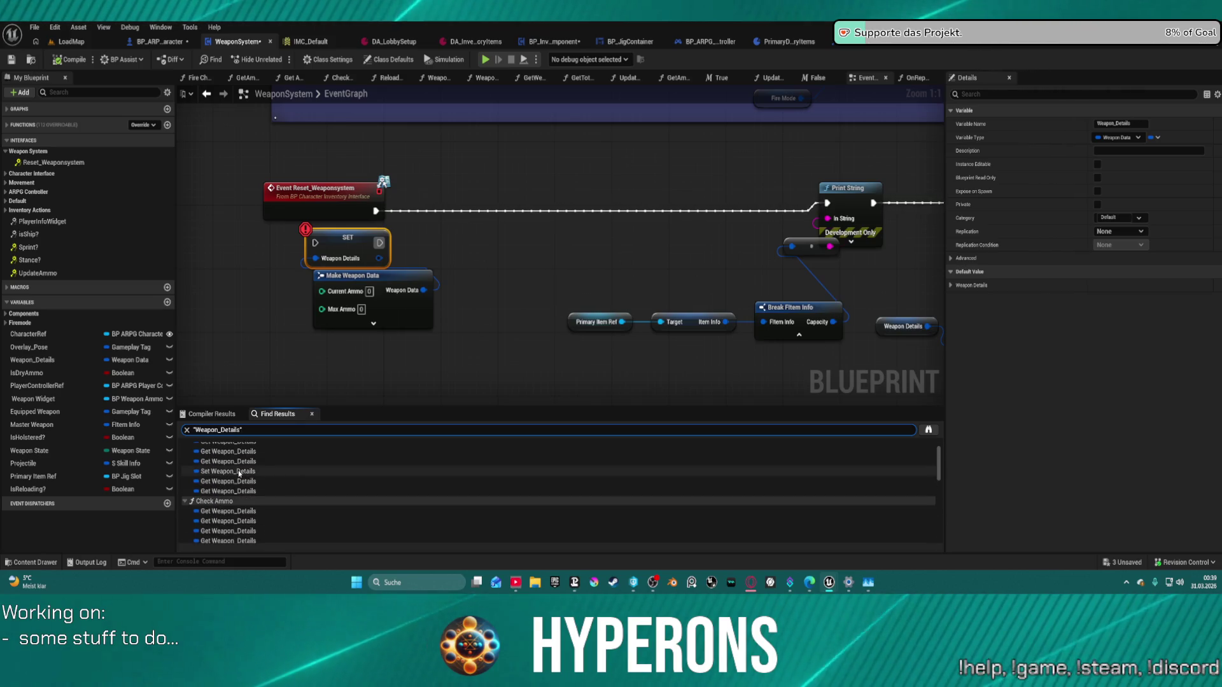
pyautogui.click(239, 473)
pyautogui.keyDown('ctrl'); pyautogui.click(532, 285); pyautogui.keyUp('ctrl')
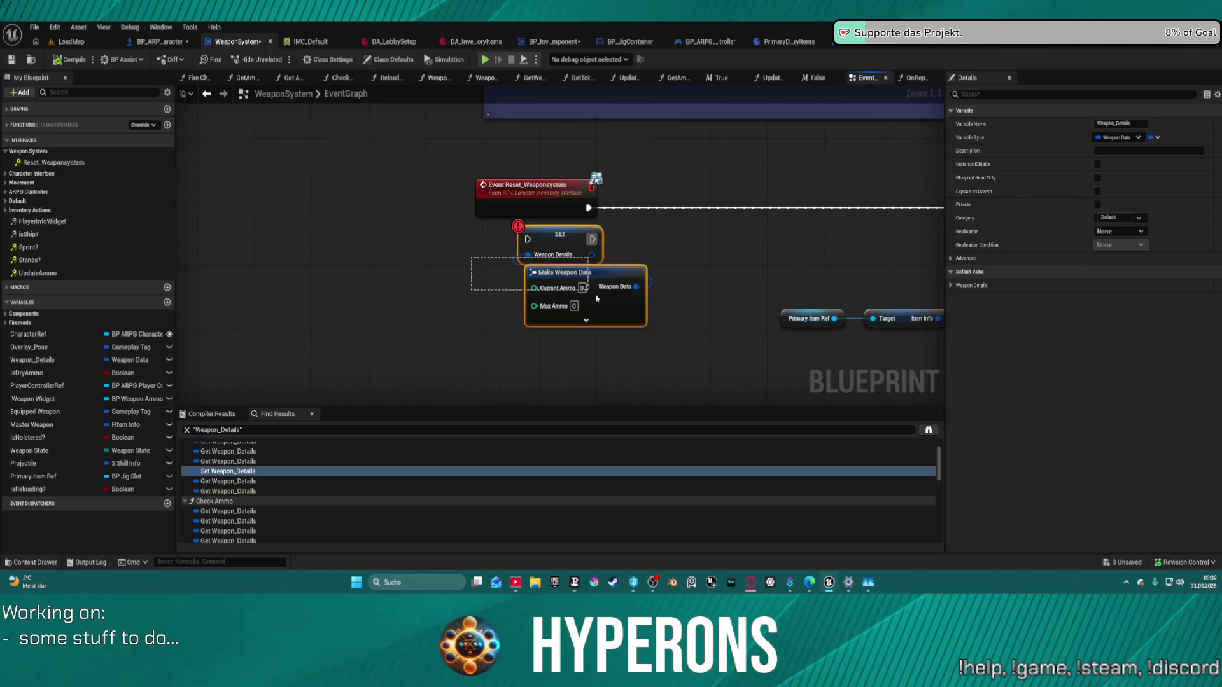
pyautogui.press('Delete')
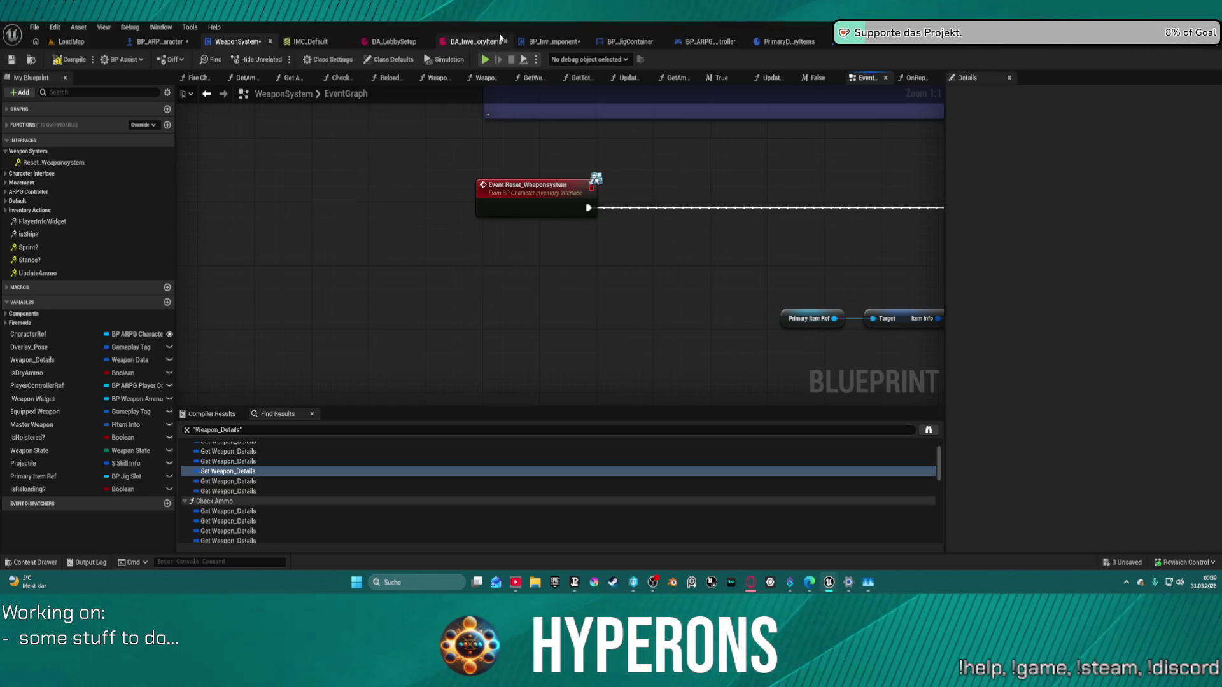
# Step: Check ServerFunc_HandleEquipReplace, return to BP_ARPG_Character, and open the inventory in a new playtest
pyautogui.click(547, 42)
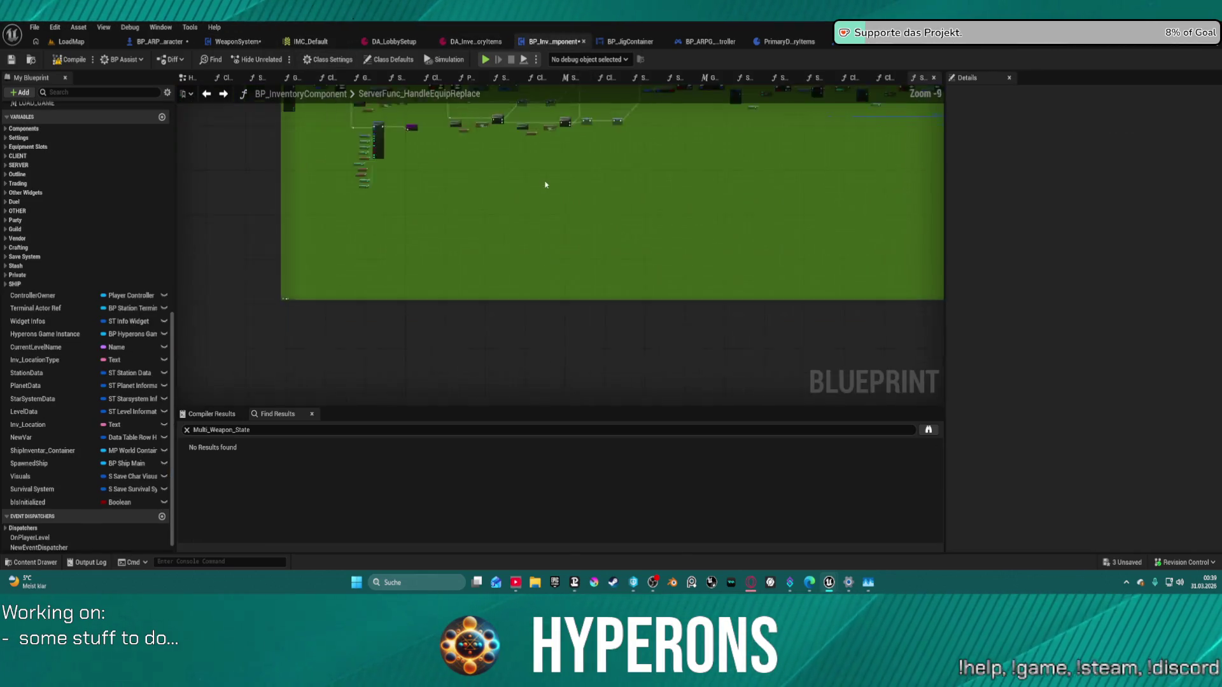
pyautogui.scroll(3, 635, 273)
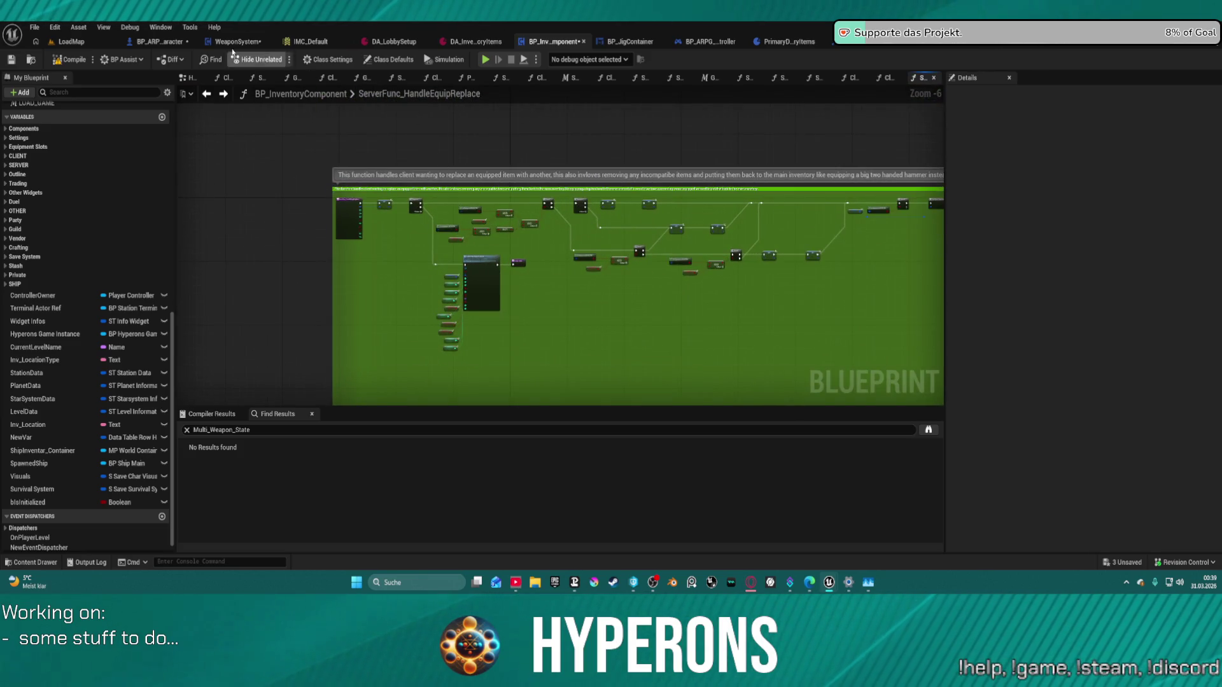
pyautogui.click(181, 42)
pyautogui.moveTo(488, 244)
pyautogui.mouseDown()
pyautogui.moveTo(354, 271)
pyautogui.moveTo(458, 251)
pyautogui.moveTo(134, 252)
pyautogui.moveTo(219, 197)
pyautogui.moveTo(273, 207)
pyautogui.mouseUp()
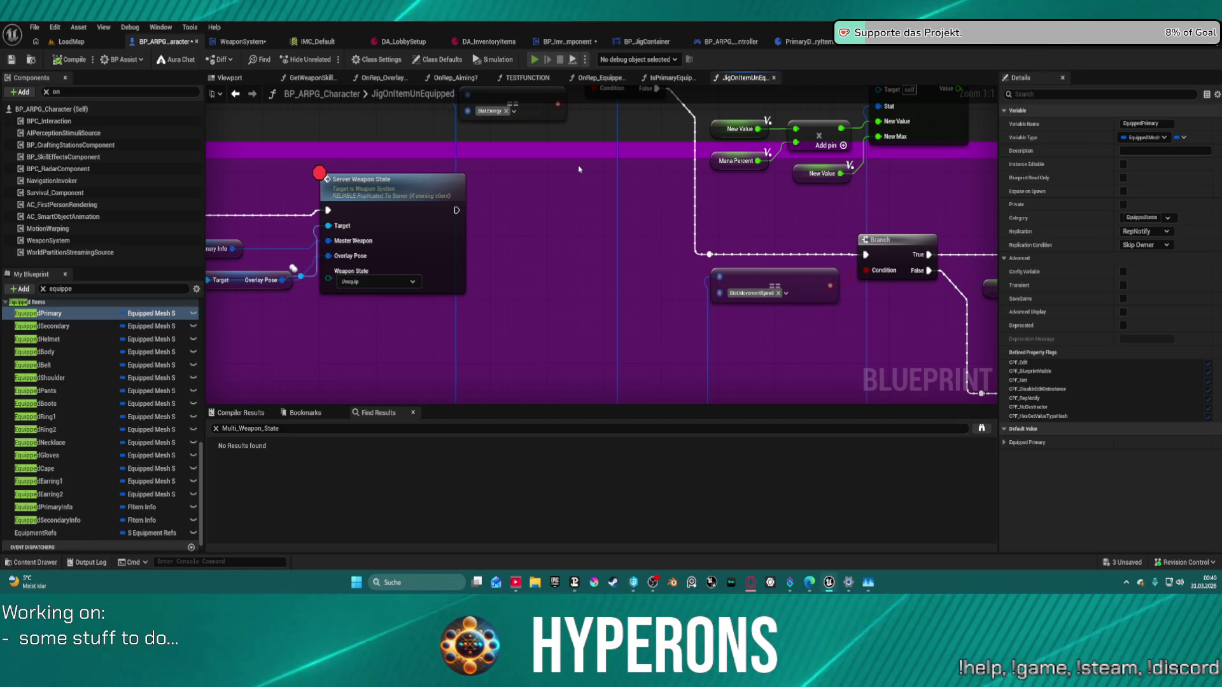
pyautogui.press('i')
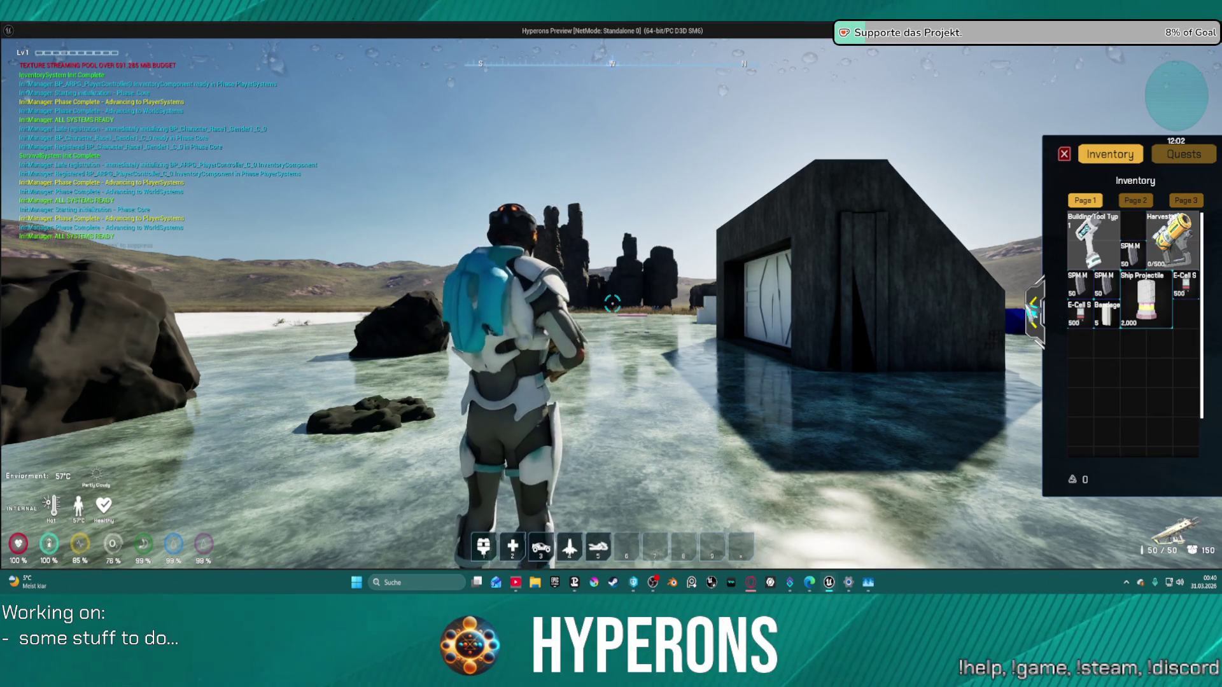
# Step: Expand the inventory's equipment slots, crouch, and return to the WeaponSystem event graph
pyautogui.click(1032, 311)
pyautogui.press('c')
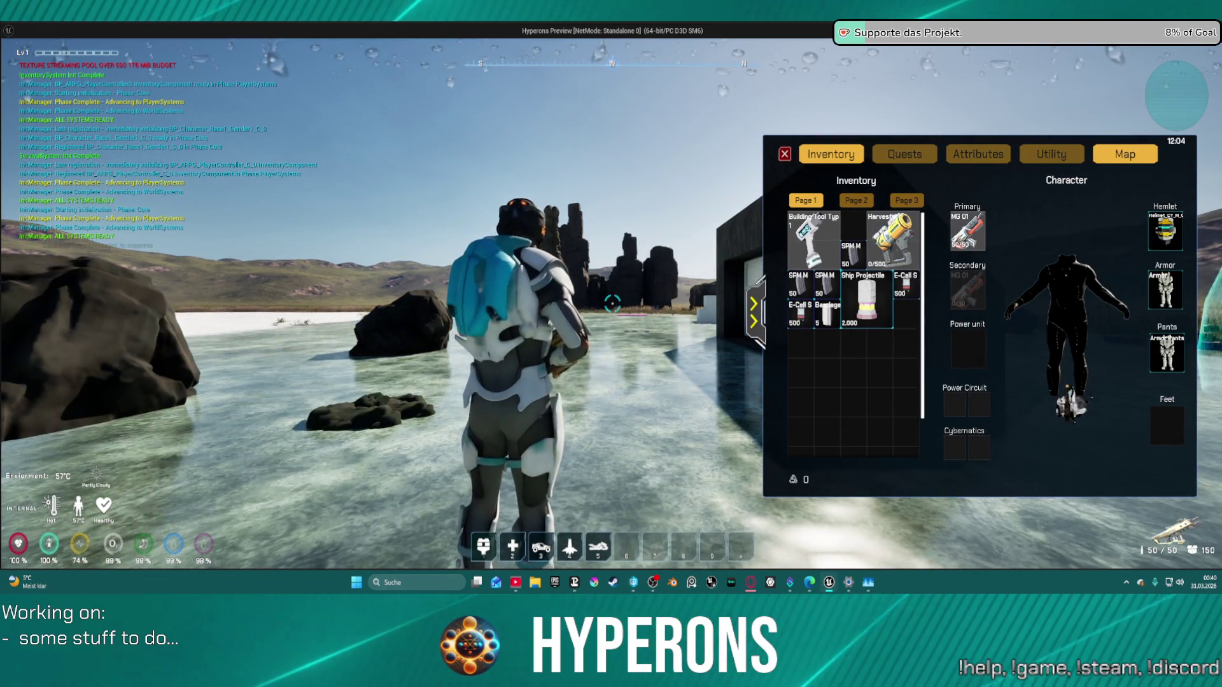
pyautogui.hotkey('alt', 'Tab')
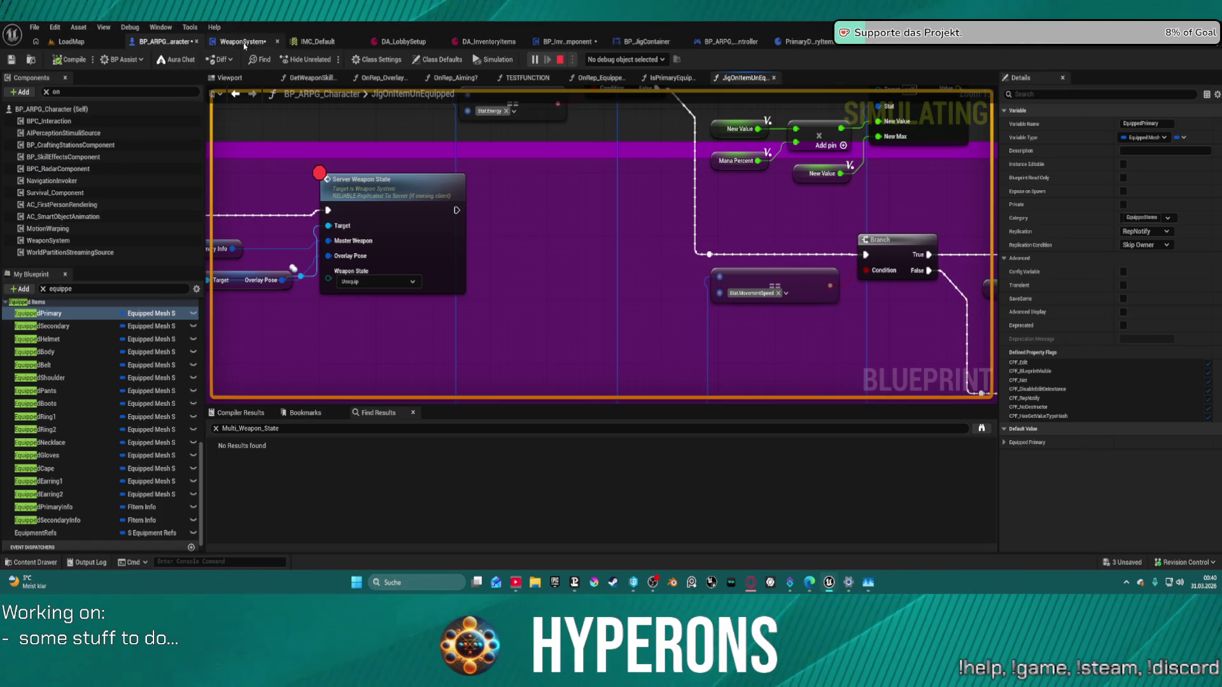
pyautogui.click(244, 44)
pyautogui.scroll(-5, 536, 324)
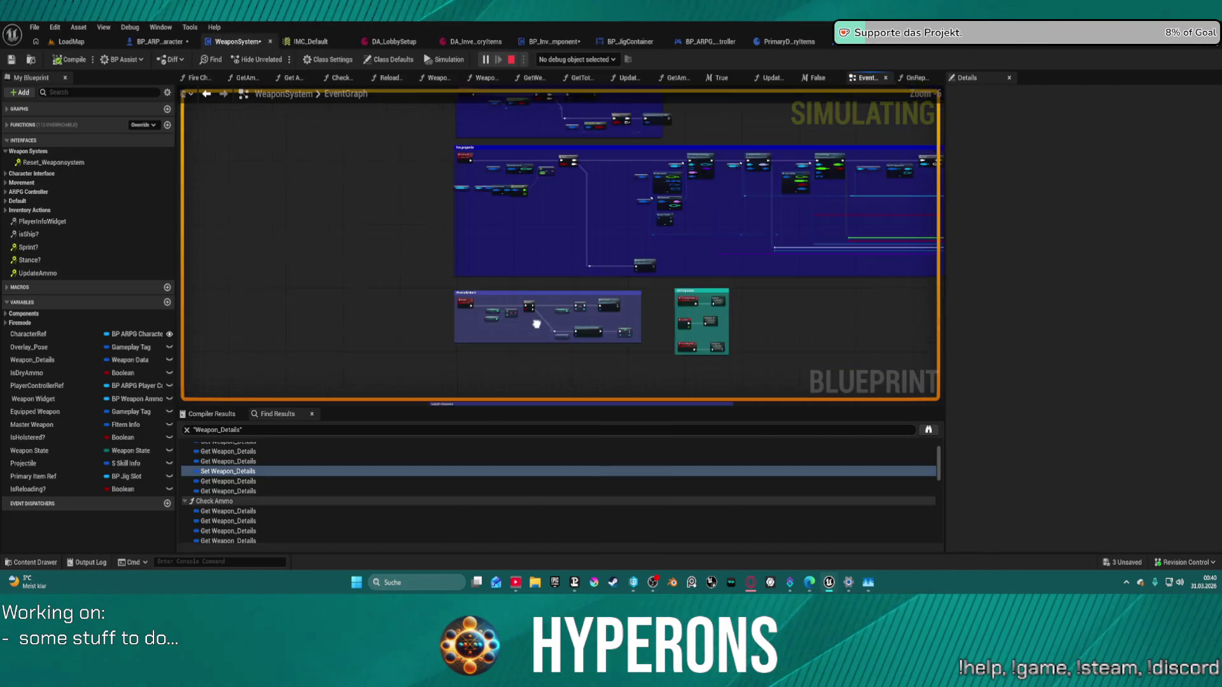
pyautogui.scroll(5, 536, 323)
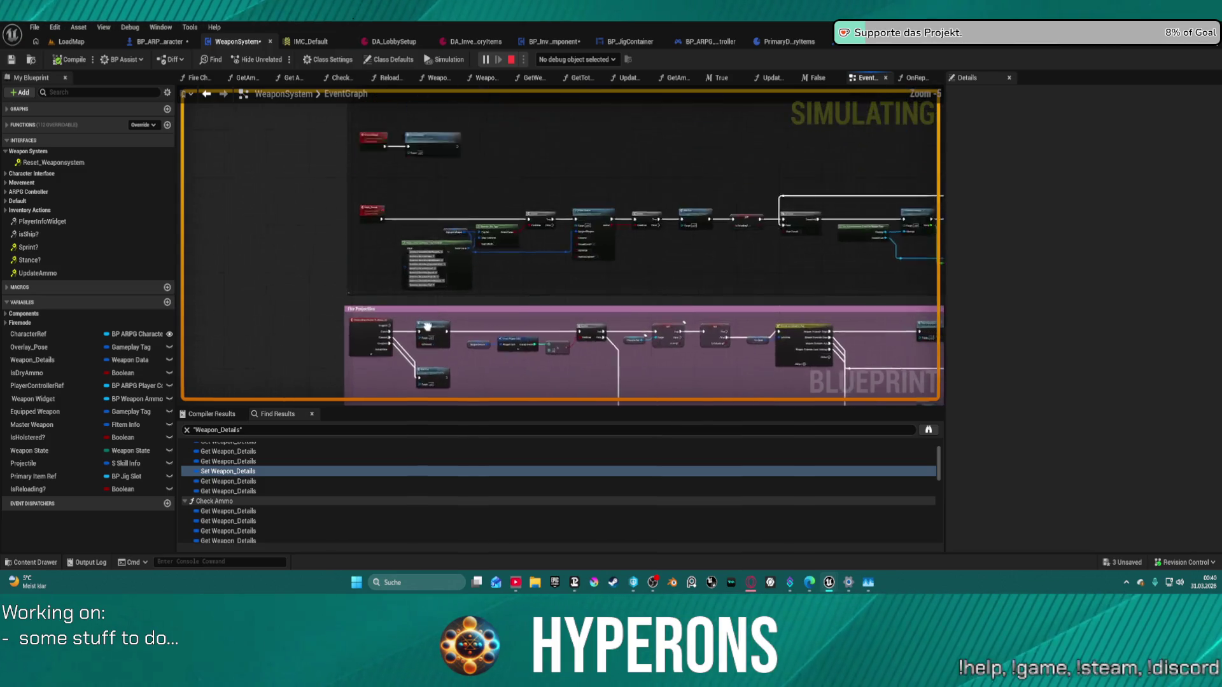
# Step: Jump to the Set Weapon_Details usage and add a breakpoint on Set members in Weapon Data
pyautogui.doubleClick(428, 470)
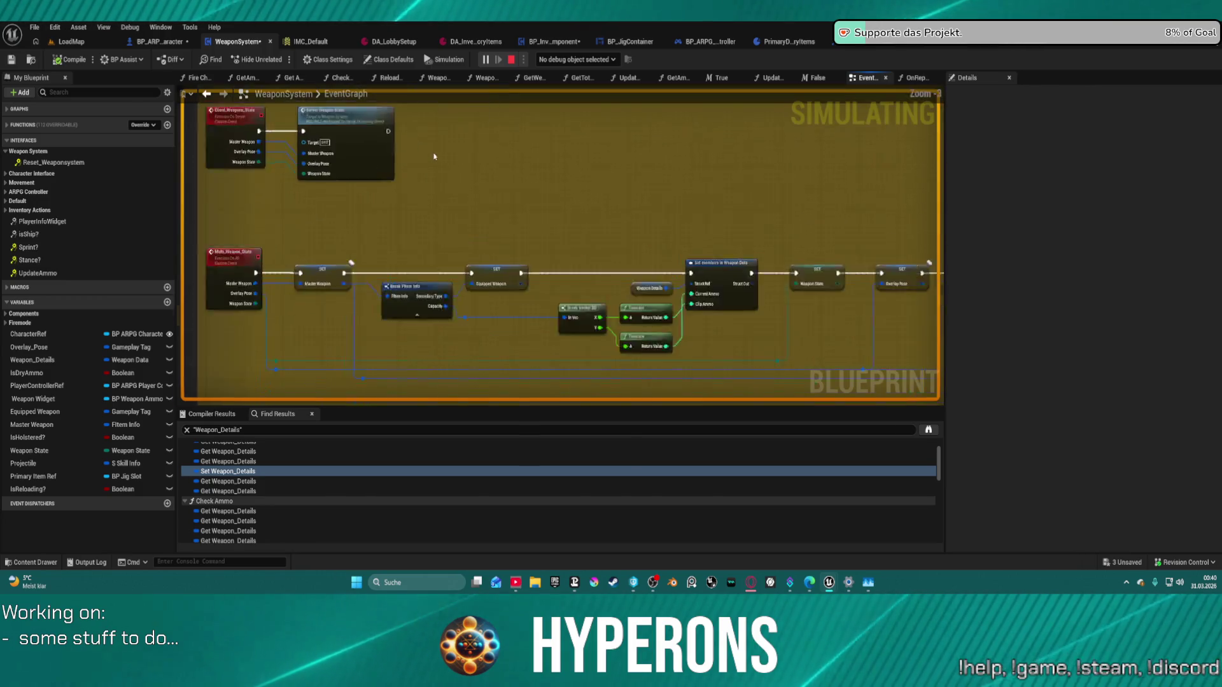
pyautogui.rightClick(676, 154)
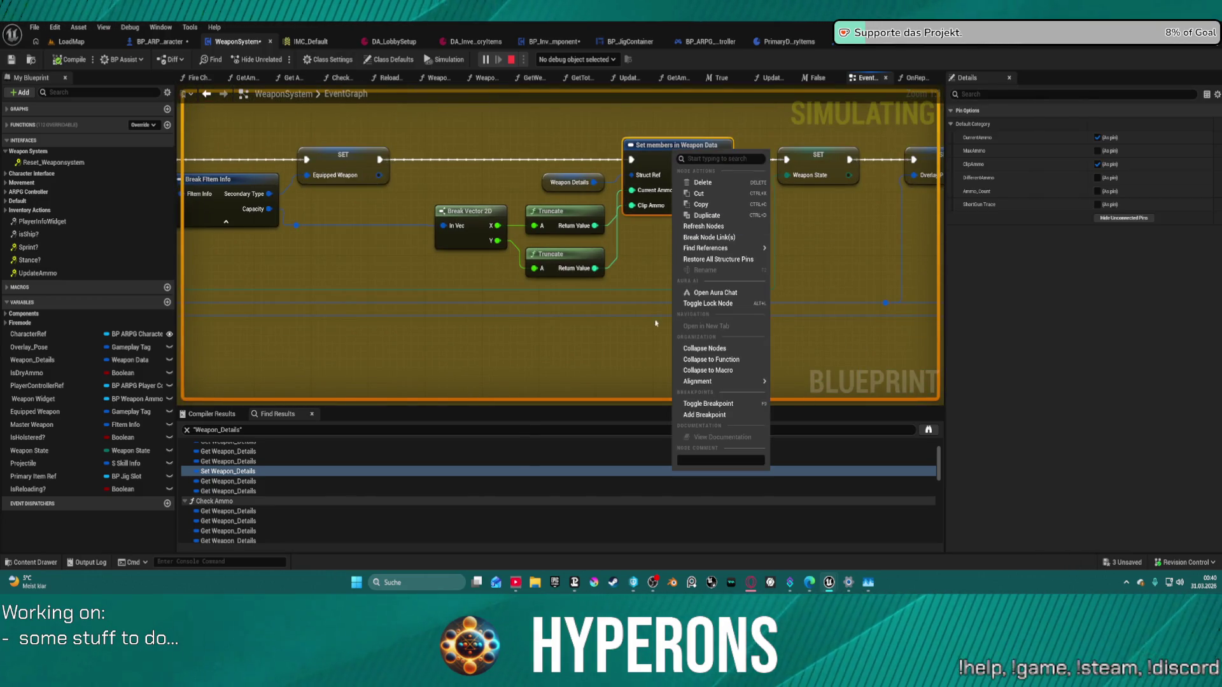
pyautogui.moveTo(553, 134); pyautogui.dragTo(373, 164)
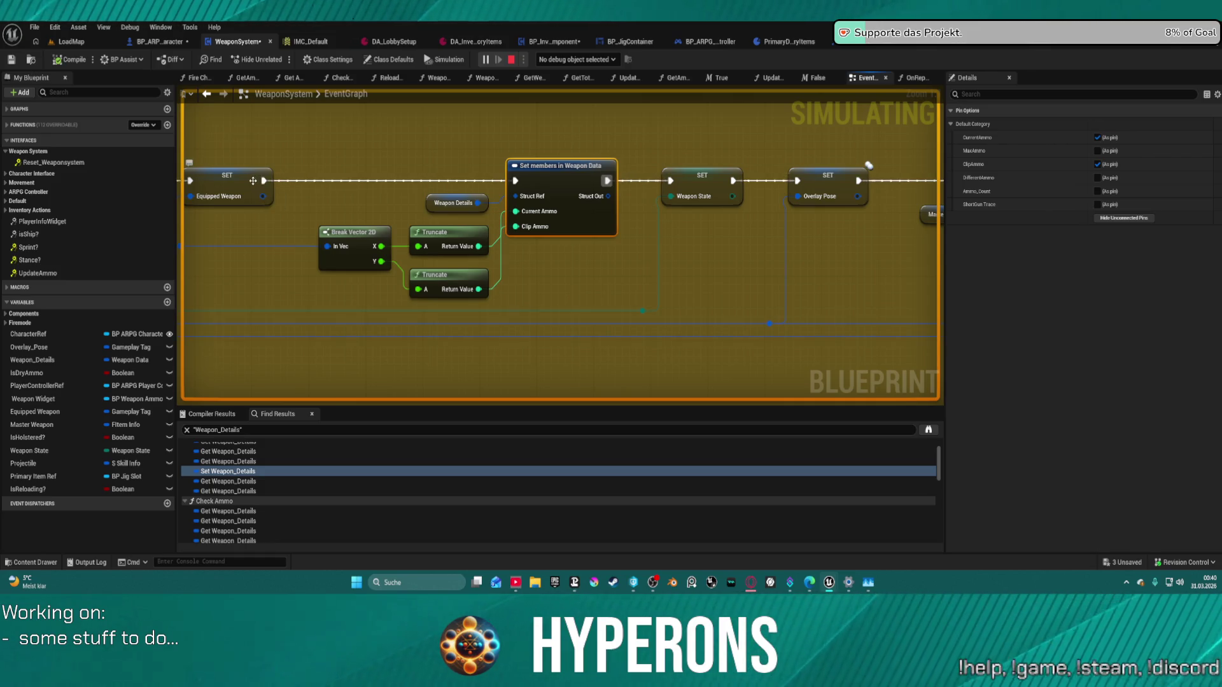
pyautogui.moveTo(365, 134)
pyautogui.mouseDown()
pyautogui.moveTo(608, 128)
pyautogui.moveTo(592, 132)
pyautogui.mouseUp()
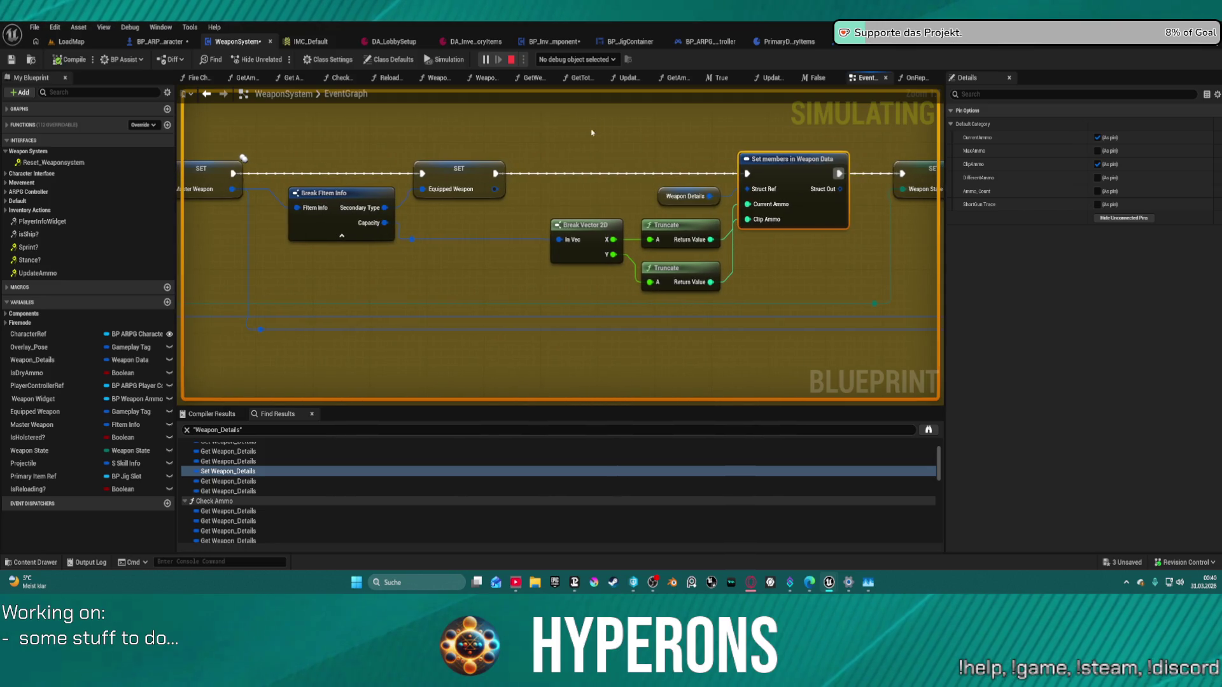
pyautogui.rightClick(757, 162)
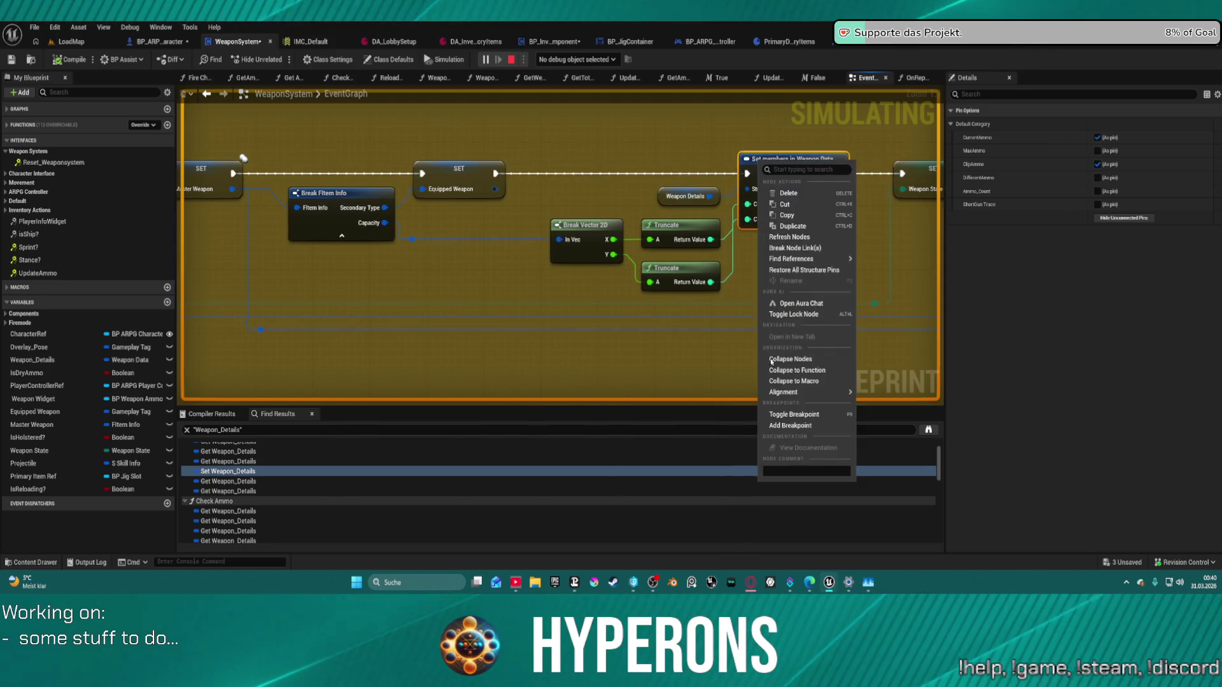
pyautogui.click(795, 426)
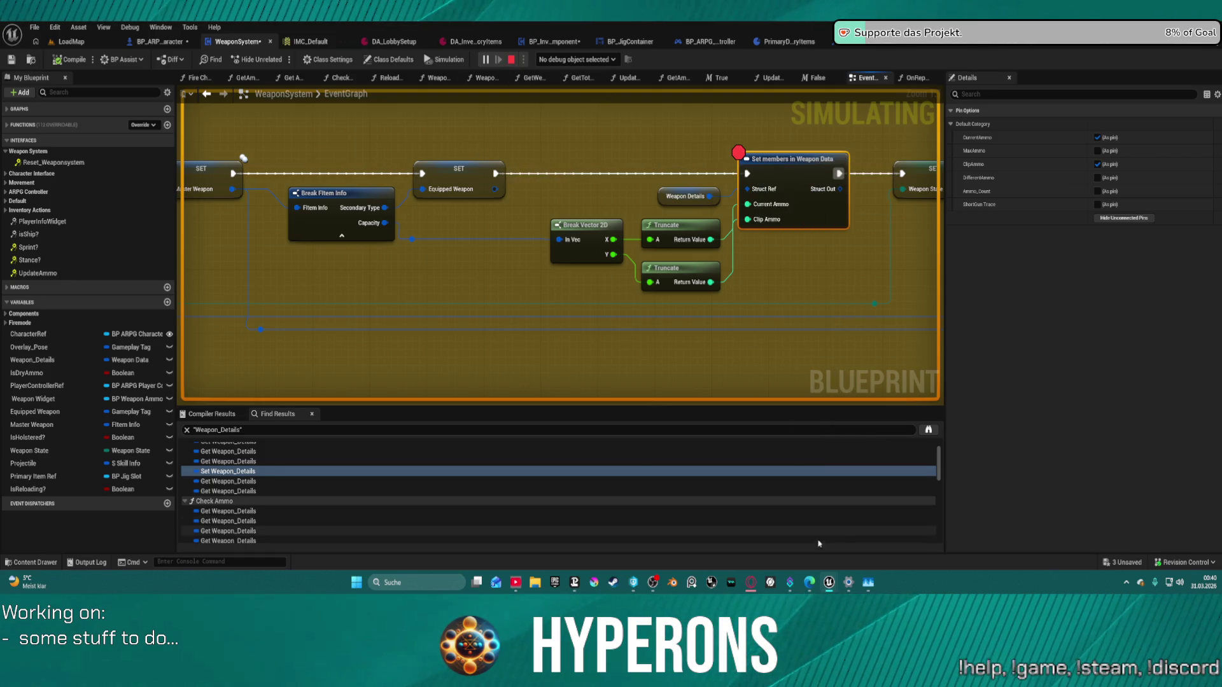
# Step: Drag MG 01 out of the Primary slot to trigger the breakpoint
pyautogui.moveTo(828, 582)
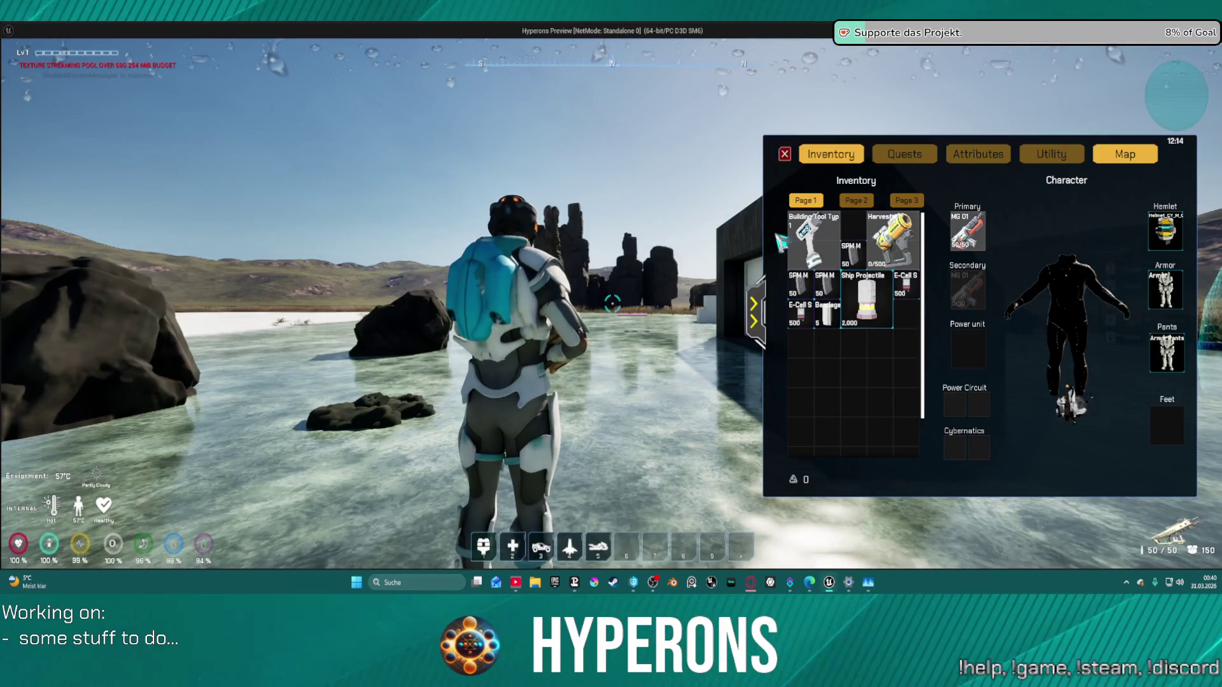
pyautogui.scroll(-1, 853, 287)
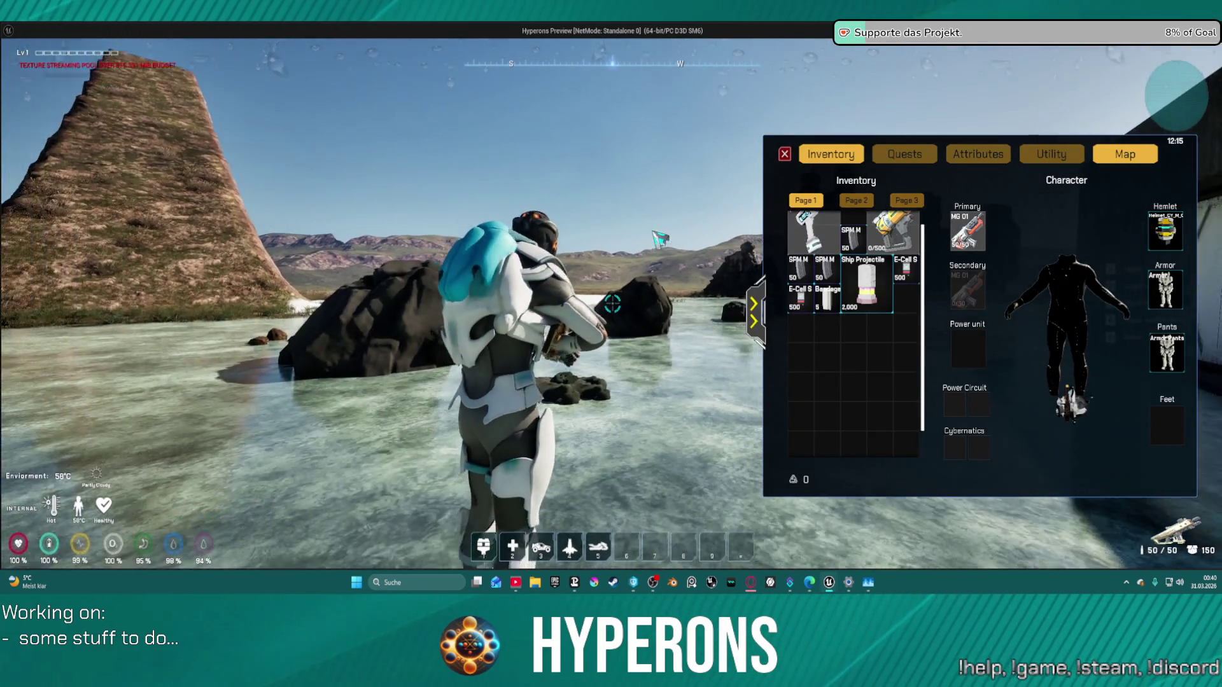
pyautogui.moveTo(967, 231)
pyautogui.mouseDown()
pyautogui.moveTo(922, 327)
pyautogui.moveTo(855, 347)
pyautogui.mouseUp()
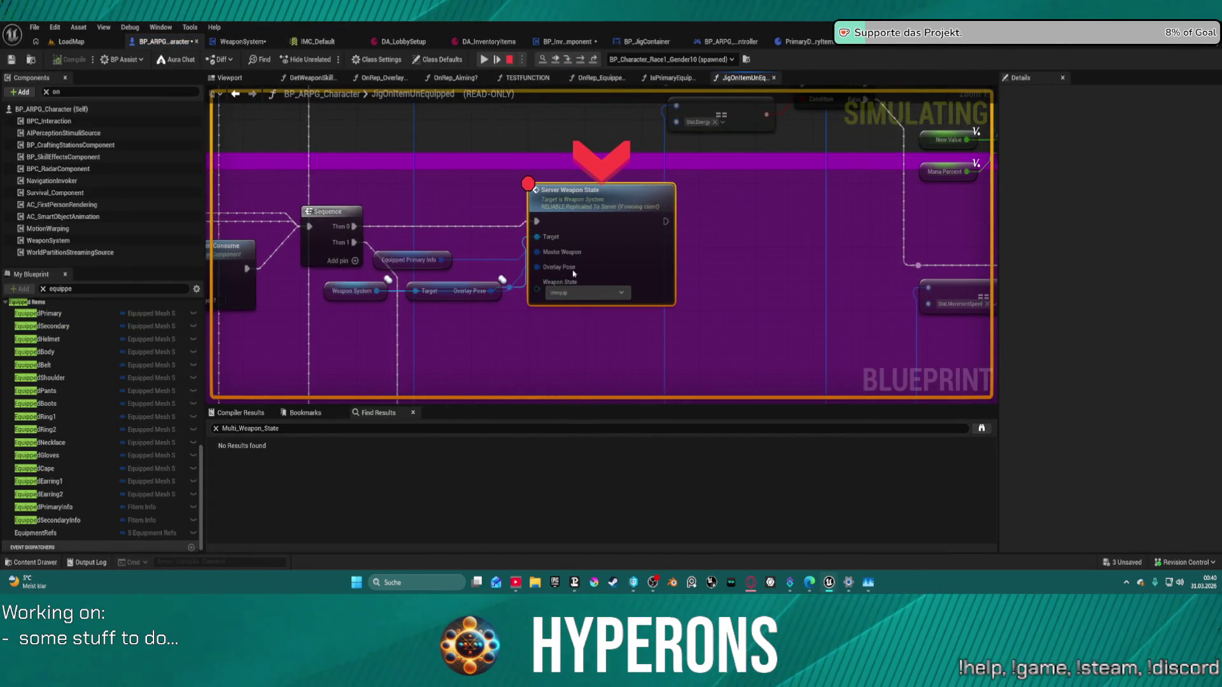
# Step: Step into the WeaponSystem event and inspect the Equipped Weapon and Break FItem Info debug values
pyautogui.moveTo(567, 252)
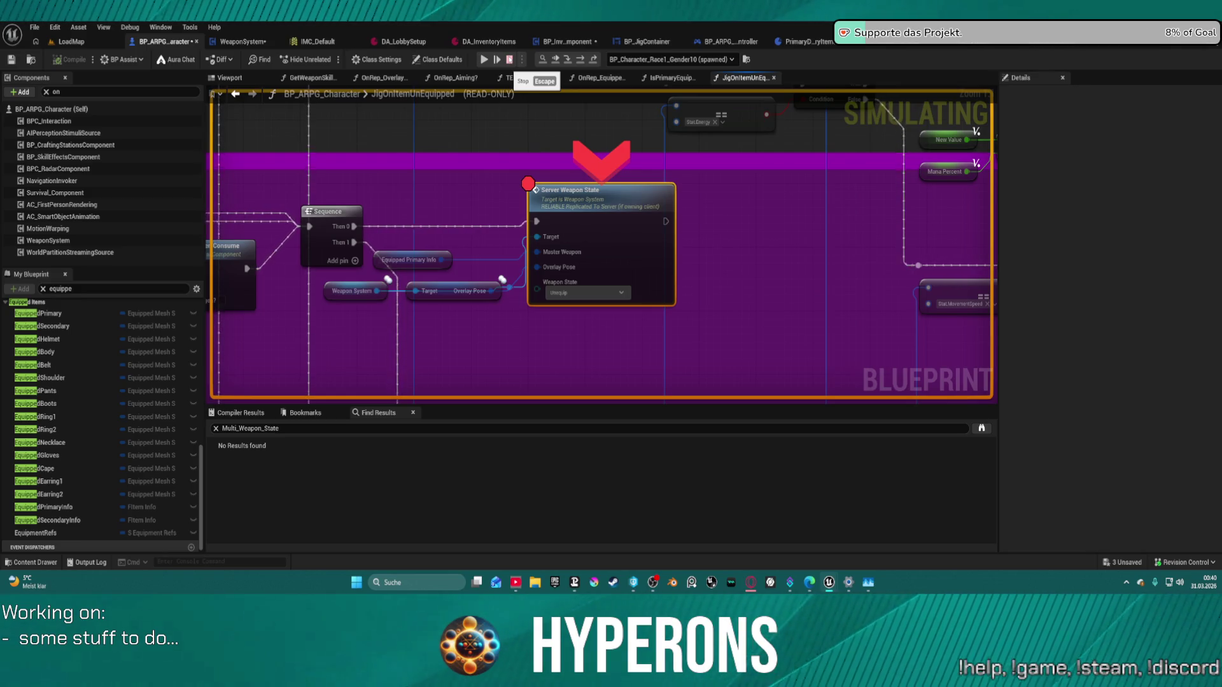
pyautogui.click(496, 60)
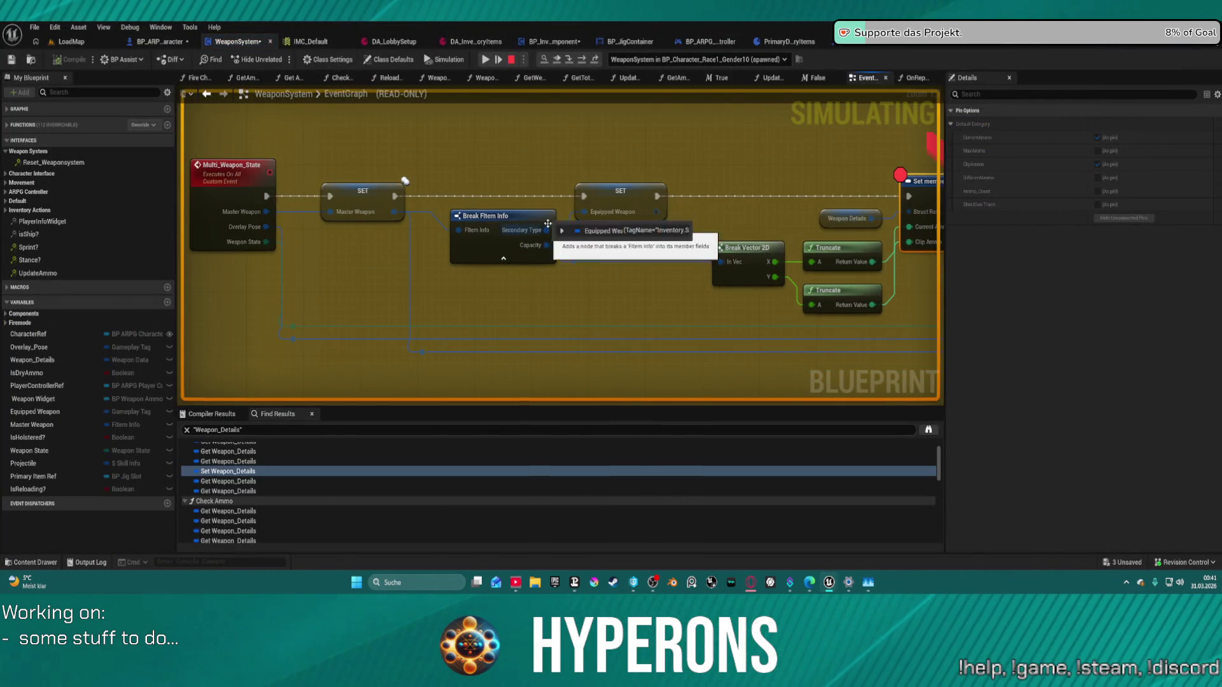
pyautogui.moveTo(604, 214)
pyautogui.click(648, 223)
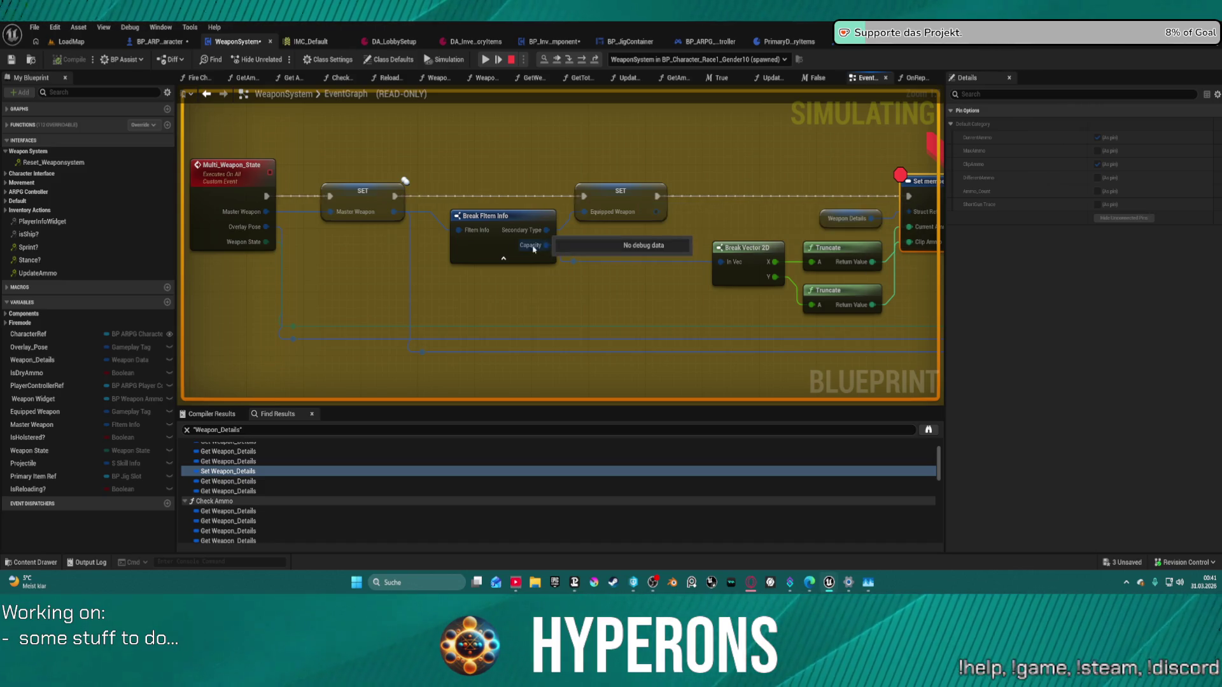
pyautogui.click(523, 248)
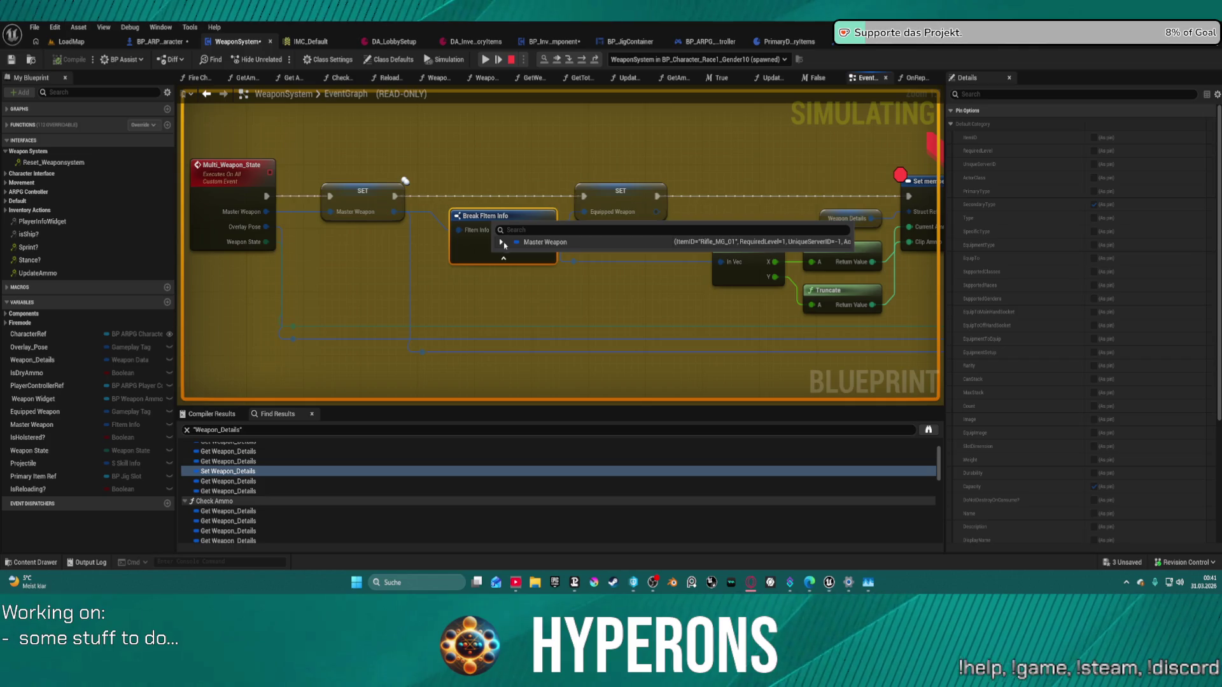
pyautogui.click(504, 244)
pyautogui.scroll(-7, 691, 309)
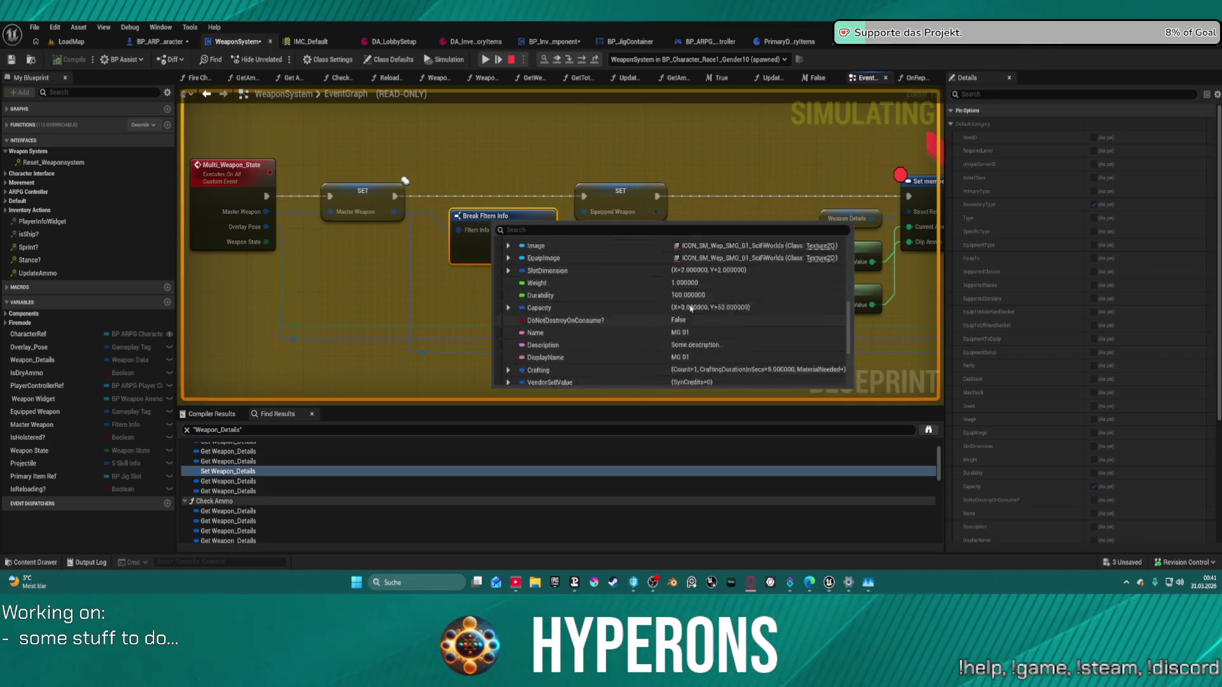
pyautogui.scroll(-1, 691, 309)
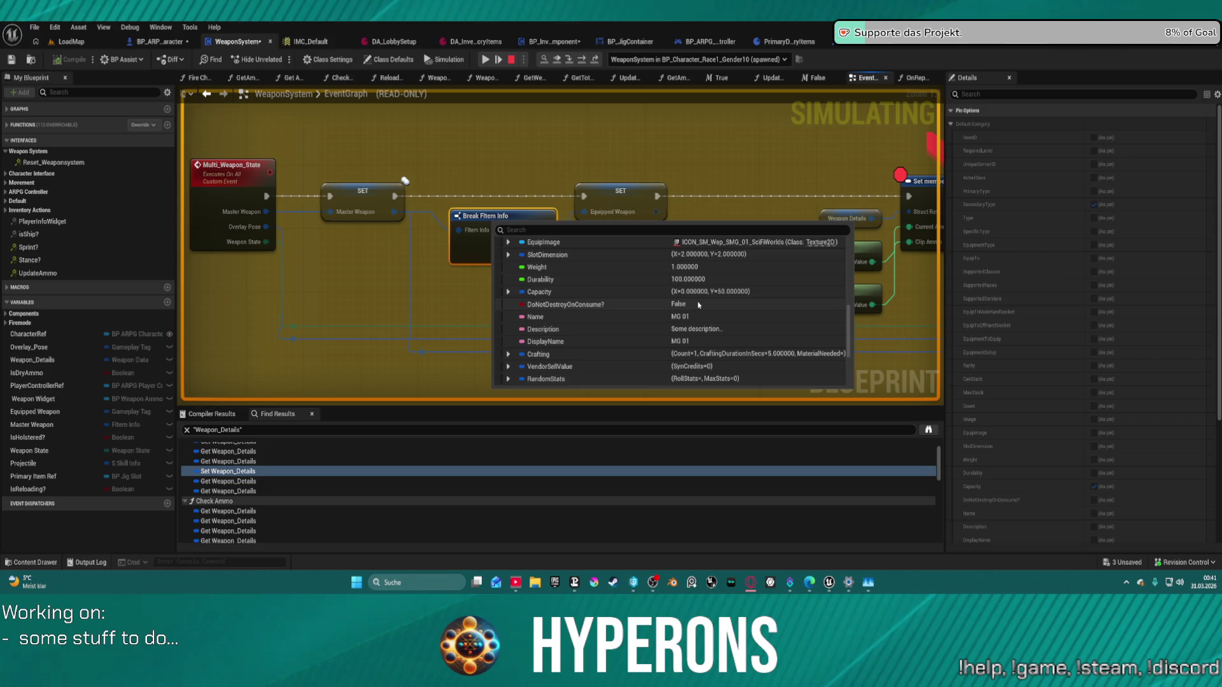
pyautogui.moveTo(349, 217)
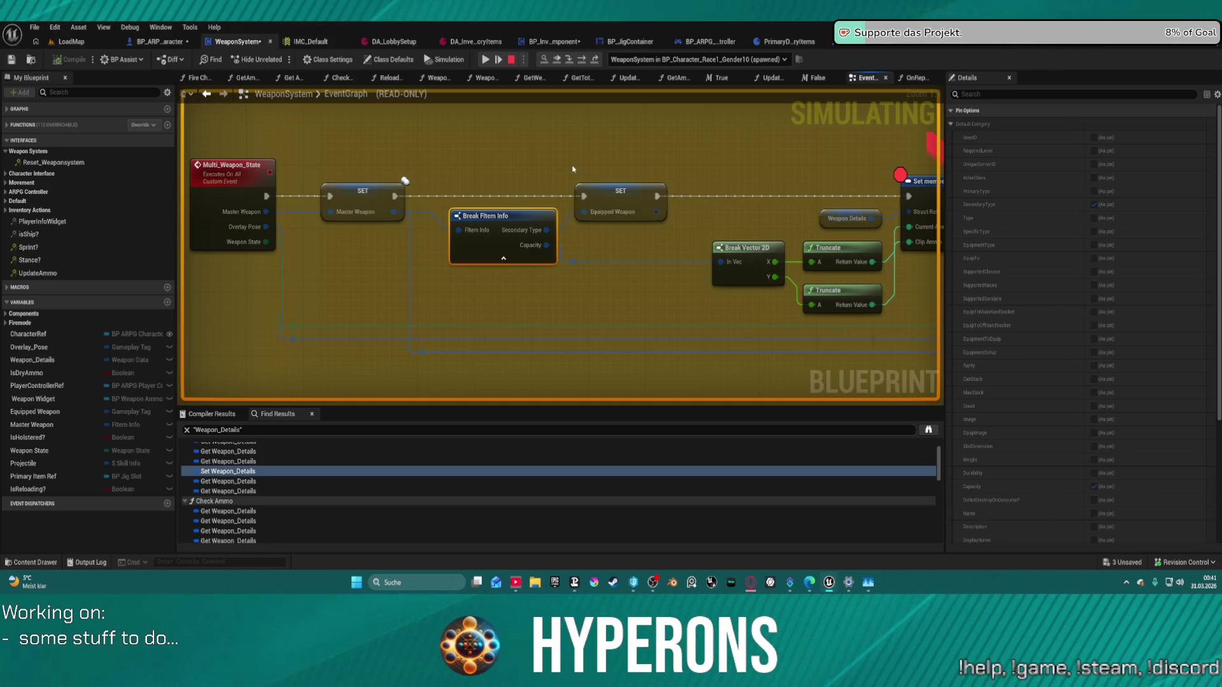
# Step: Stop the simulation and wire SET Equipped Weapon's execution past the ammo-setting nodes
pyautogui.click(510, 60)
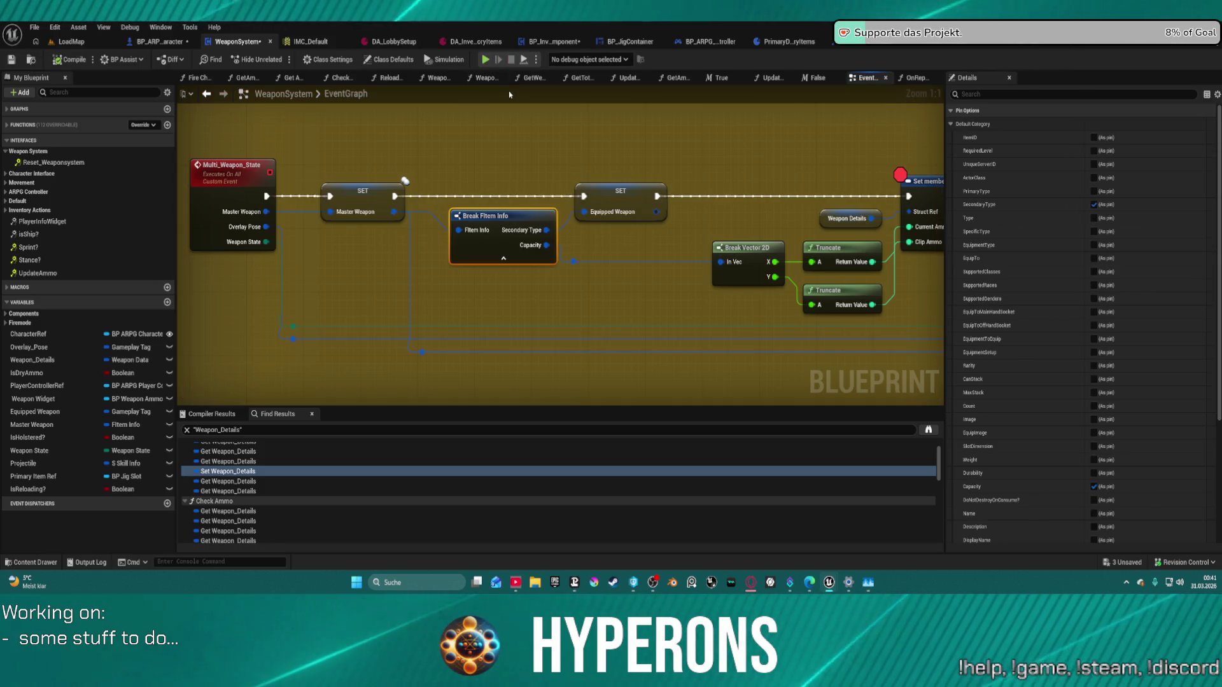
pyautogui.moveTo(749, 174); pyautogui.dragTo(601, 186)
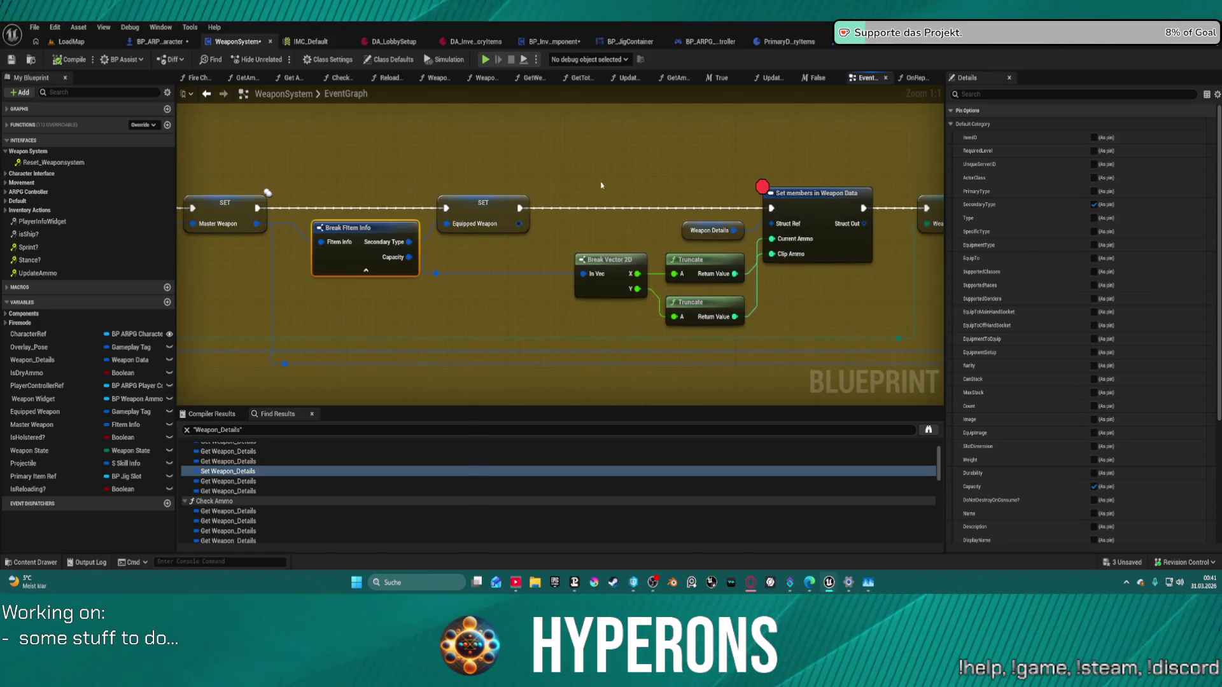
pyautogui.moveTo(428, 258)
pyautogui.mouseDown()
pyautogui.moveTo(489, 288)
pyautogui.moveTo(824, 331)
pyautogui.mouseUp()
pyautogui.moveTo(526, 202)
pyautogui.mouseDown()
pyautogui.moveTo(763, 191)
pyautogui.moveTo(927, 216)
pyautogui.moveTo(920, 209)
pyautogui.mouseUp()
# Step: Cut Break Vector 2D, Truncates, Weapon Details and Set members, and drop Break FItem Info's Capacity pin
pyautogui.moveTo(601, 150)
pyautogui.mouseDown()
pyautogui.moveTo(813, 335)
pyautogui.moveTo(850, 318)
pyautogui.mouseUp()
pyautogui.press('Delete')
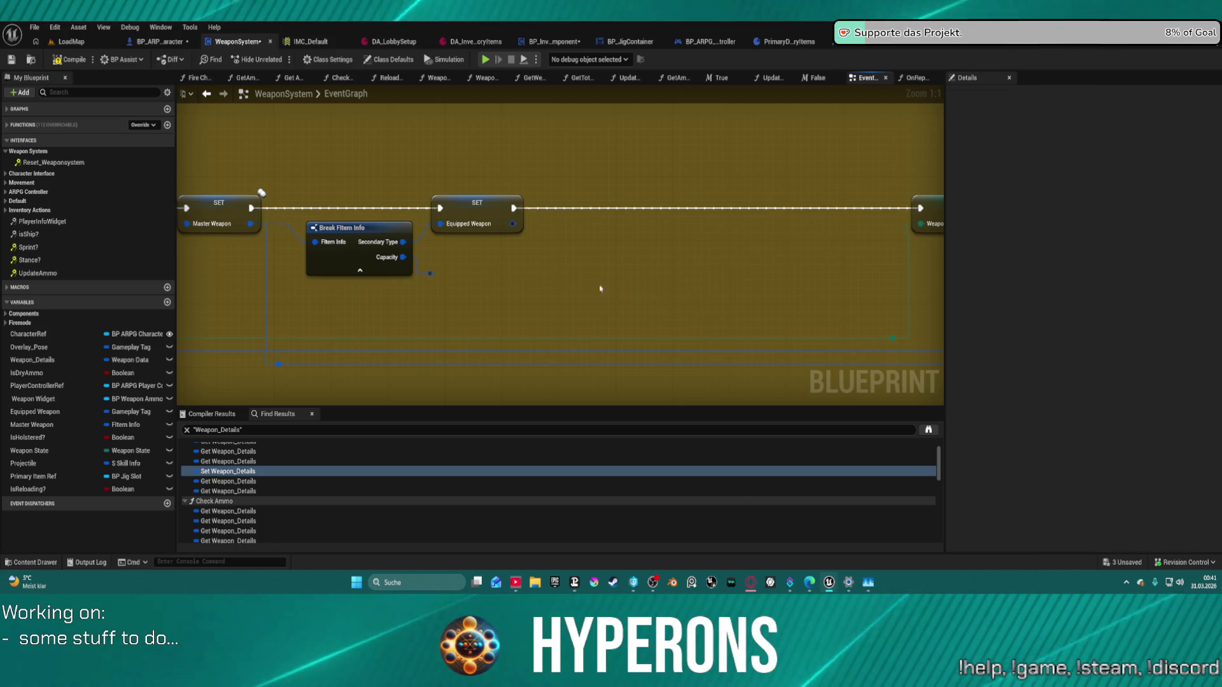
pyautogui.scroll(-5, 1022, 254)
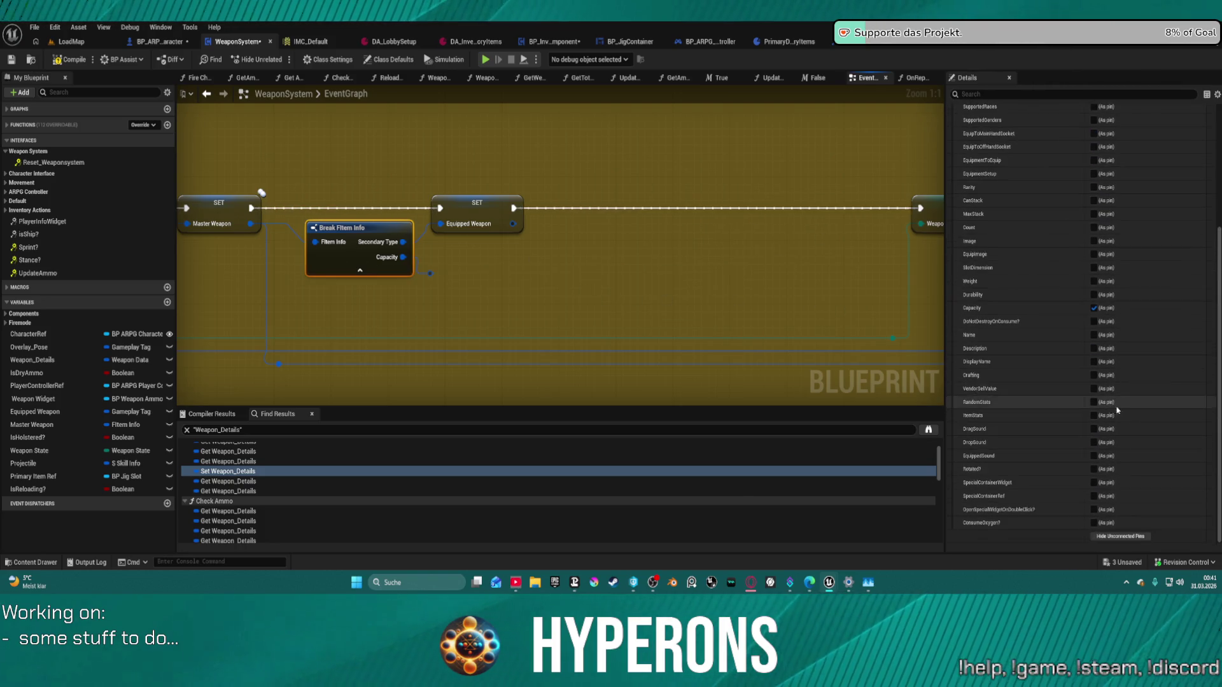
pyautogui.click(1092, 308)
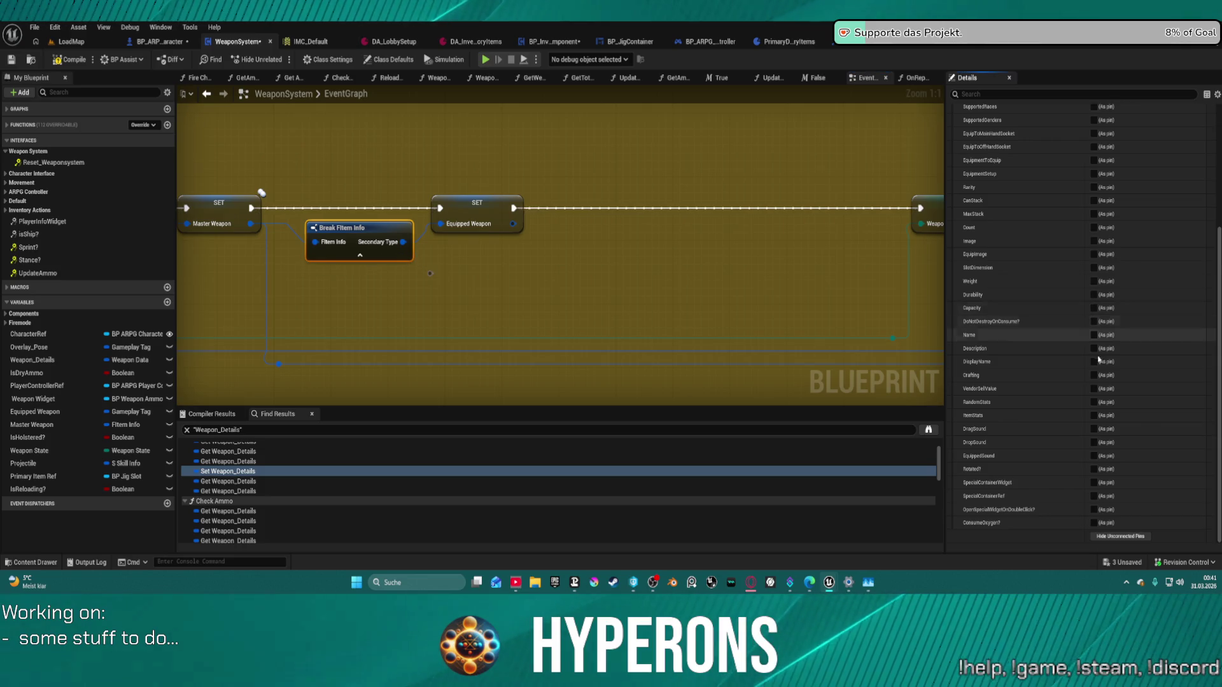
pyautogui.click(428, 273)
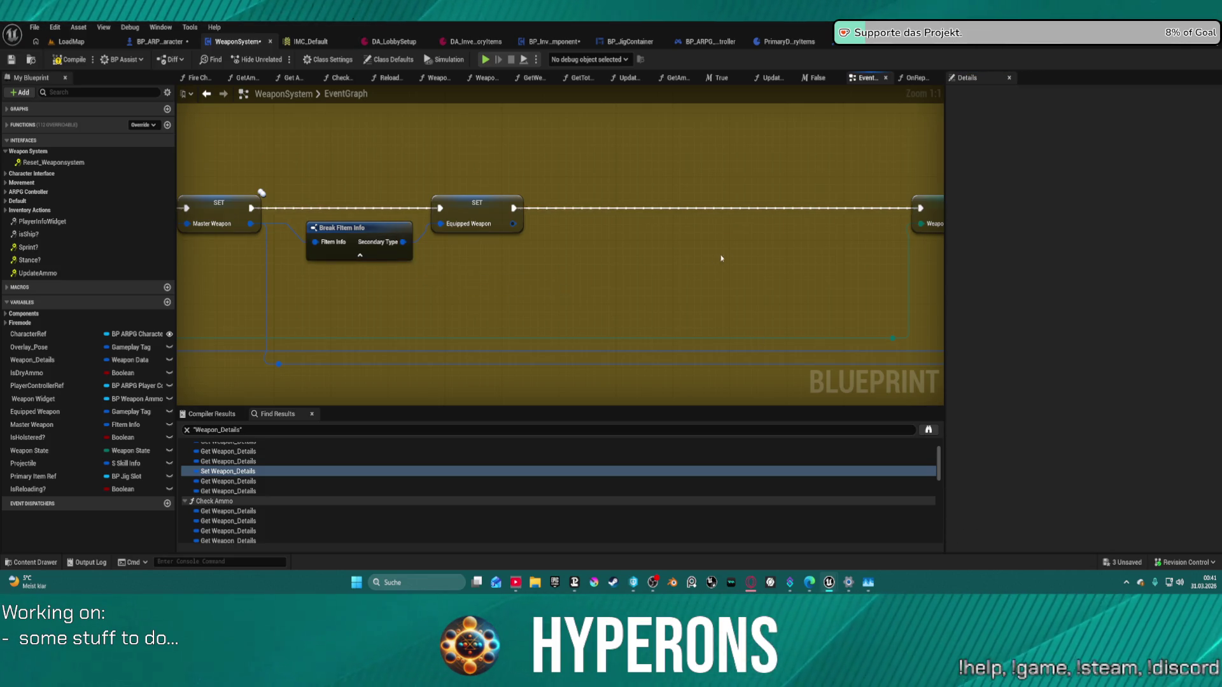
pyautogui.moveTo(720, 259)
pyautogui.mouseDown()
pyautogui.moveTo(177, 202)
pyautogui.moveTo(532, 155)
pyautogui.moveTo(638, 167)
pyautogui.moveTo(571, 161)
pyautogui.mouseUp()
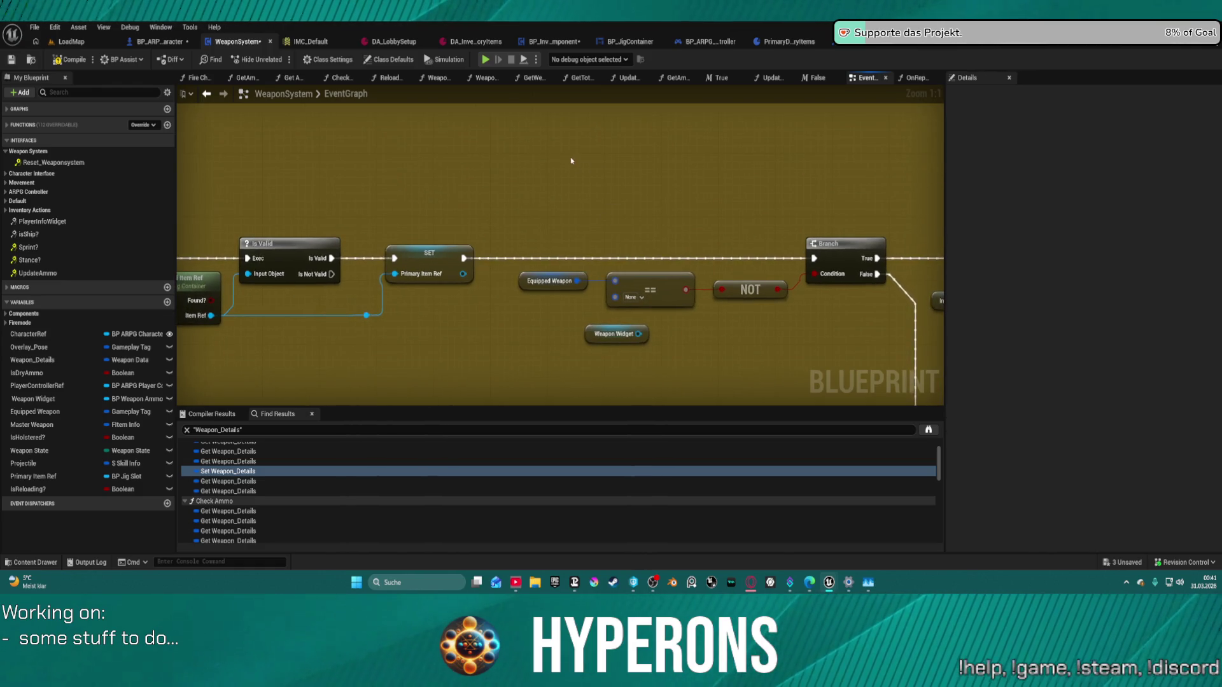
# Step: Paste the ammo nodes after Primary Item Ref and add a Get Item Info node from it
pyautogui.hotkey('ctrl', 'v')
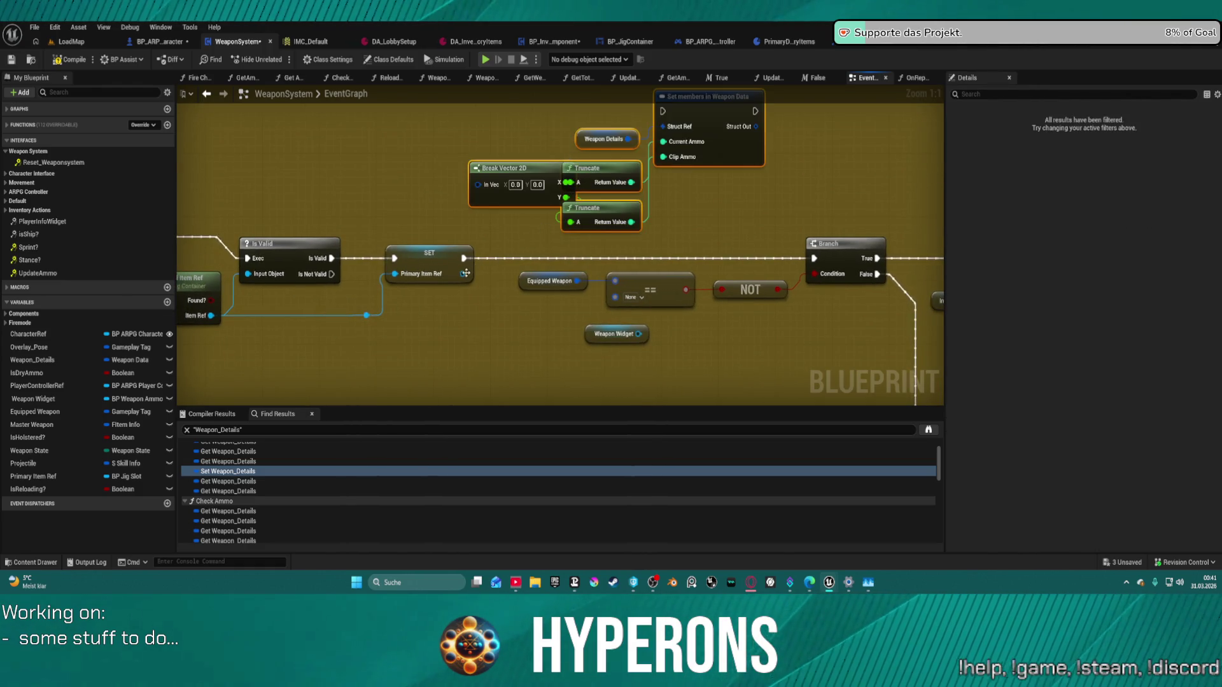
pyautogui.moveTo(465, 273); pyautogui.dragTo(479, 312)
pyautogui.write('break')
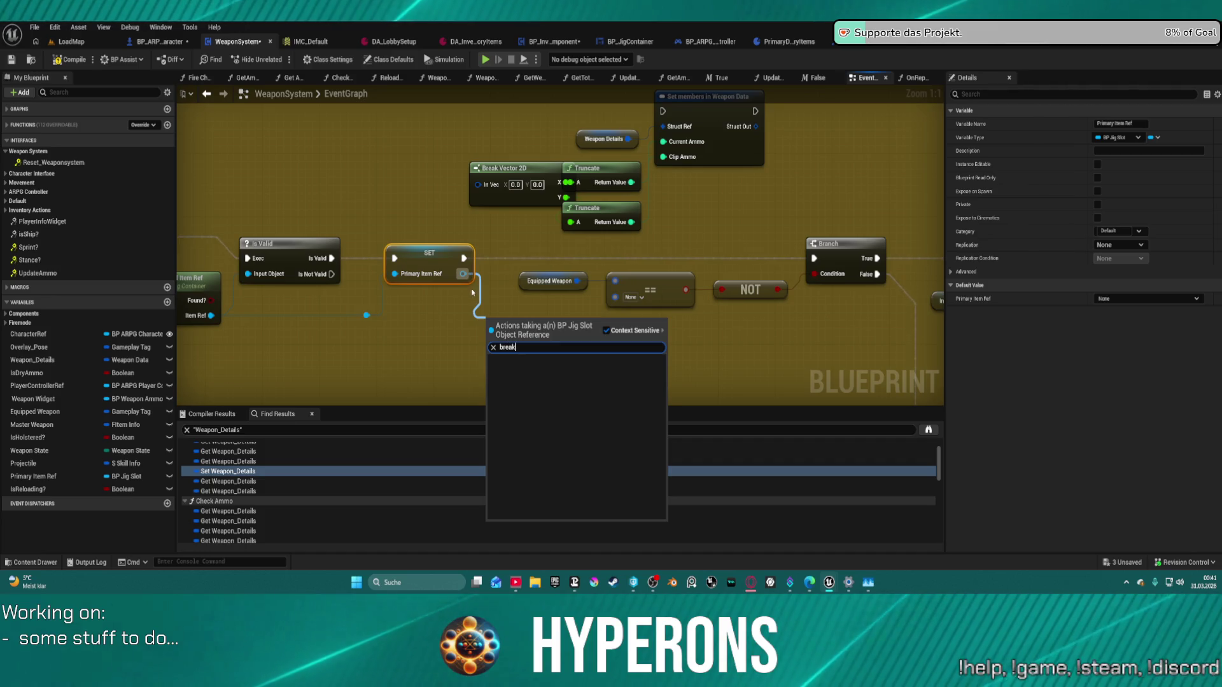
pyautogui.press('Escape')
pyautogui.moveTo(463, 273)
pyautogui.mouseDown()
pyautogui.moveTo(476, 312)
pyautogui.moveTo(471, 301)
pyautogui.mouseUp()
pyautogui.write('inm inf')
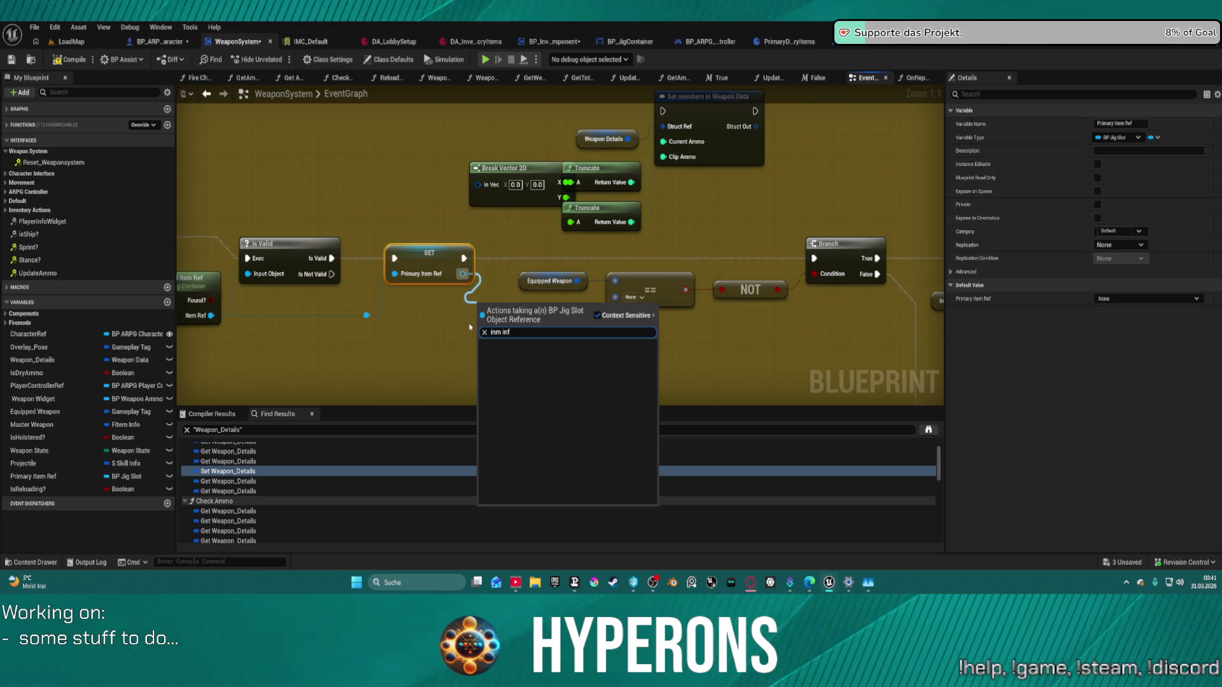
pyautogui.press('Left')
pyautogui.press('Left')
pyautogui.press('Left')
pyautogui.press('BackSpace')
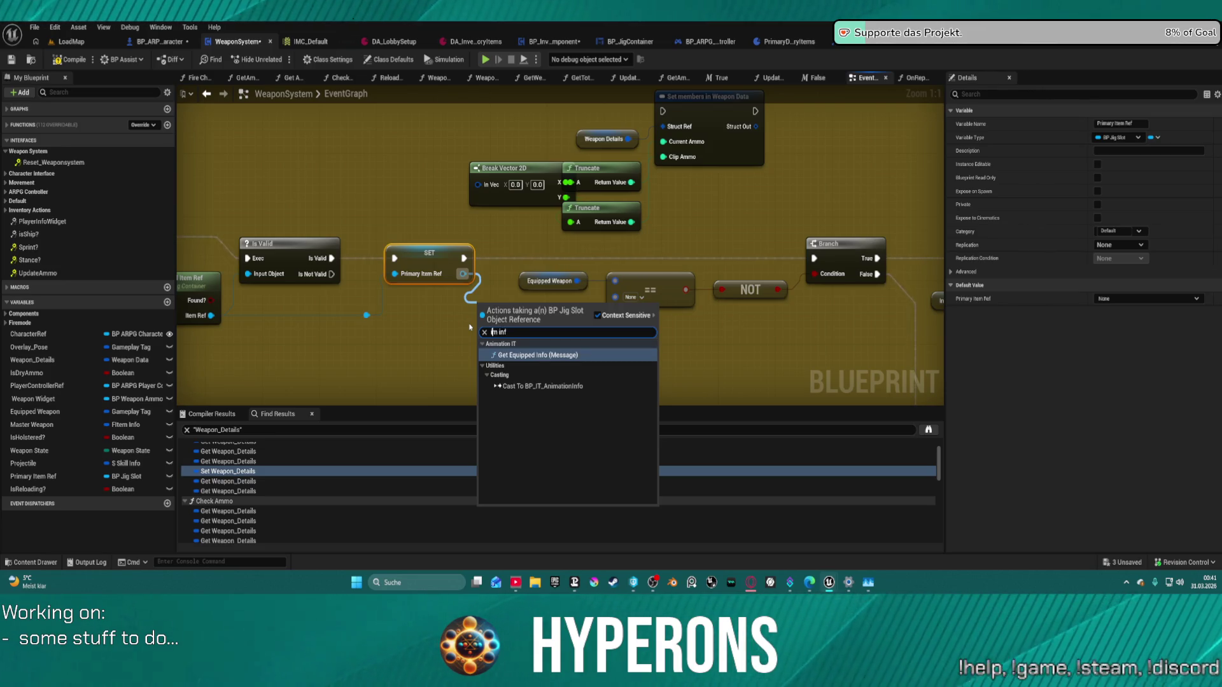
pyautogui.write('te')
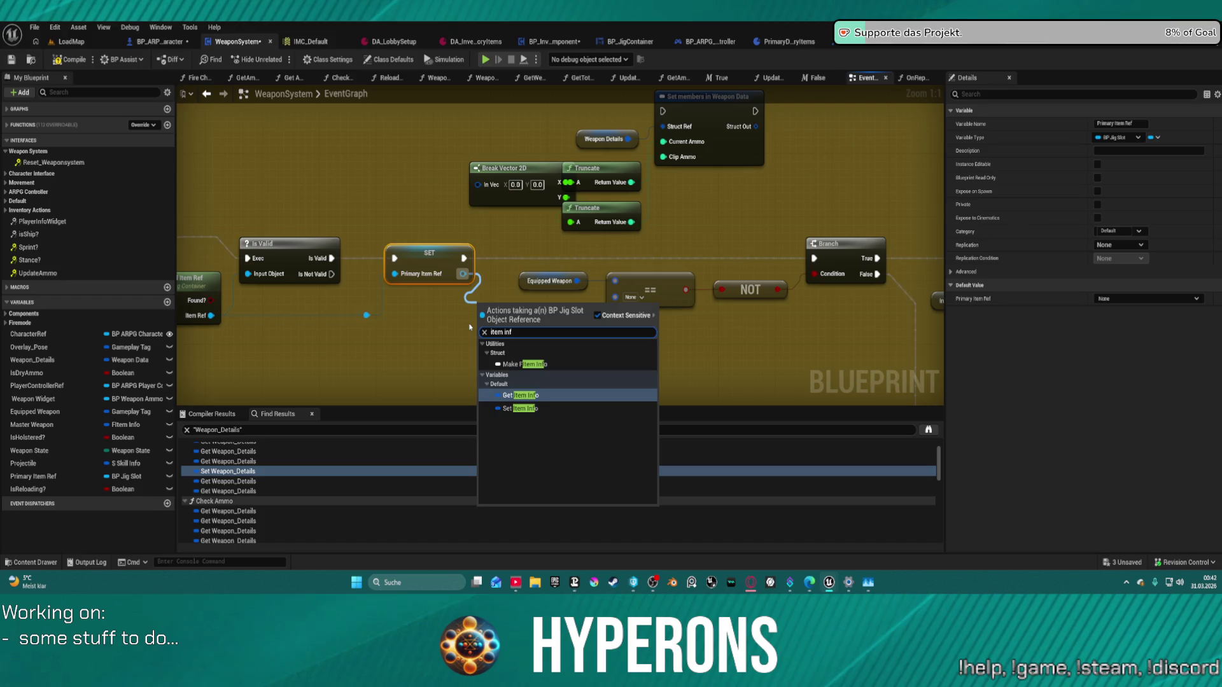
pyautogui.press('Return')
# Step: Add a Break FItem Info node from Item Info showing only the Capacity pin
pyautogui.scroll(-1, 471, 331)
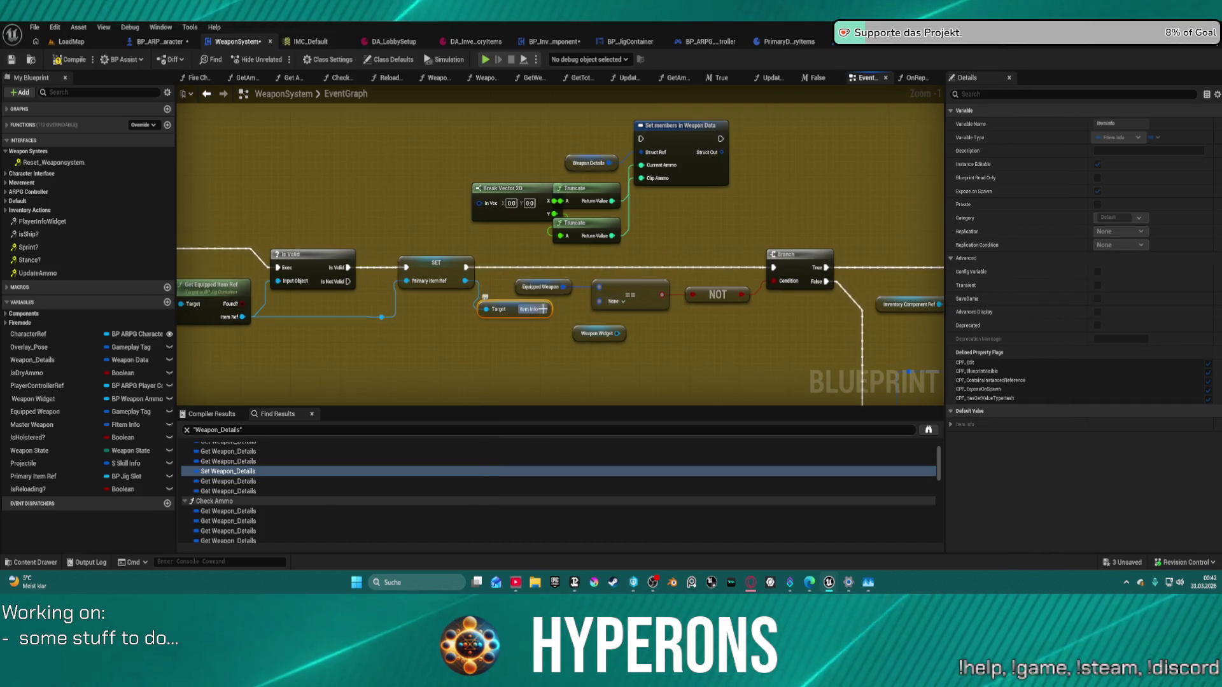
pyautogui.moveTo(542, 309); pyautogui.dragTo(533, 356)
pyautogui.write('brea')
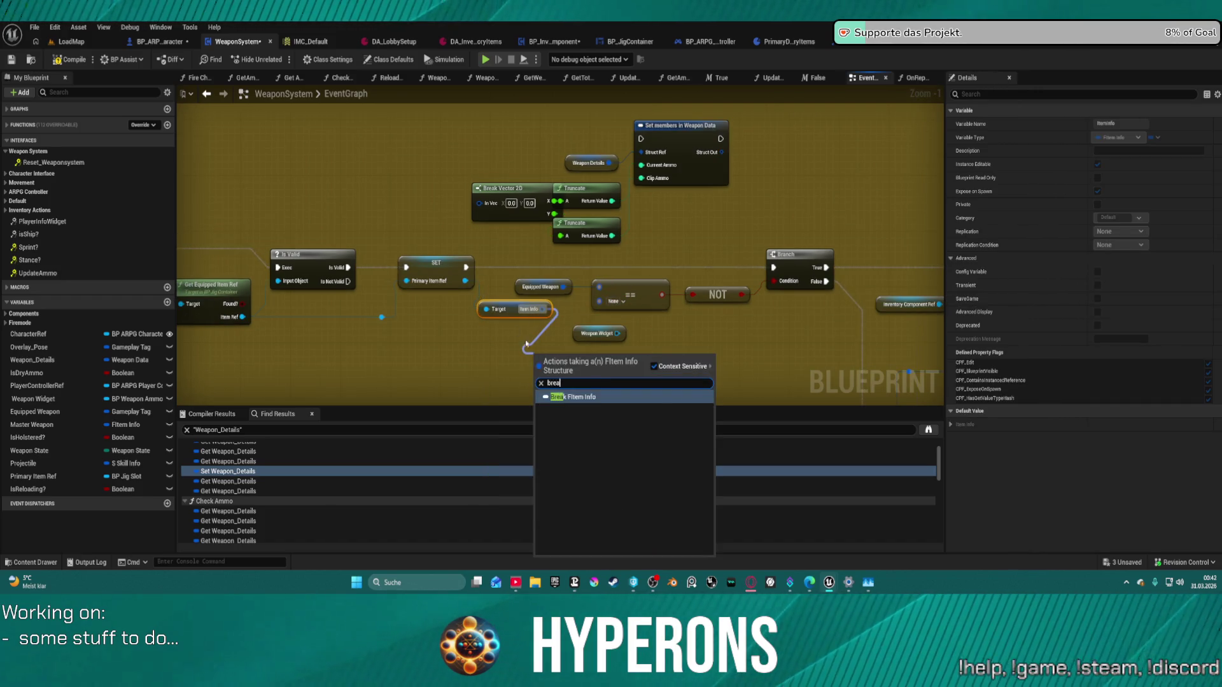
pyautogui.click(599, 401)
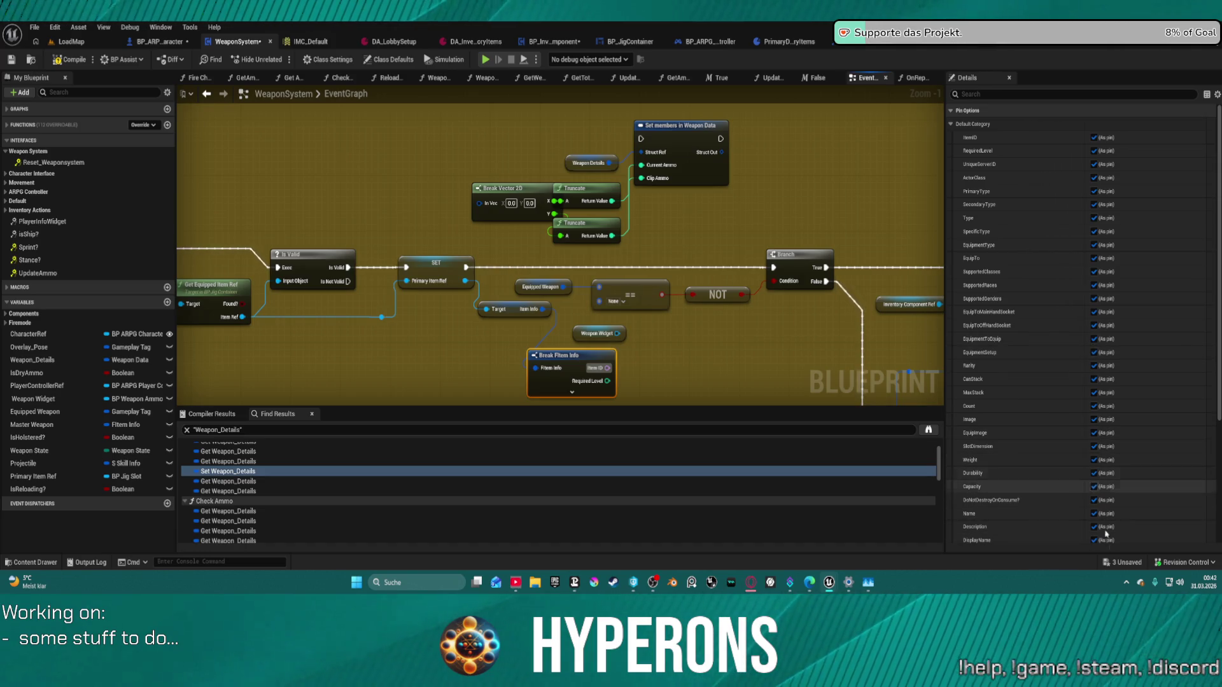
pyautogui.scroll(-5, 1089, 507)
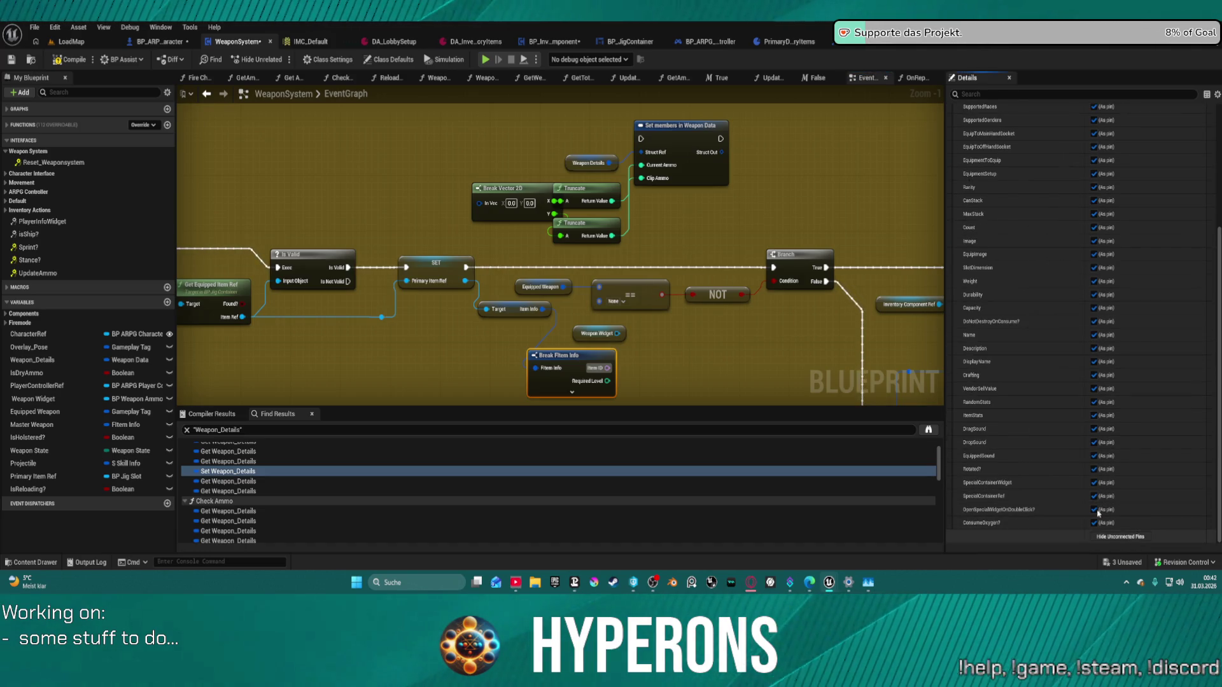
pyautogui.click(1120, 536)
pyautogui.click(1093, 308)
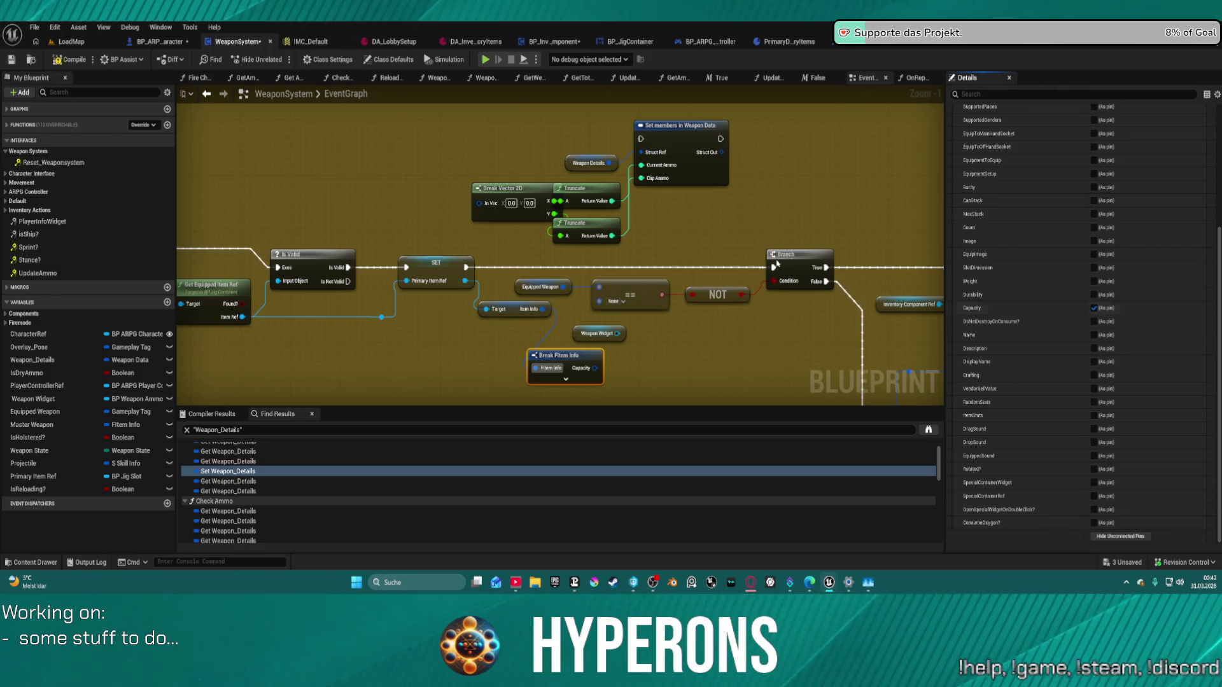
# Step: Wire Capacity into Break Vector 2D, chain SET through Set members to the Branch, and straighten the nodes
pyautogui.moveTo(589, 371)
pyautogui.mouseDown()
pyautogui.moveTo(640, 186)
pyautogui.moveTo(480, 203)
pyautogui.mouseUp()
pyautogui.click(445, 262)
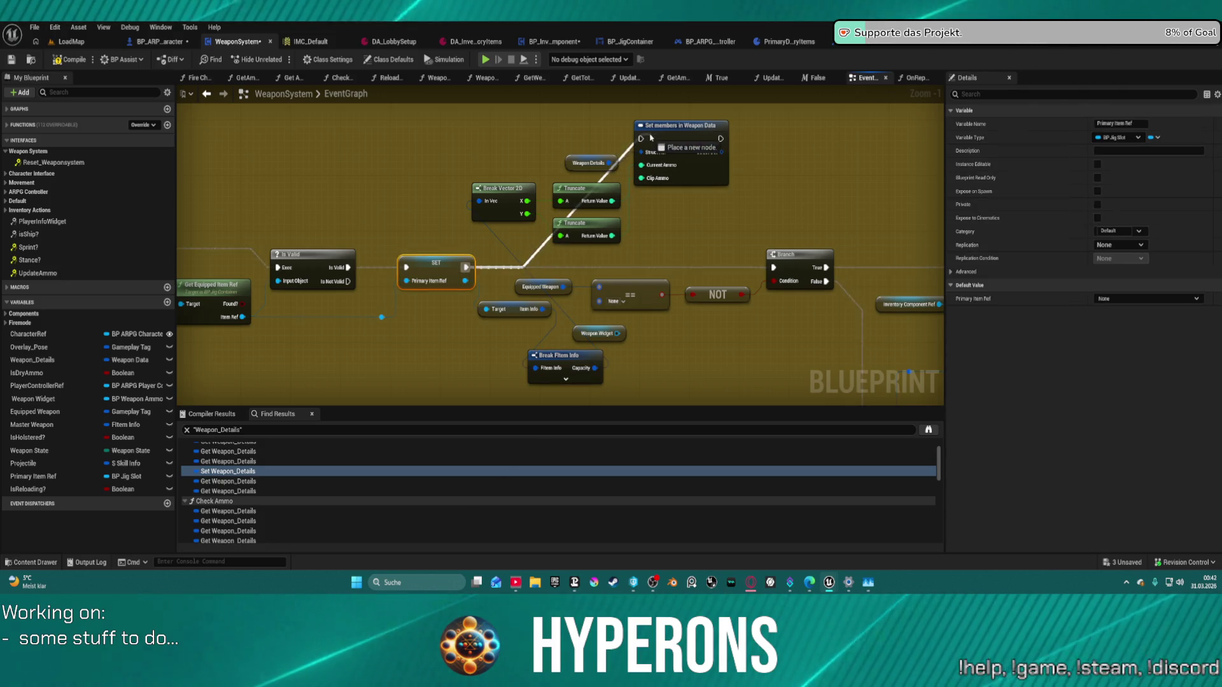
pyautogui.click(692, 139)
pyautogui.moveTo(720, 139); pyautogui.dragTo(775, 268)
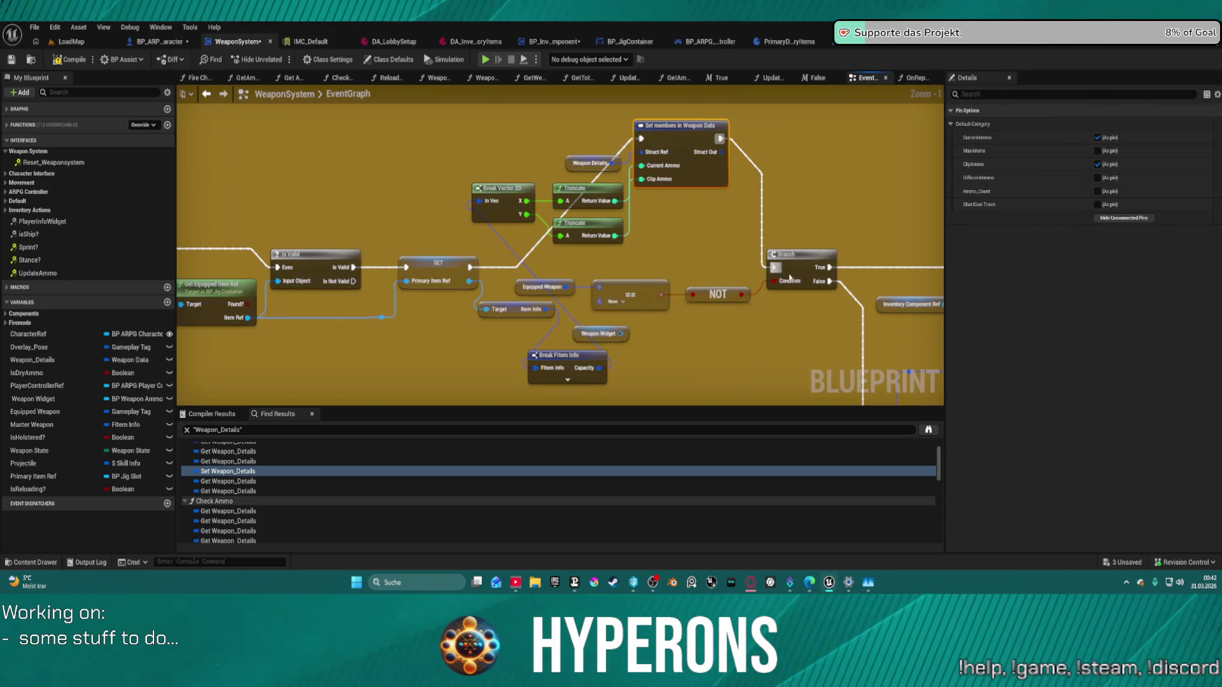
pyautogui.press('f')
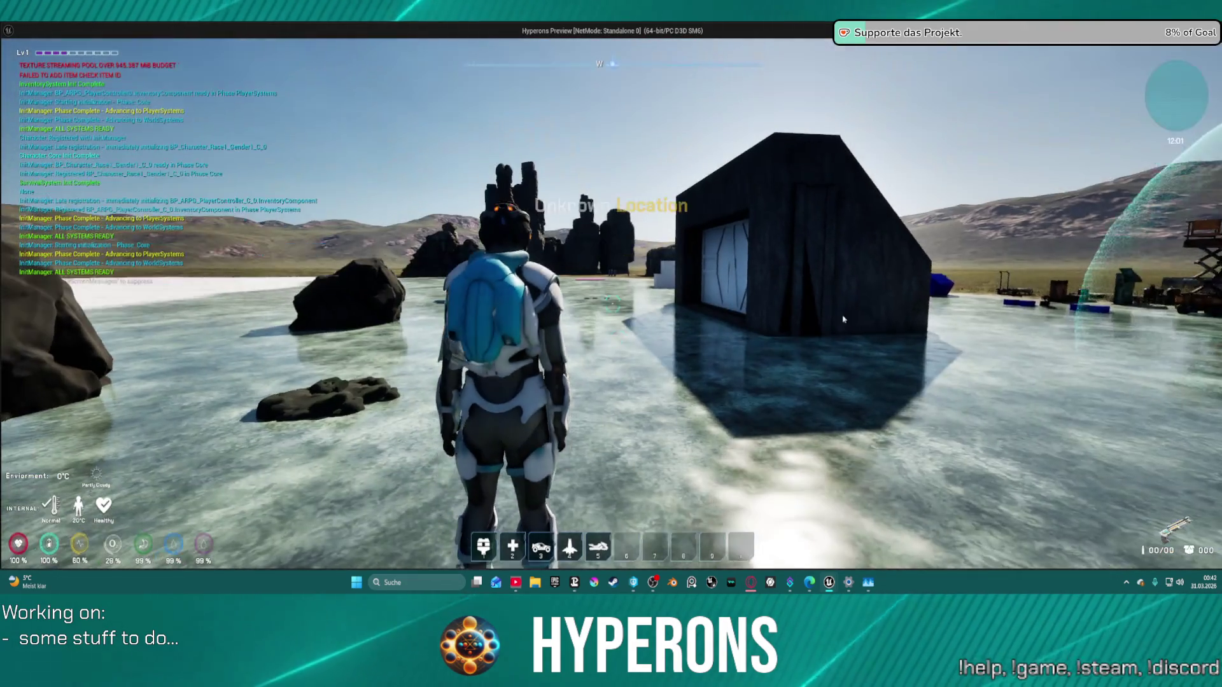
# Step: Equip and reload MG 01, then bring up the character equipment view
pyautogui.rightClick(1093, 358)
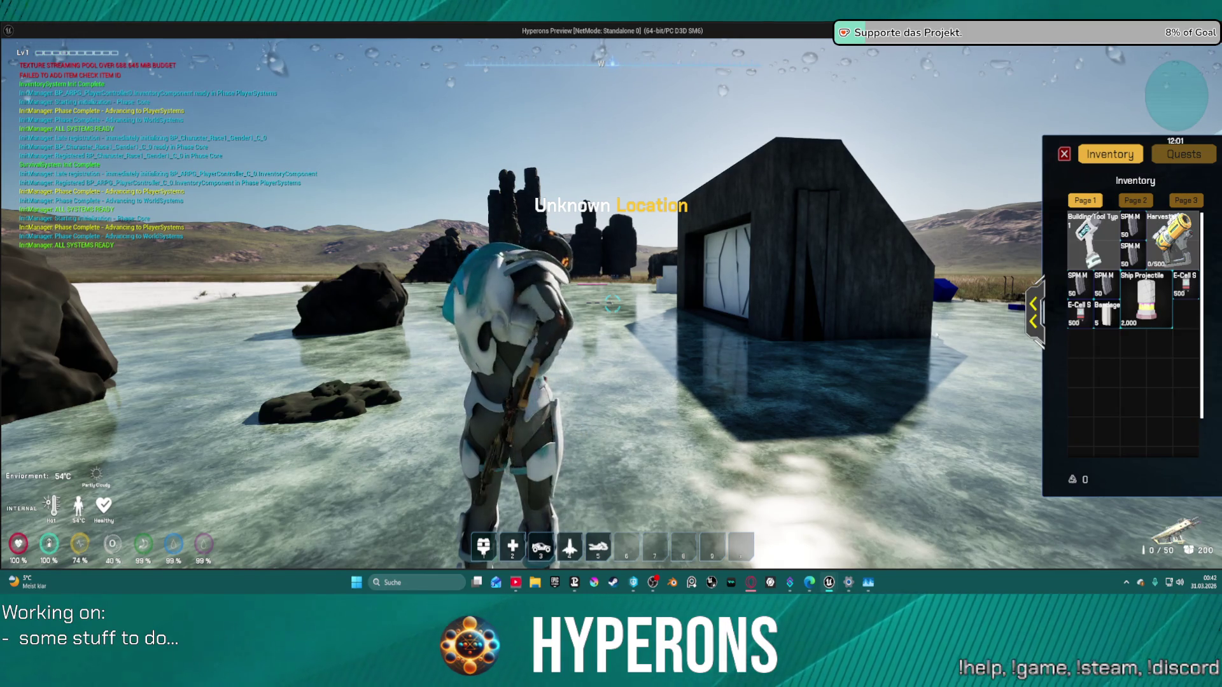
pyautogui.press('r')
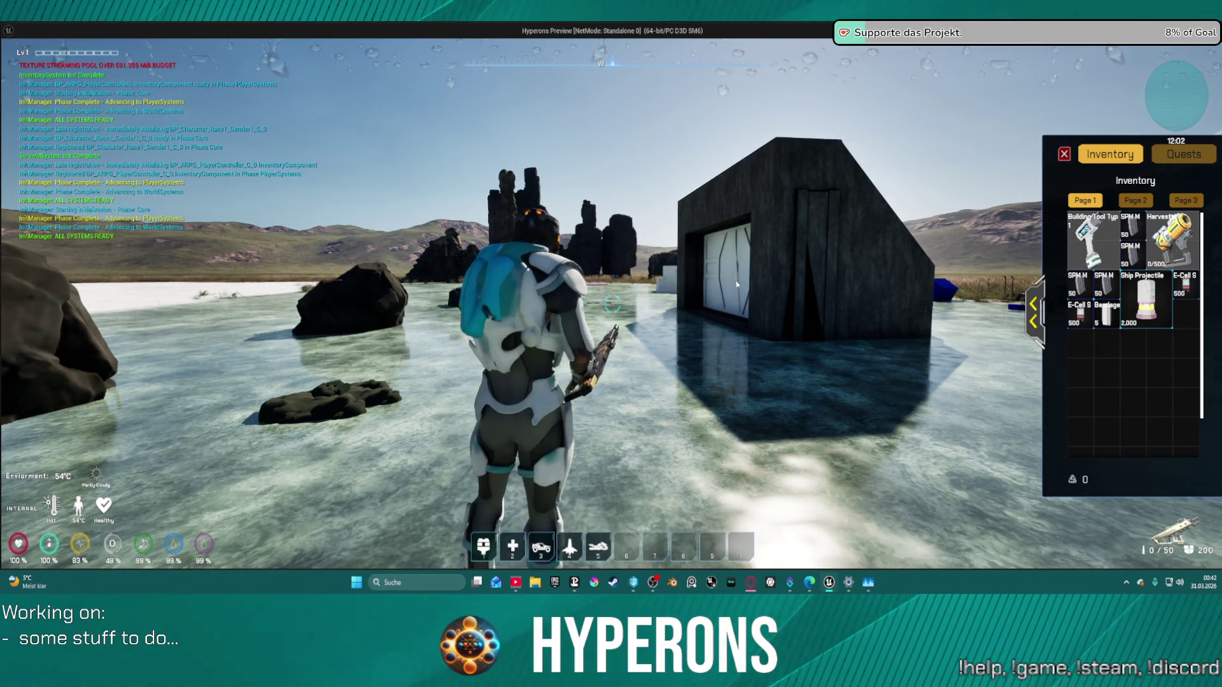
pyautogui.click(1034, 305)
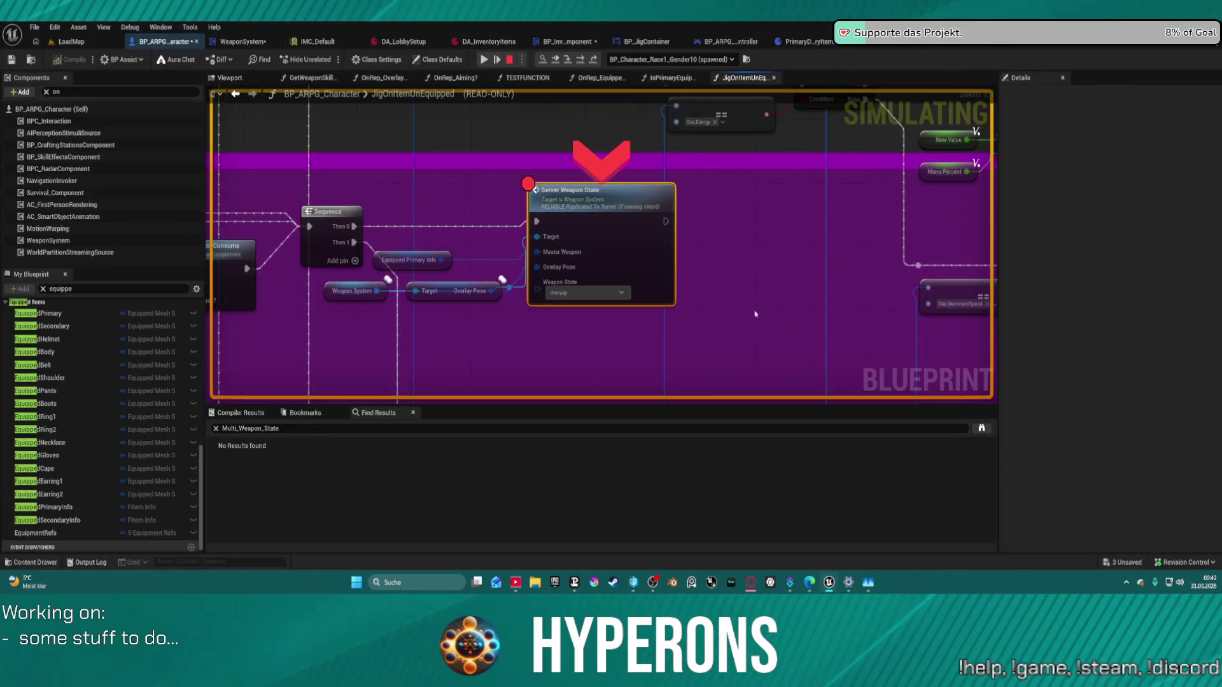
# Step: Remove the breakpoint on the Server Weapon State node and resume the game
pyautogui.rightClick(581, 205)
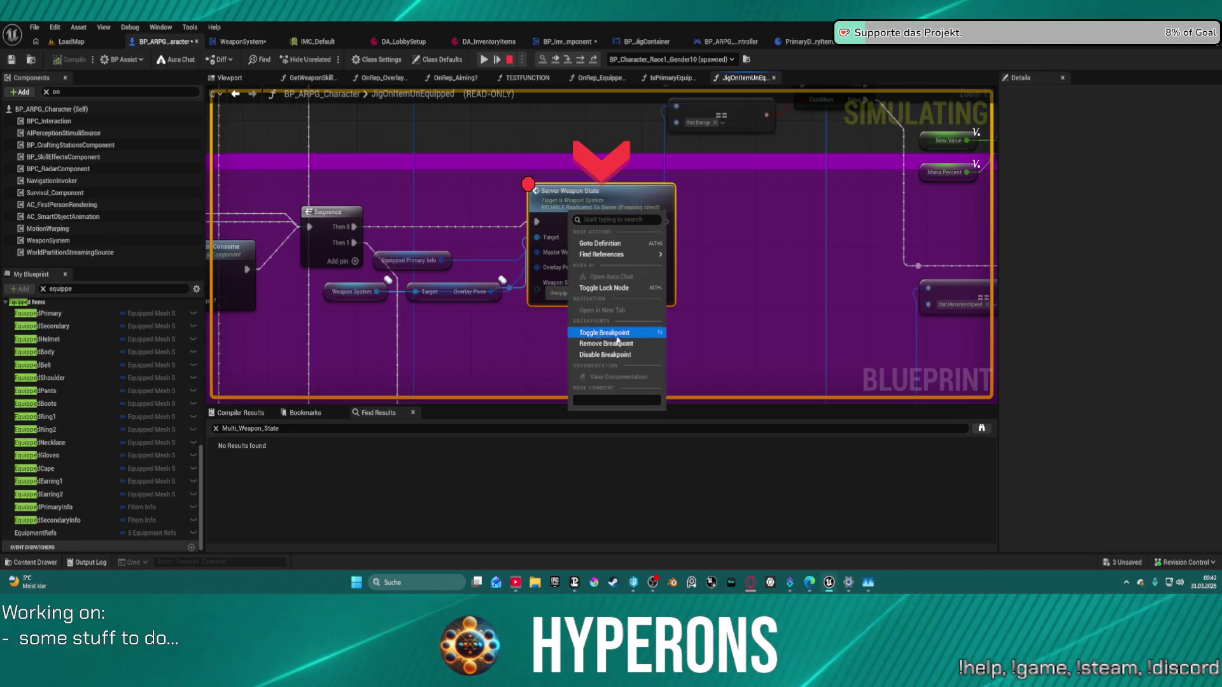
pyautogui.click(618, 342)
pyautogui.click(495, 56)
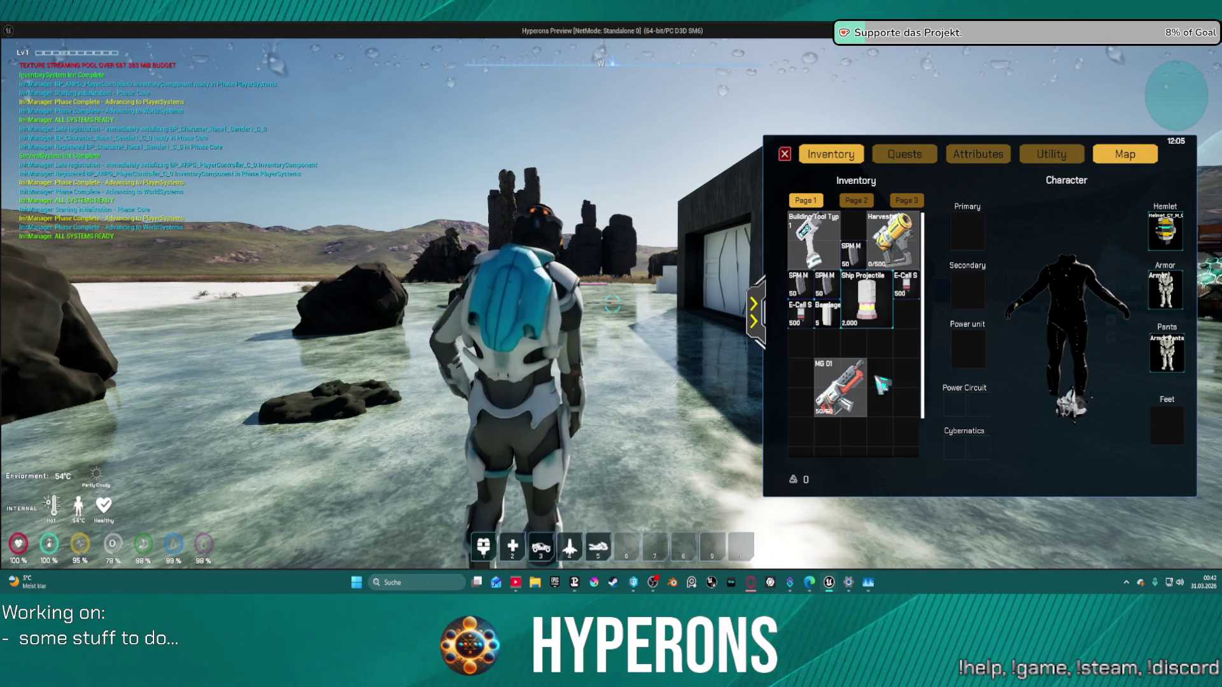
# Step: Swap MG 01 and the Harvester in the Primary slot, ending with the Harvester at 500/500
pyautogui.moveTo(863, 389)
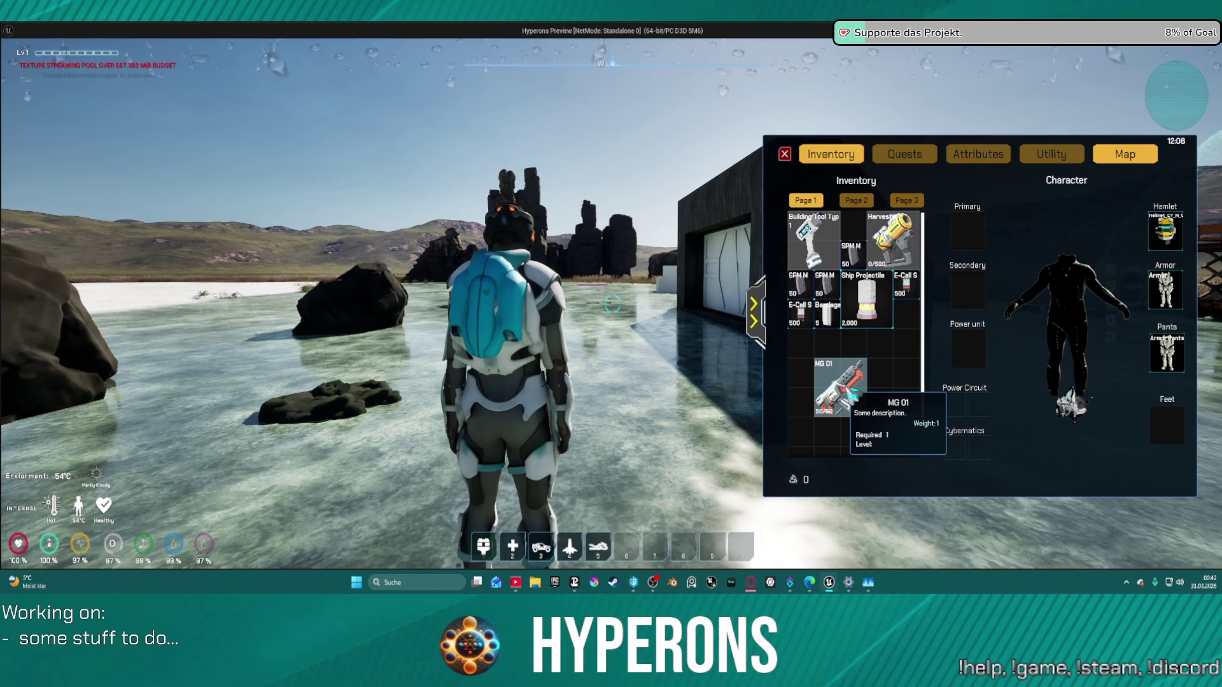
pyautogui.rightClick(851, 393)
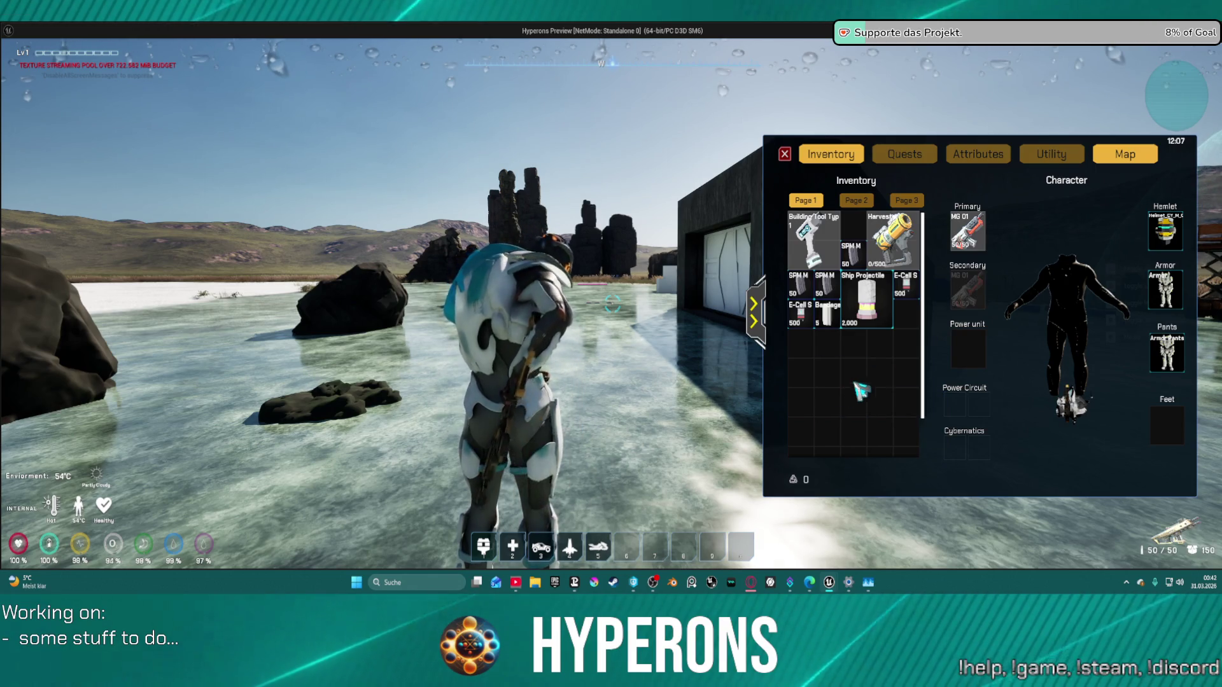
pyautogui.rightClick(892, 241)
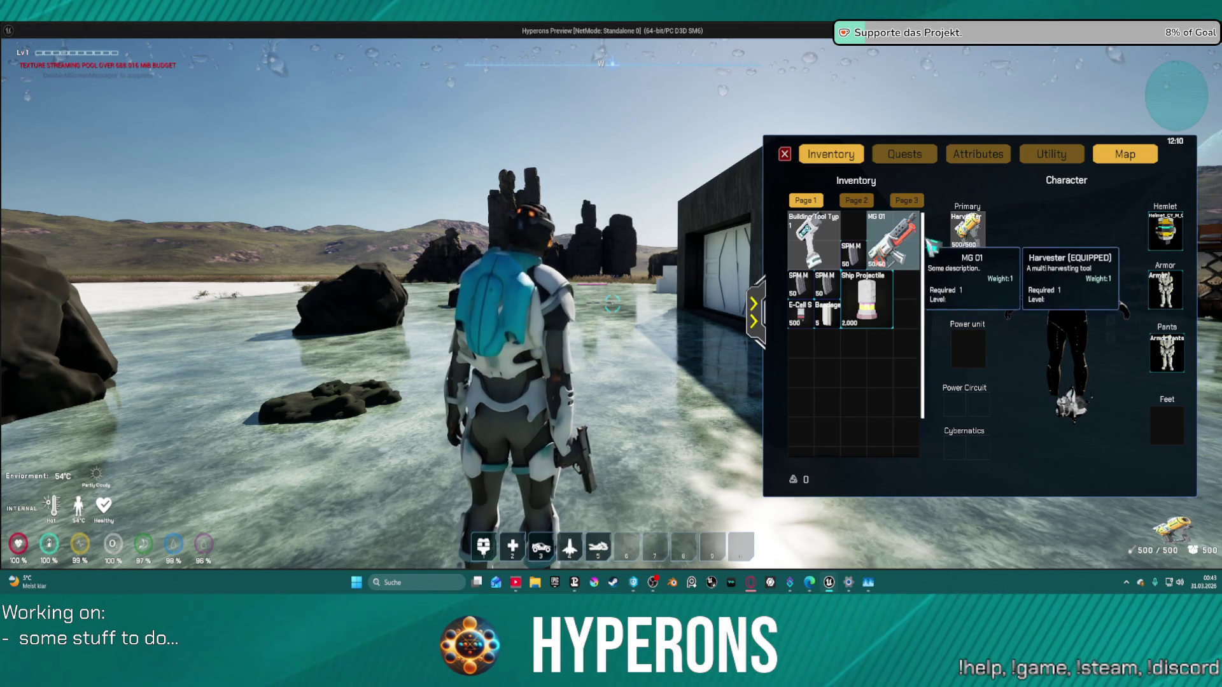
pyautogui.rightClick(893, 268)
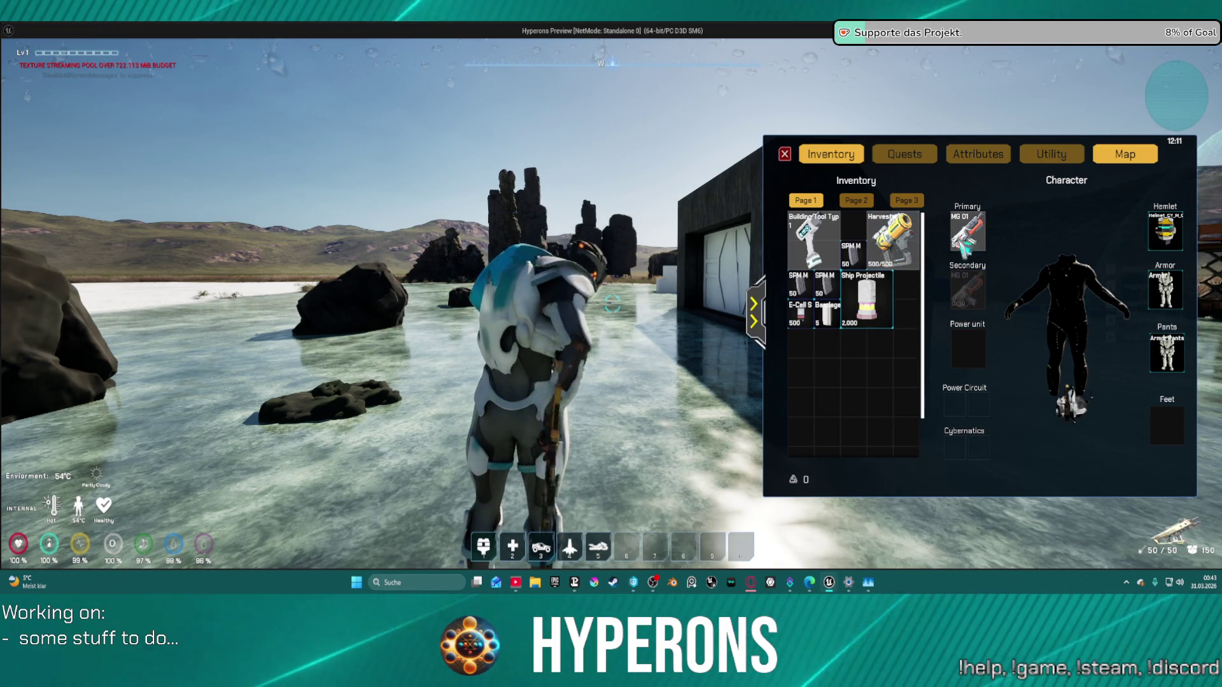
pyautogui.rightClick(904, 245)
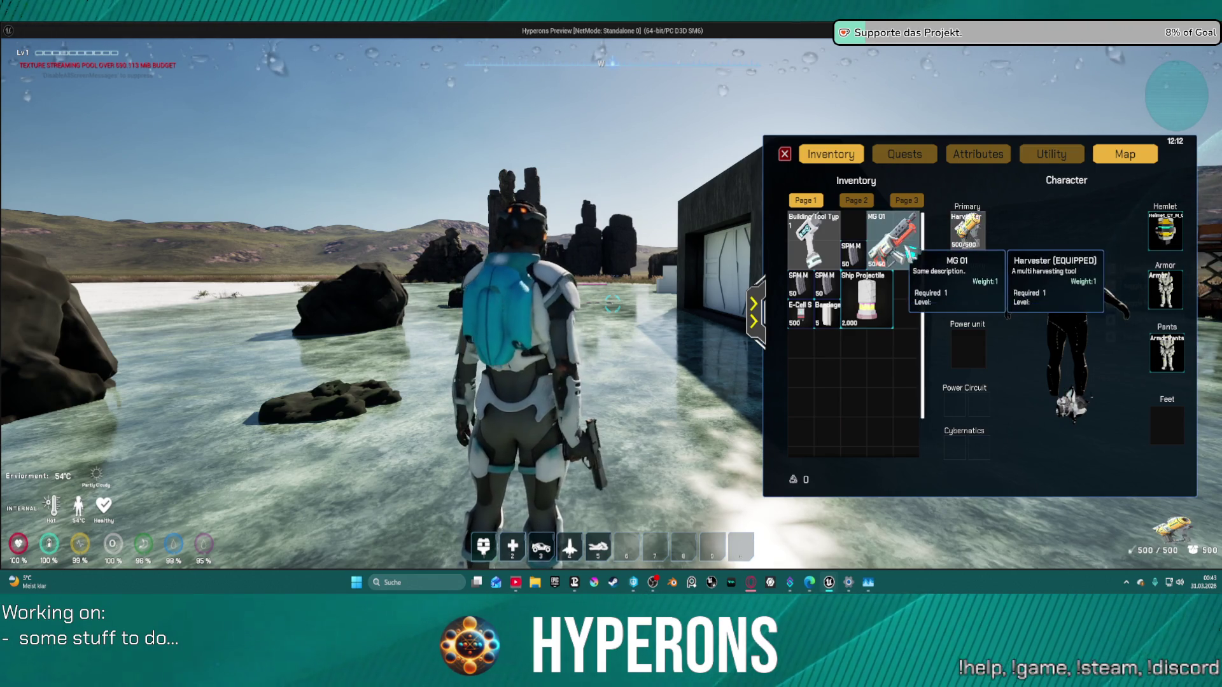
# Step: Drop the Harvester on the ground, walk over, and pick it back up
pyautogui.moveTo(974, 248); pyautogui.dragTo(665, 411)
pyautogui.press('w')
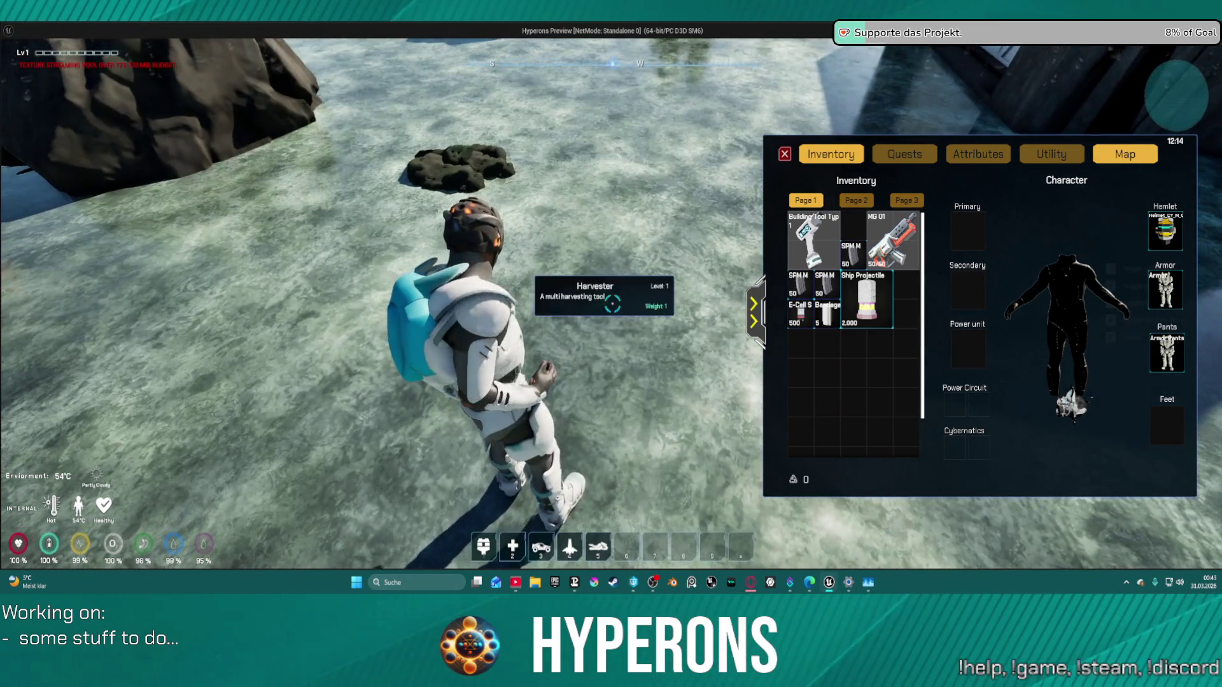
pyautogui.press('e')
# Step: Move MG 01 and the Harvester between grid and Primary slot, ending with the Harvester equipped
pyautogui.moveTo(814, 360)
pyautogui.mouseDown()
pyautogui.moveTo(967, 232)
pyautogui.moveTo(875, 359)
pyautogui.mouseUp()
pyautogui.moveTo(891, 242); pyautogui.dragTo(968, 233)
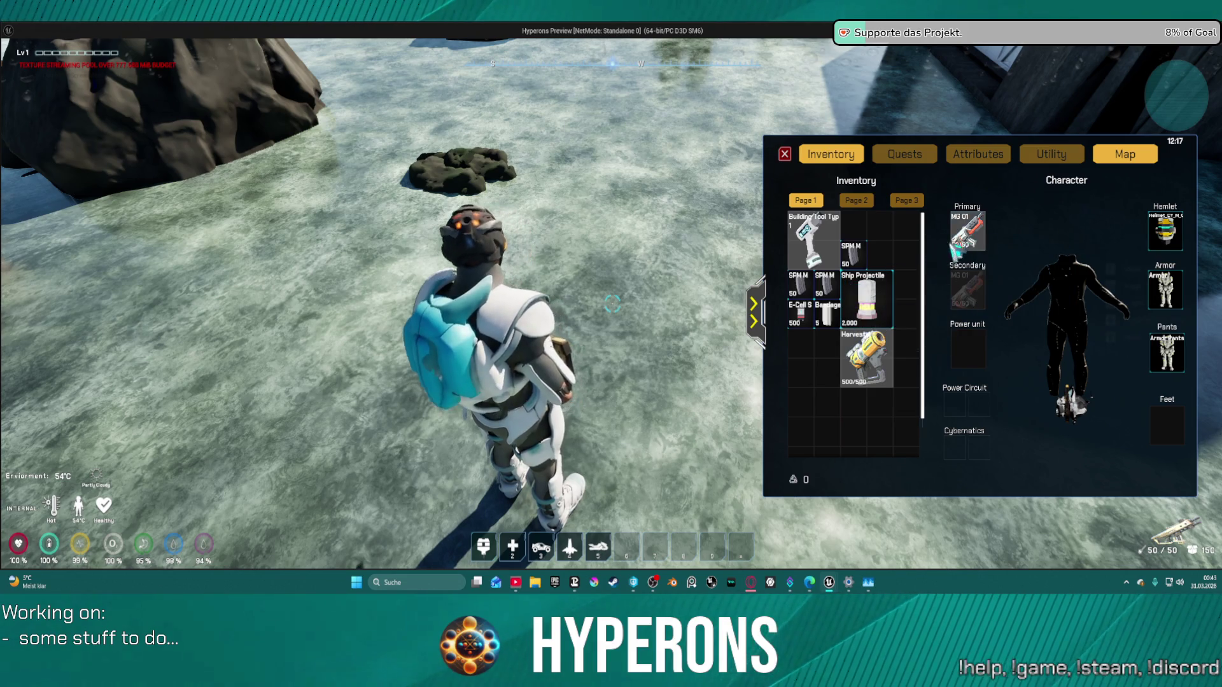
pyautogui.moveTo(989, 238)
pyautogui.mouseDown()
pyautogui.moveTo(967, 287)
pyautogui.moveTo(837, 323)
pyautogui.moveTo(817, 369)
pyautogui.moveTo(967, 236)
pyautogui.mouseUp()
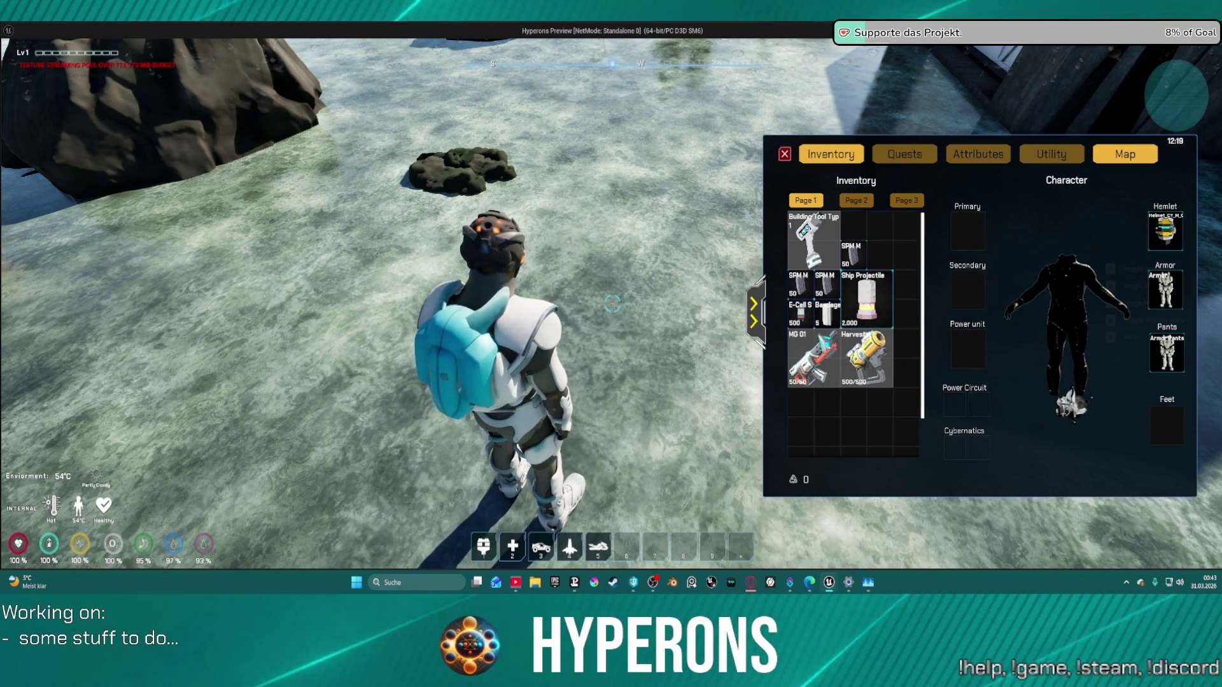
pyautogui.moveTo(814, 356); pyautogui.dragTo(967, 234)
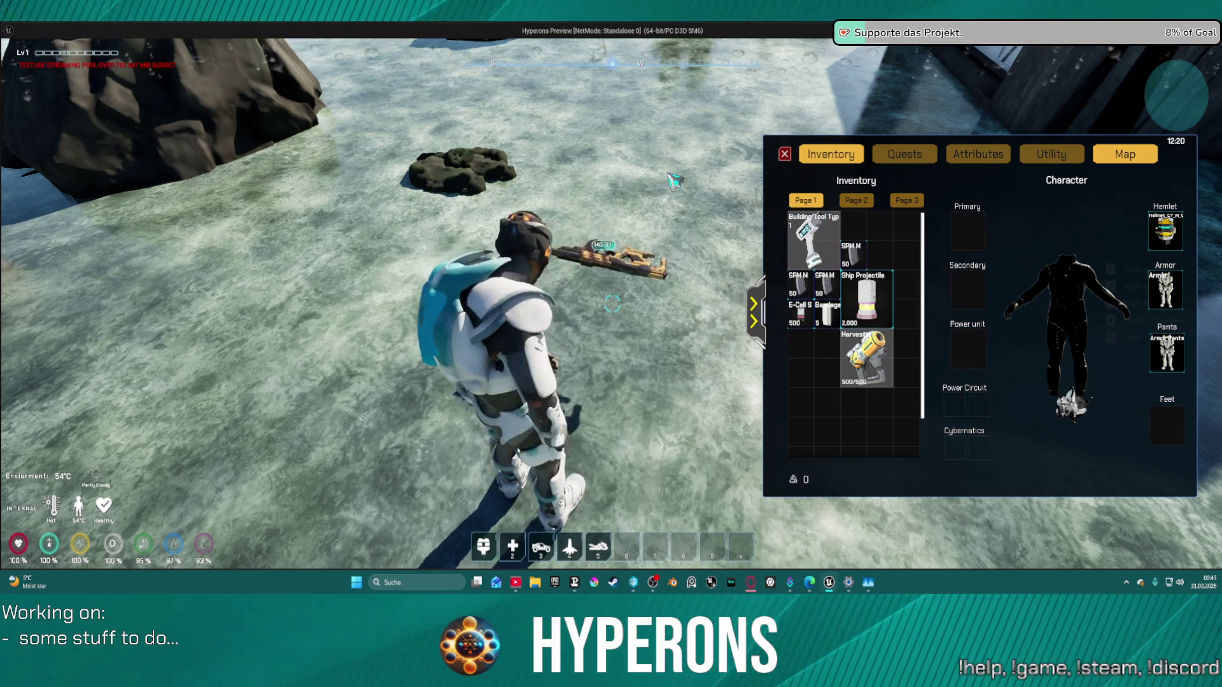
pyautogui.moveTo(612, 304); pyautogui.dragTo(618, 325)
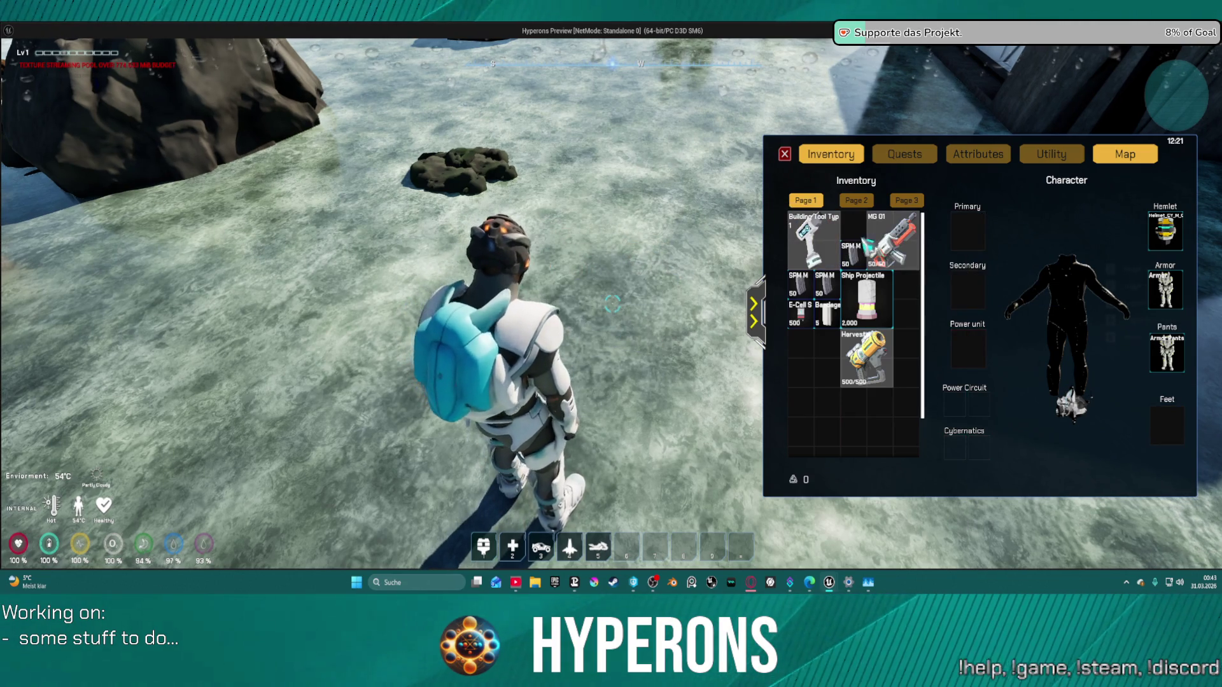
pyautogui.moveTo(890, 241); pyautogui.dragTo(967, 230)
pyautogui.moveTo(849, 360); pyautogui.dragTo(801, 364)
pyautogui.moveTo(967, 230)
pyautogui.mouseDown()
pyautogui.moveTo(811, 356)
pyautogui.moveTo(961, 289)
pyautogui.moveTo(969, 231)
pyautogui.mouseUp()
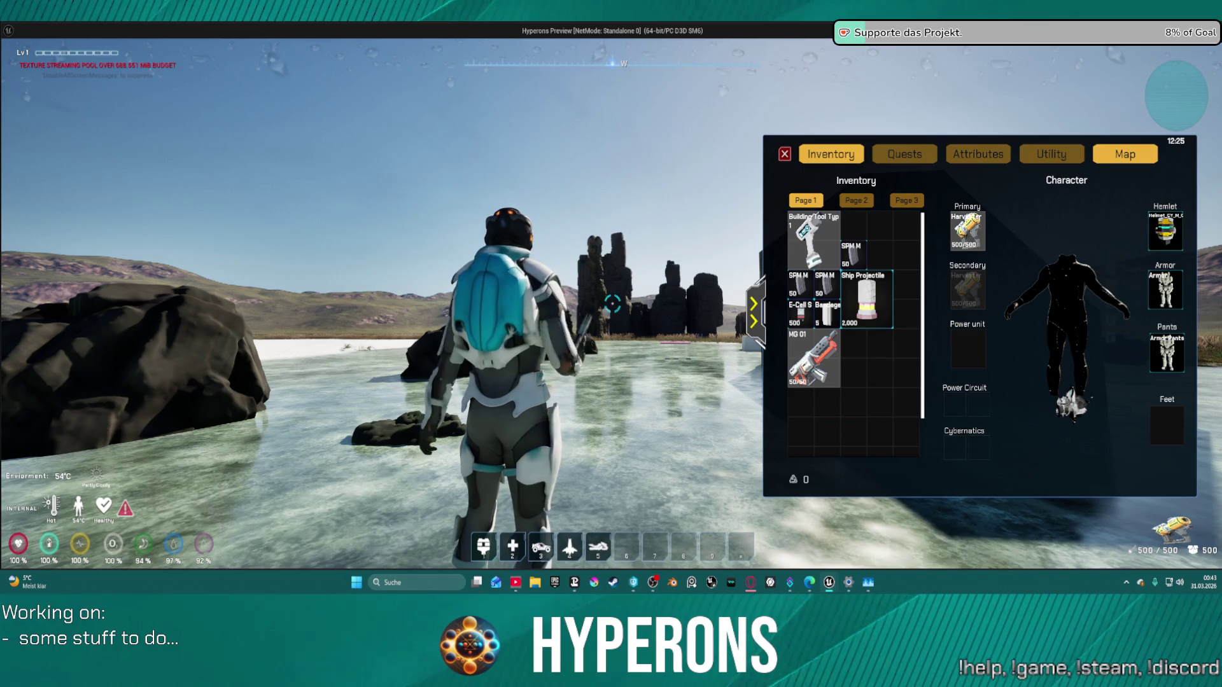
# Step: Fire the Harvester at a rock down to 473/500, close the inventory, and stop the playtest
pyautogui.moveTo(611, 304); pyautogui.dragTo(611, 304)
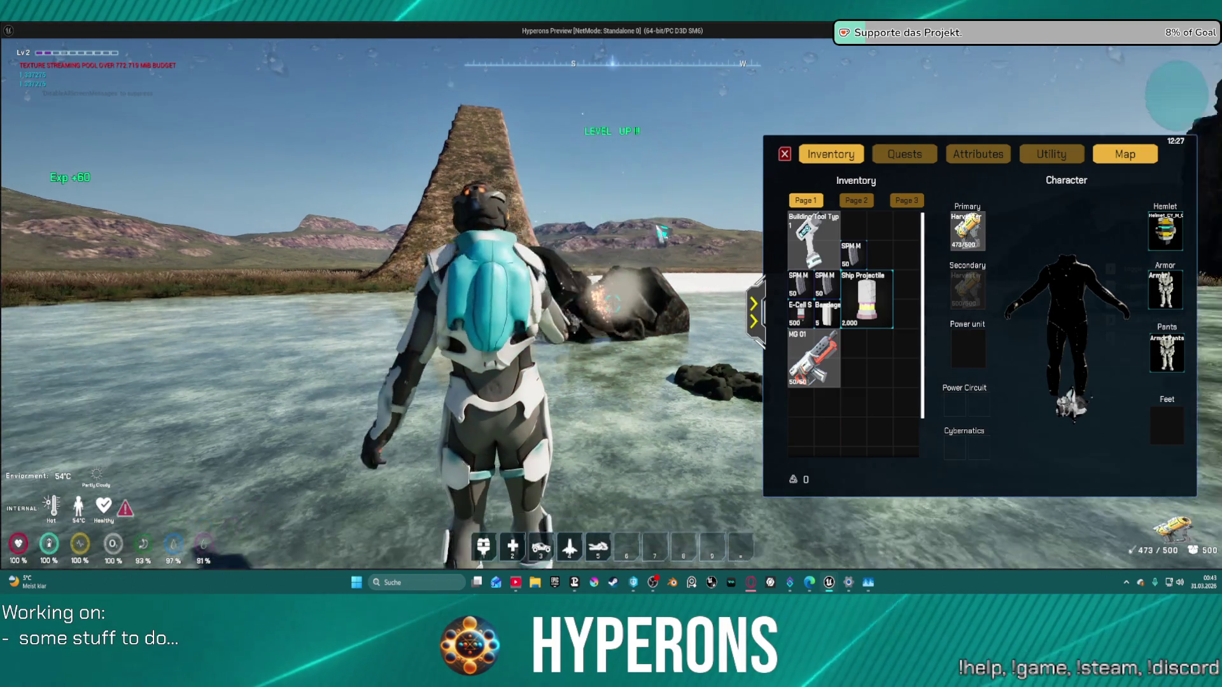
pyautogui.click(780, 157)
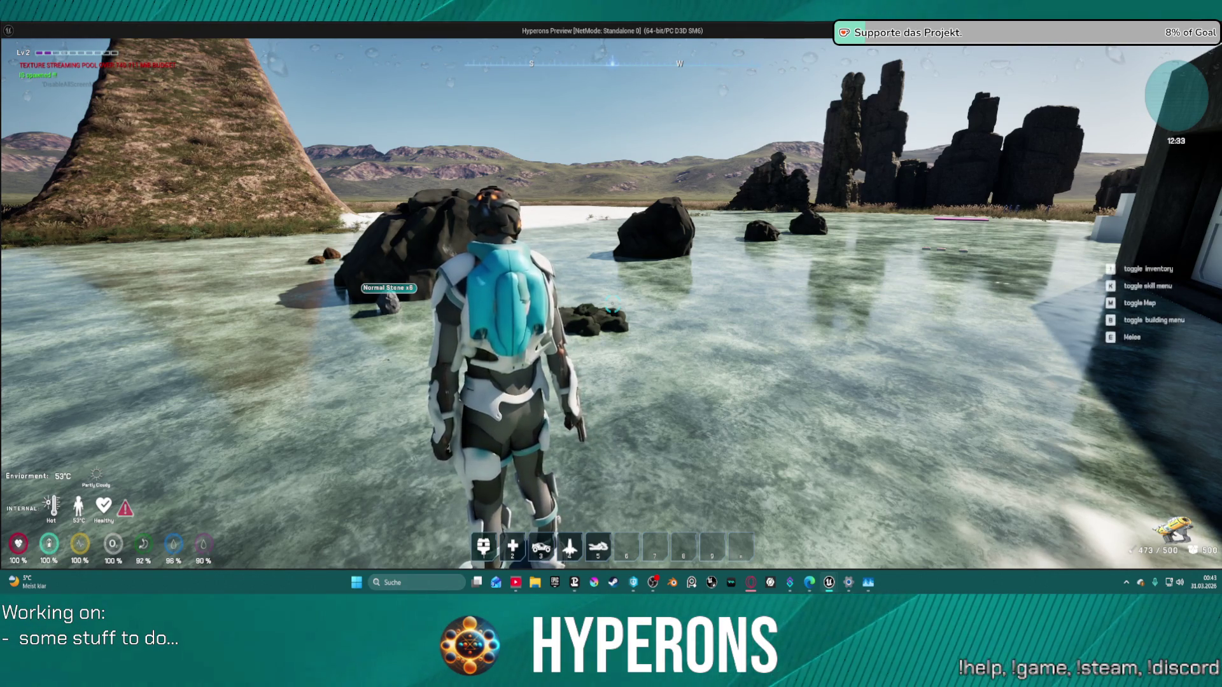
pyautogui.press('Escape')
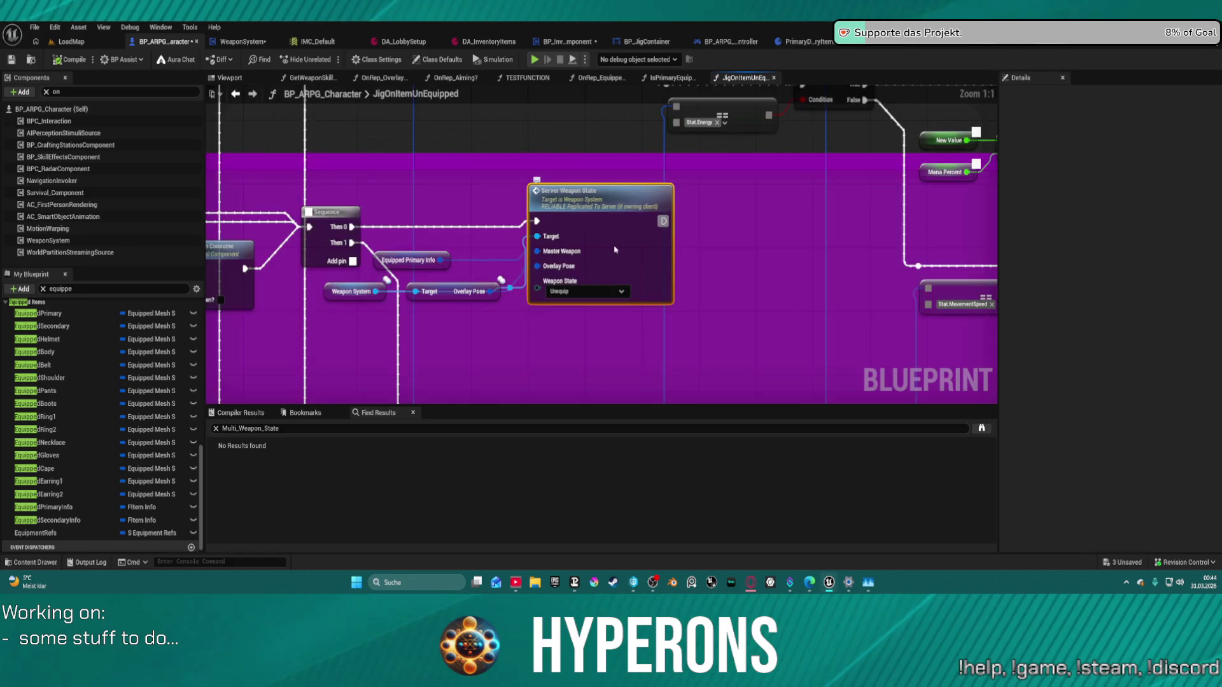
# Step: Save all modified assets and compile BP_ARPG_Character around the Server Weapon State changes
pyautogui.moveTo(621, 254)
pyautogui.mouseDown()
pyautogui.moveTo(705, 364)
pyautogui.moveTo(596, 107)
pyautogui.mouseUp()
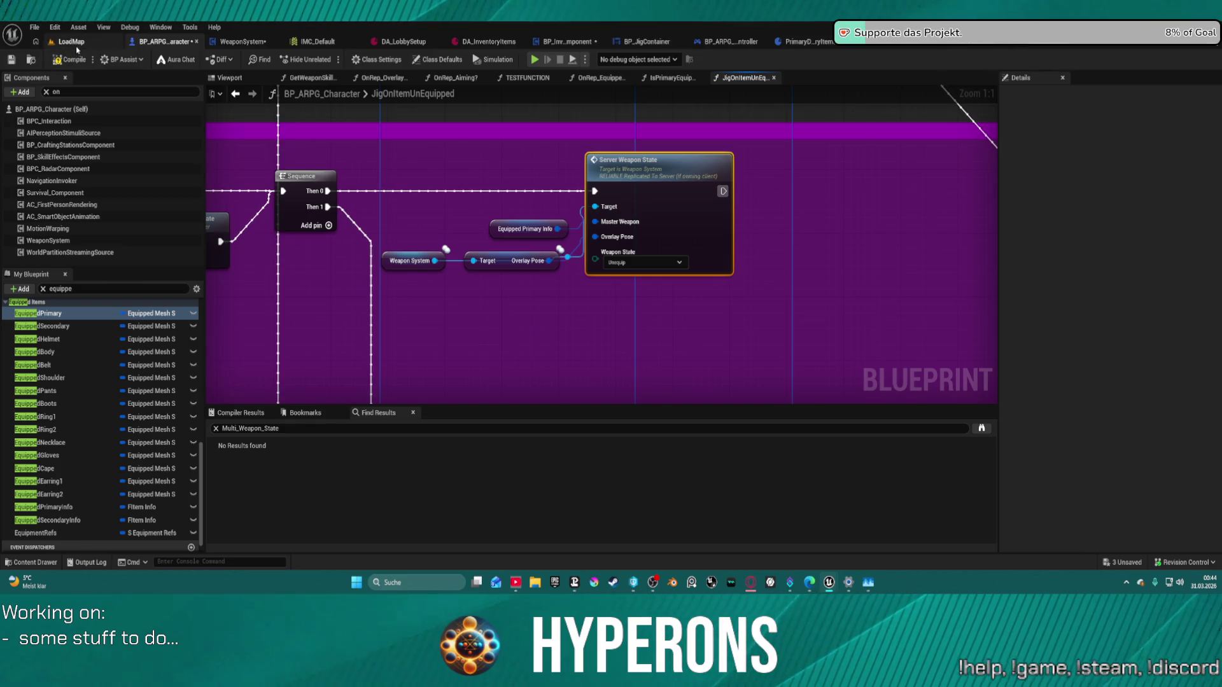
pyautogui.hotkey('ctrl', 's')
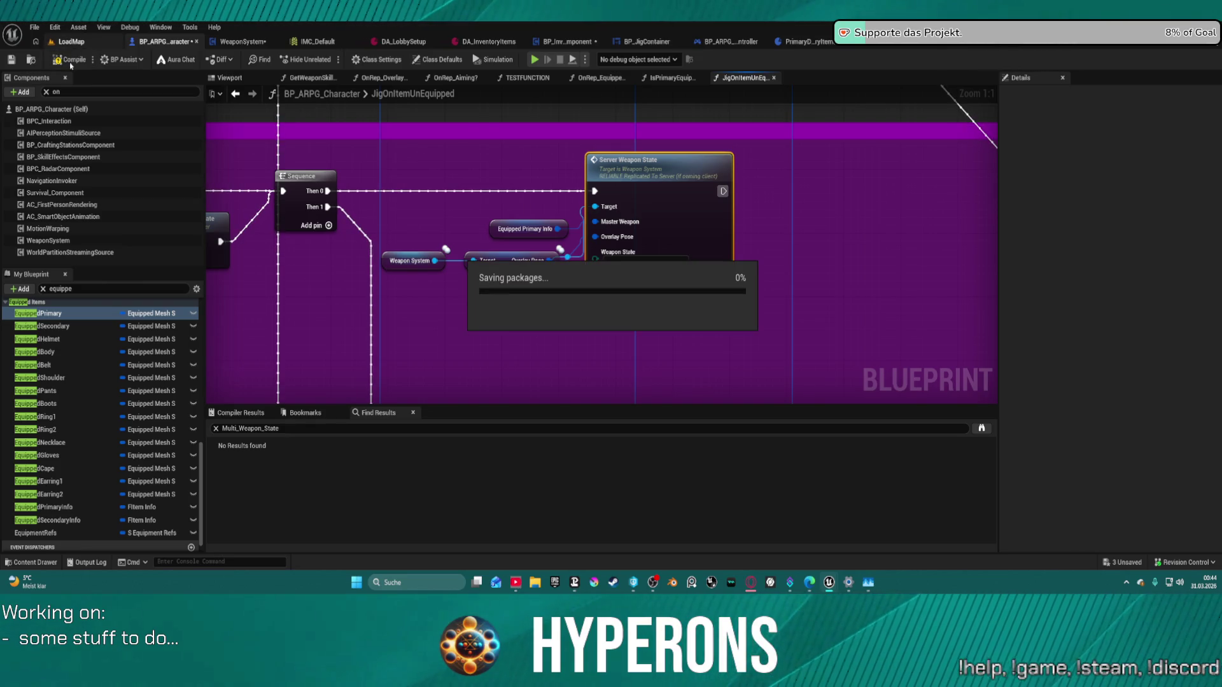
pyautogui.click(85, 64)
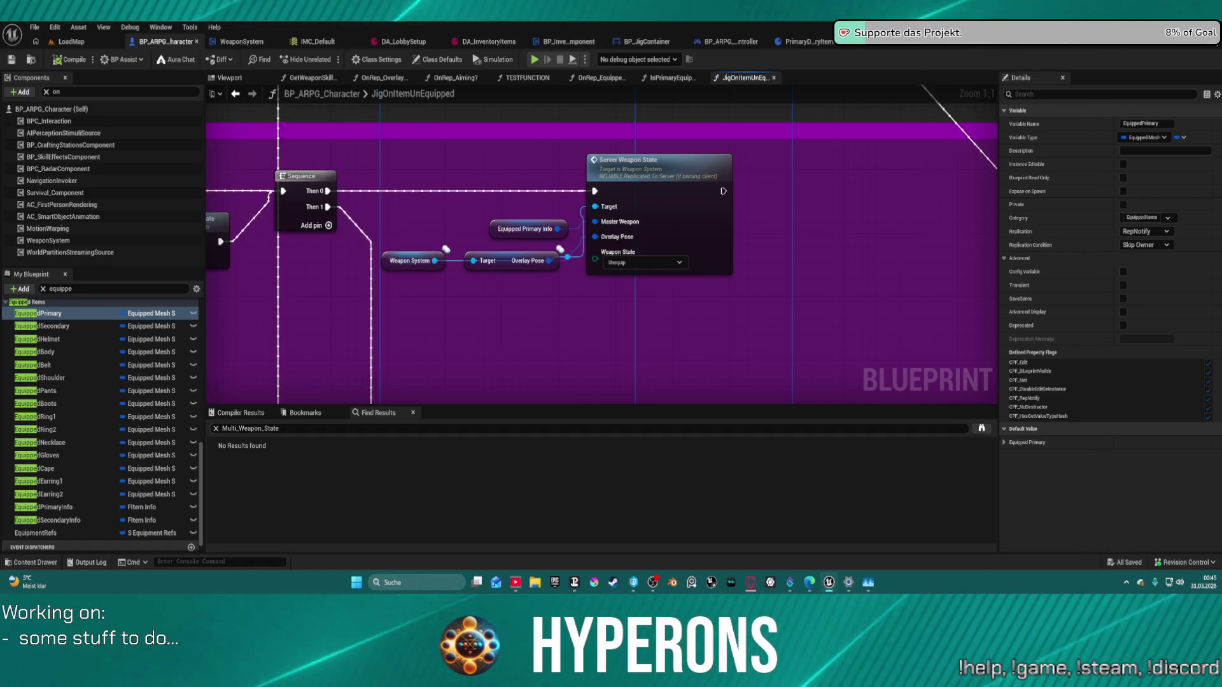
# Step: Zoom out over the whole character node network, then close the StandardMacros and ARPGBPFuncLib tabs
pyautogui.scroll(-4, 384, 150)
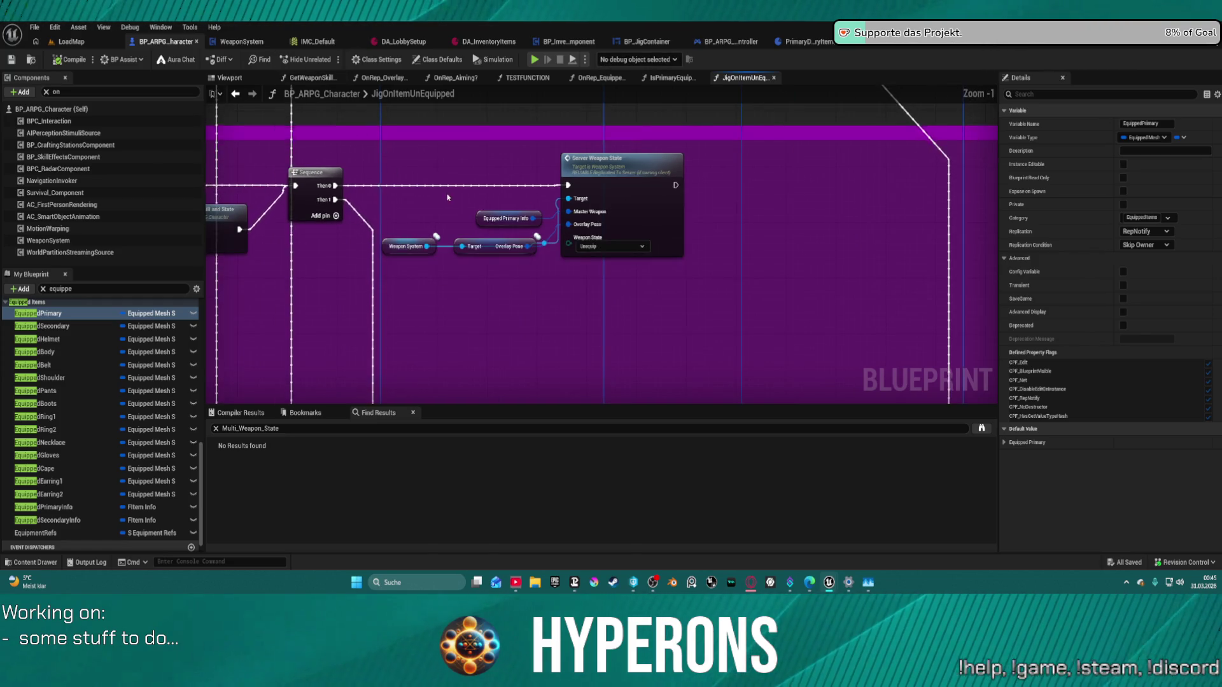
pyautogui.scroll(-1, 627, 248)
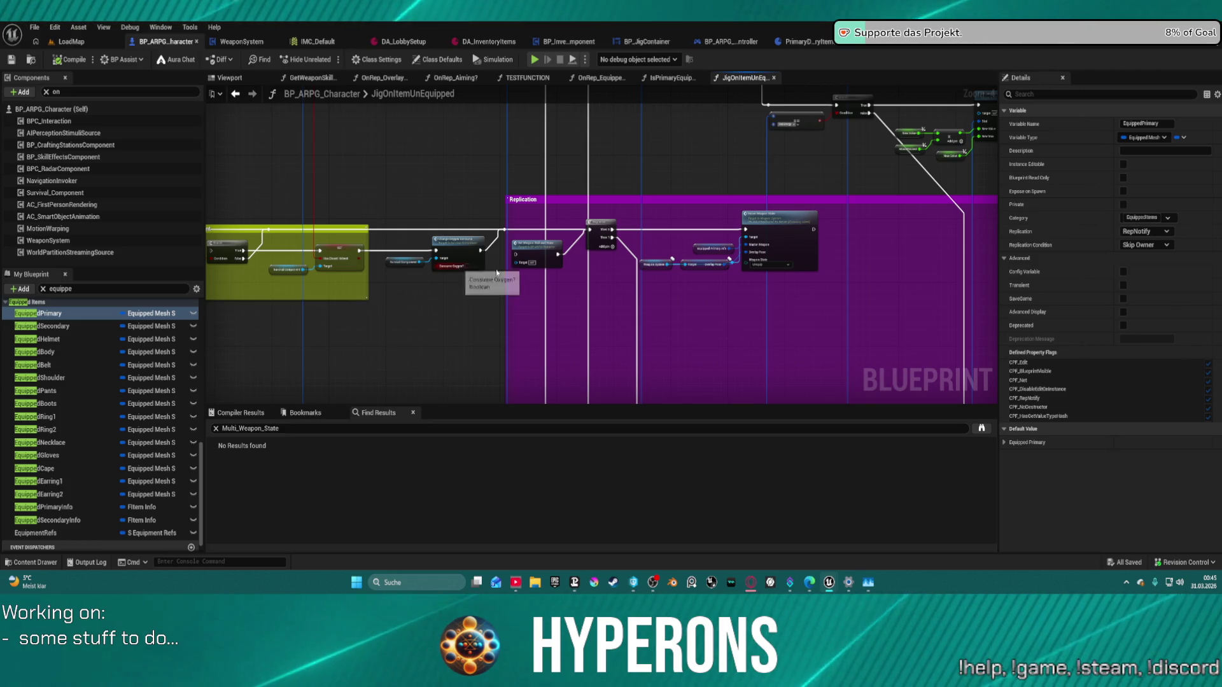
pyautogui.moveTo(496, 280)
pyautogui.mouseDown()
pyautogui.moveTo(699, 223)
pyautogui.moveTo(606, 132)
pyautogui.mouseUp()
pyautogui.scroll(-5, 571, 170)
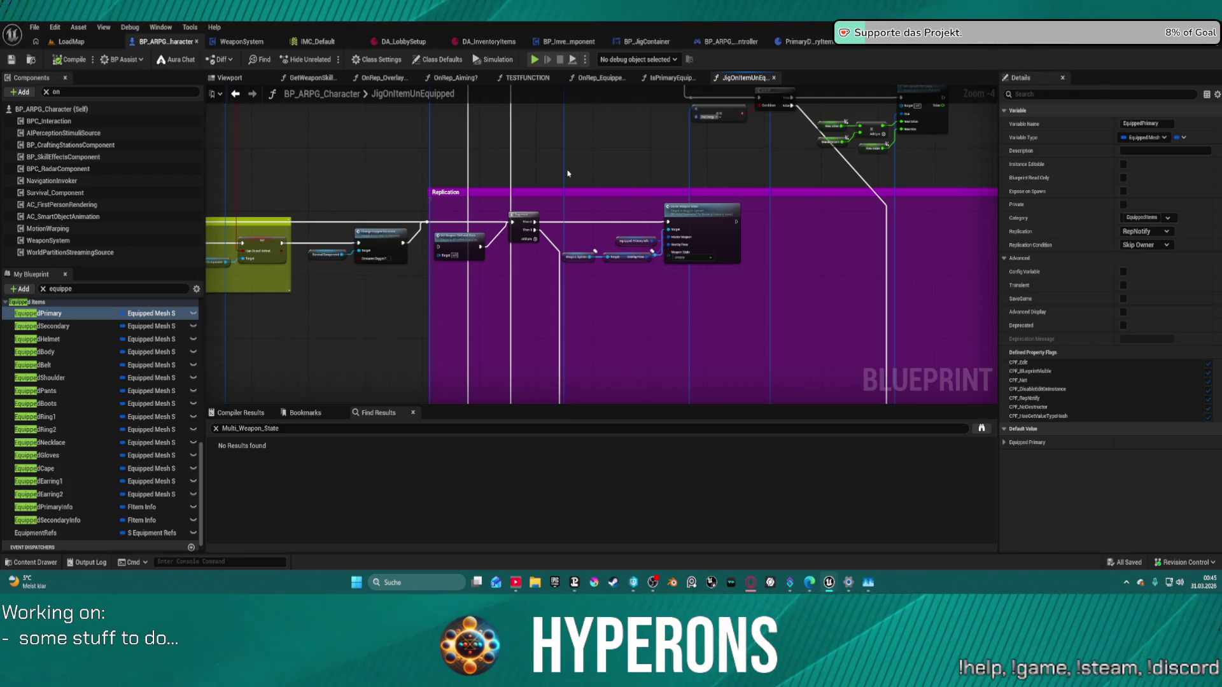
pyautogui.scroll(-3, 571, 173)
pyautogui.moveTo(571, 173); pyautogui.dragTo(558, 228)
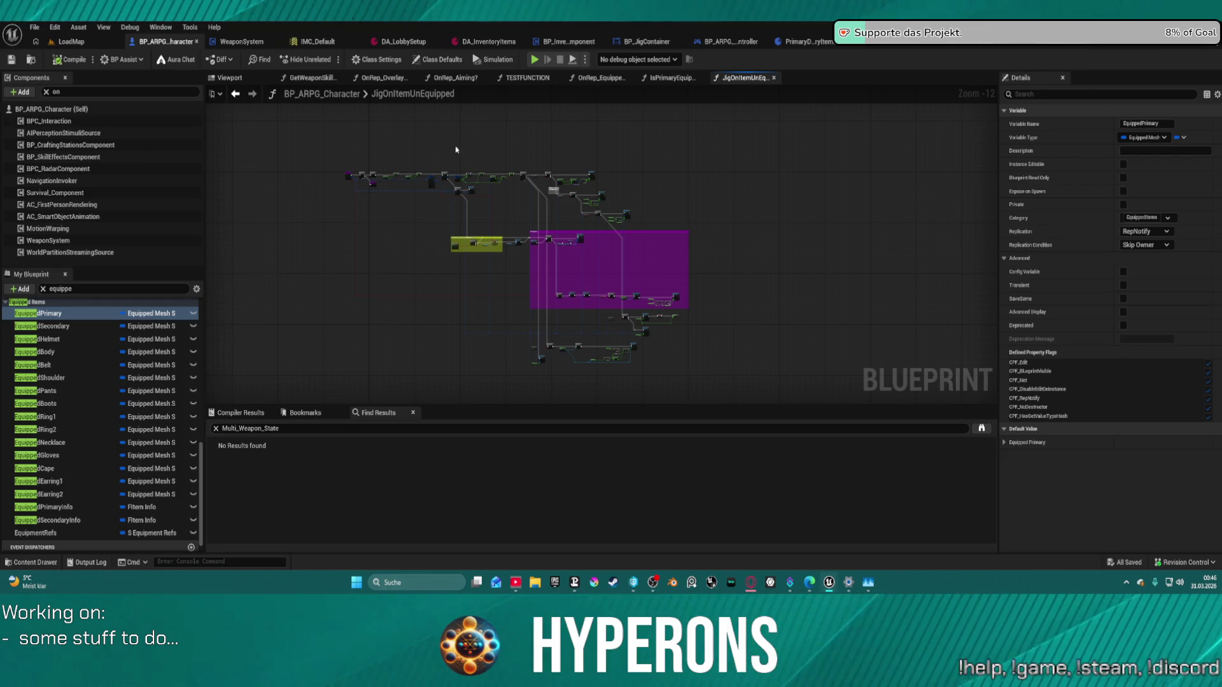
pyautogui.click(1054, 46)
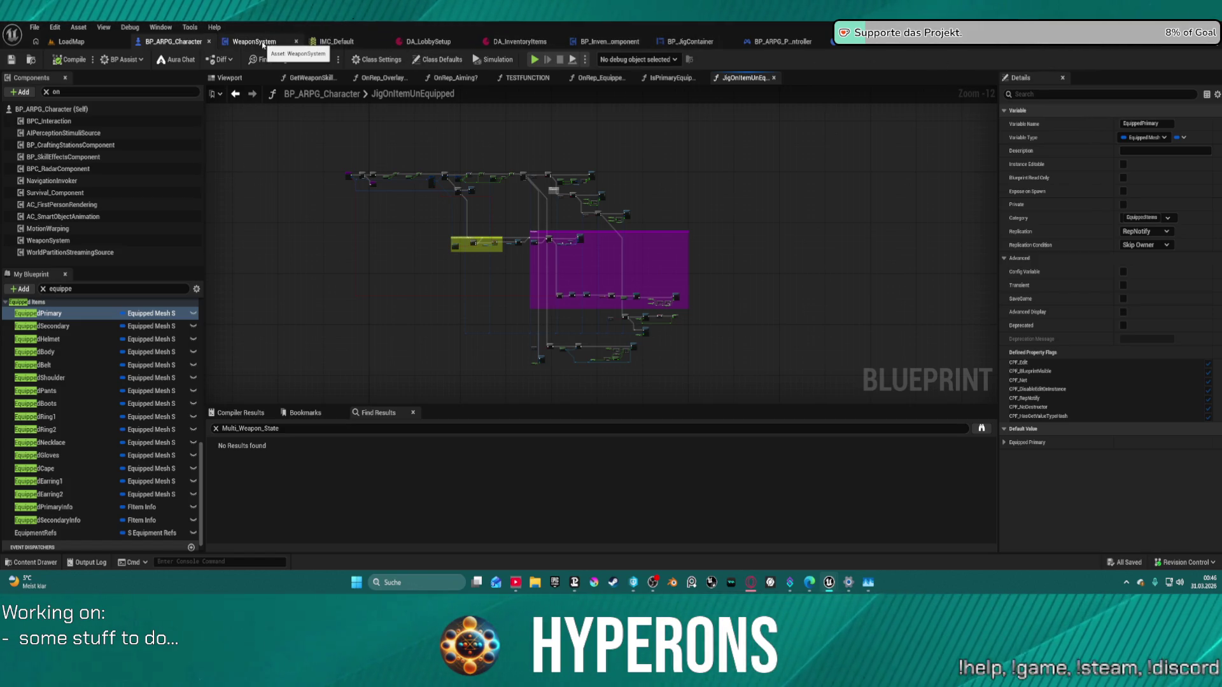
pyautogui.middleClick(1041, 49)
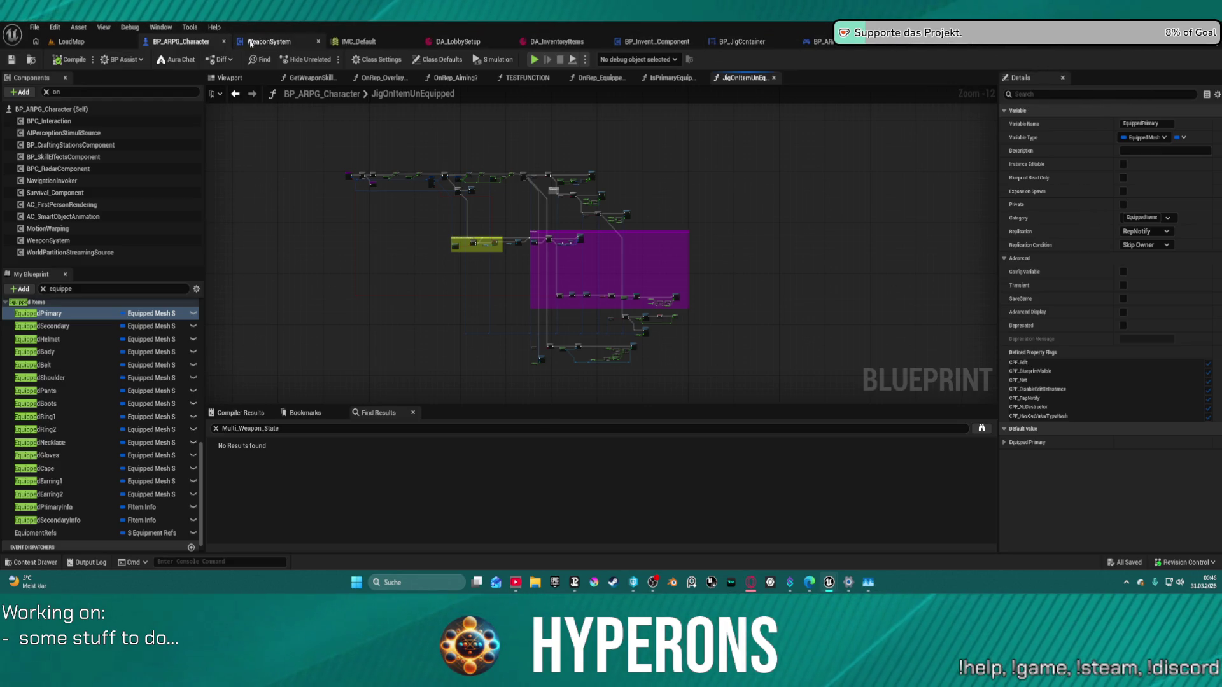
# Step: Switch to the WeaponSystem Blueprint and select a node to trace its wires in the EventGraph
pyautogui.click(315, 42)
pyautogui.scroll(-4, 647, 172)
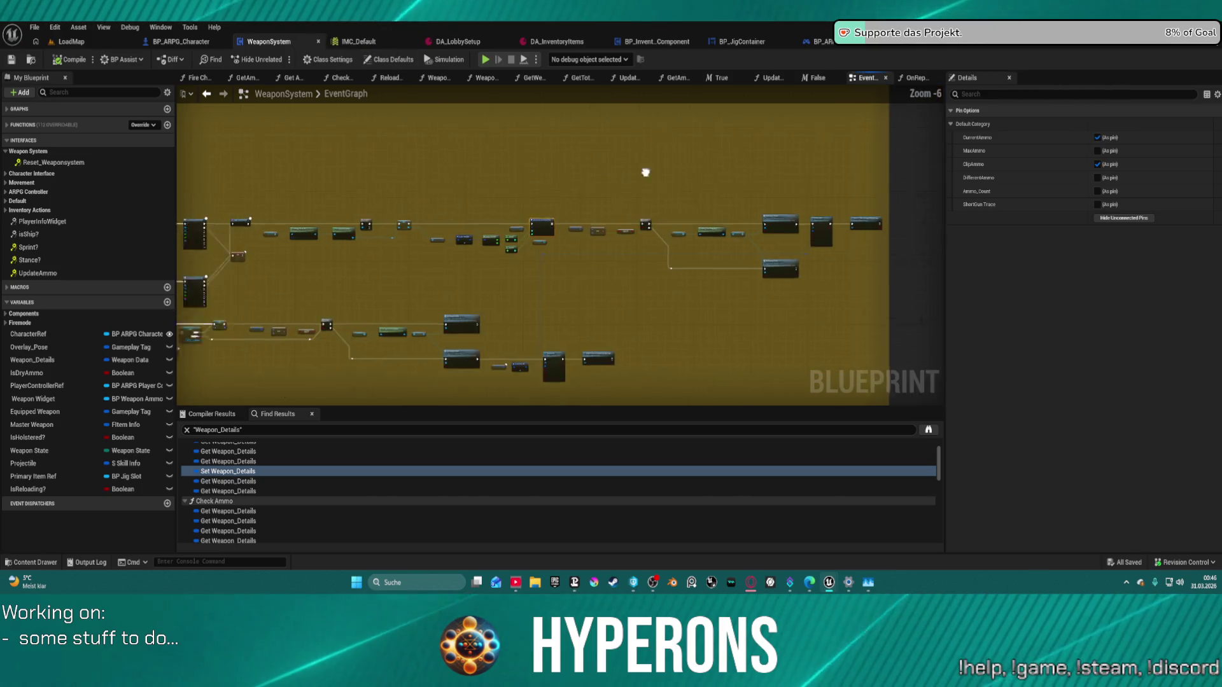
pyautogui.scroll(-1, 933, 216)
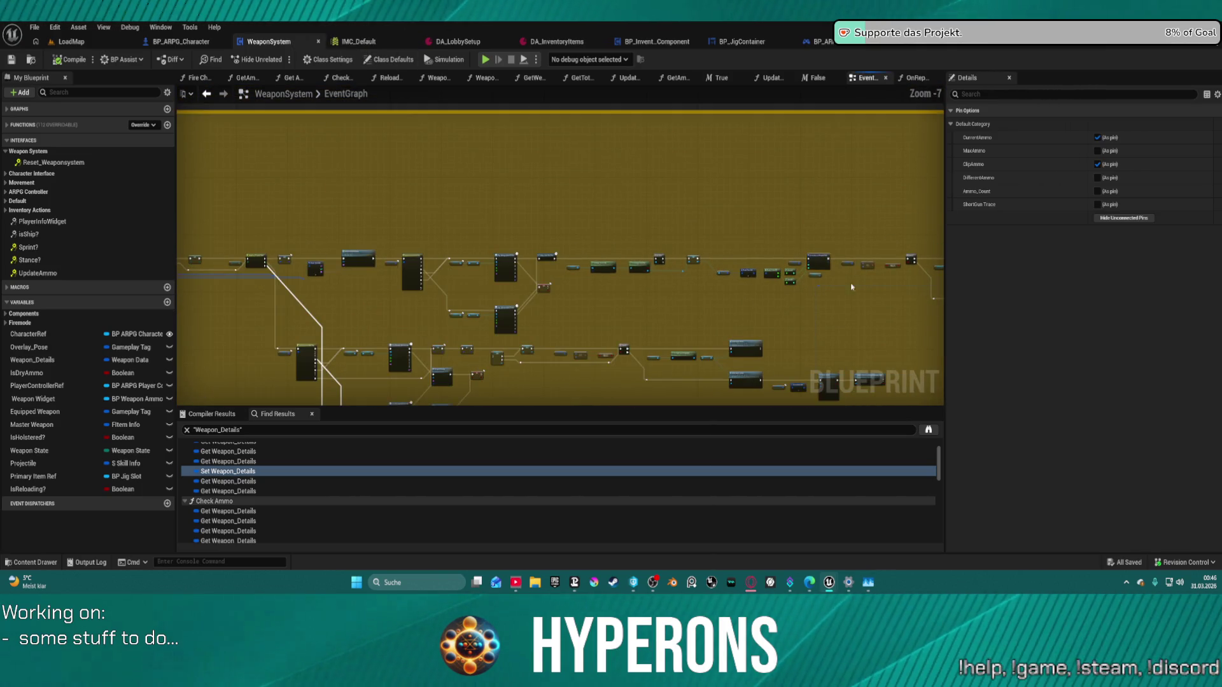
pyautogui.click(810, 387)
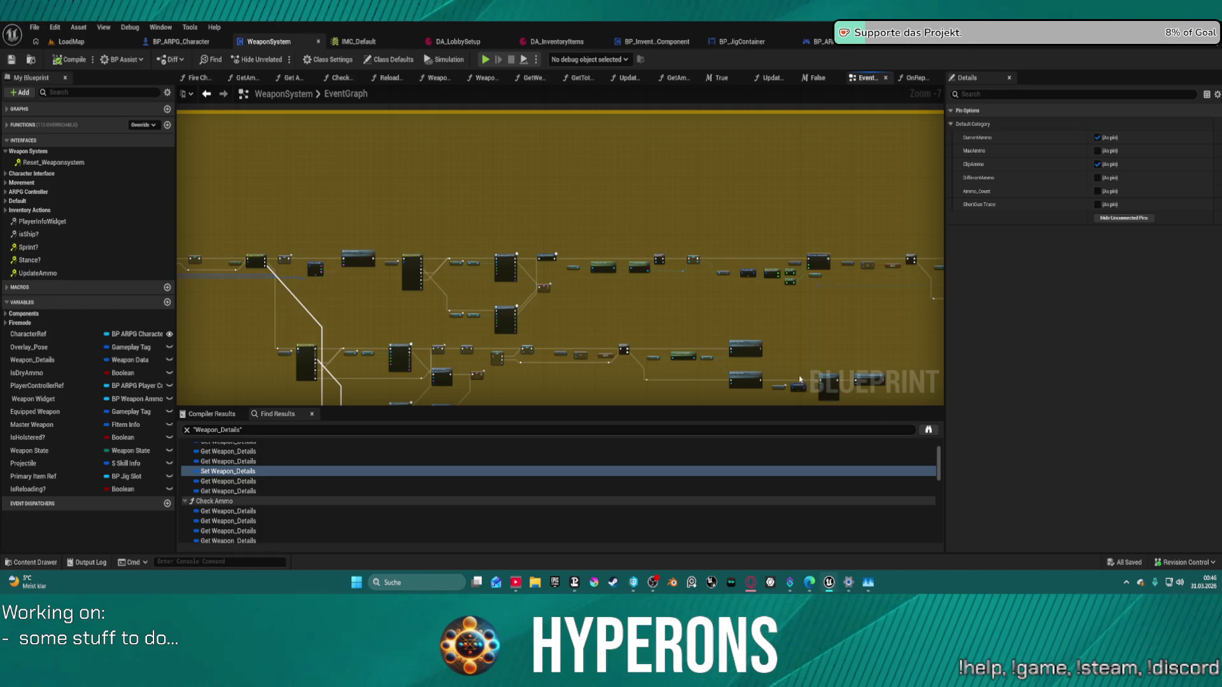
pyautogui.scroll(-4, 636, 357)
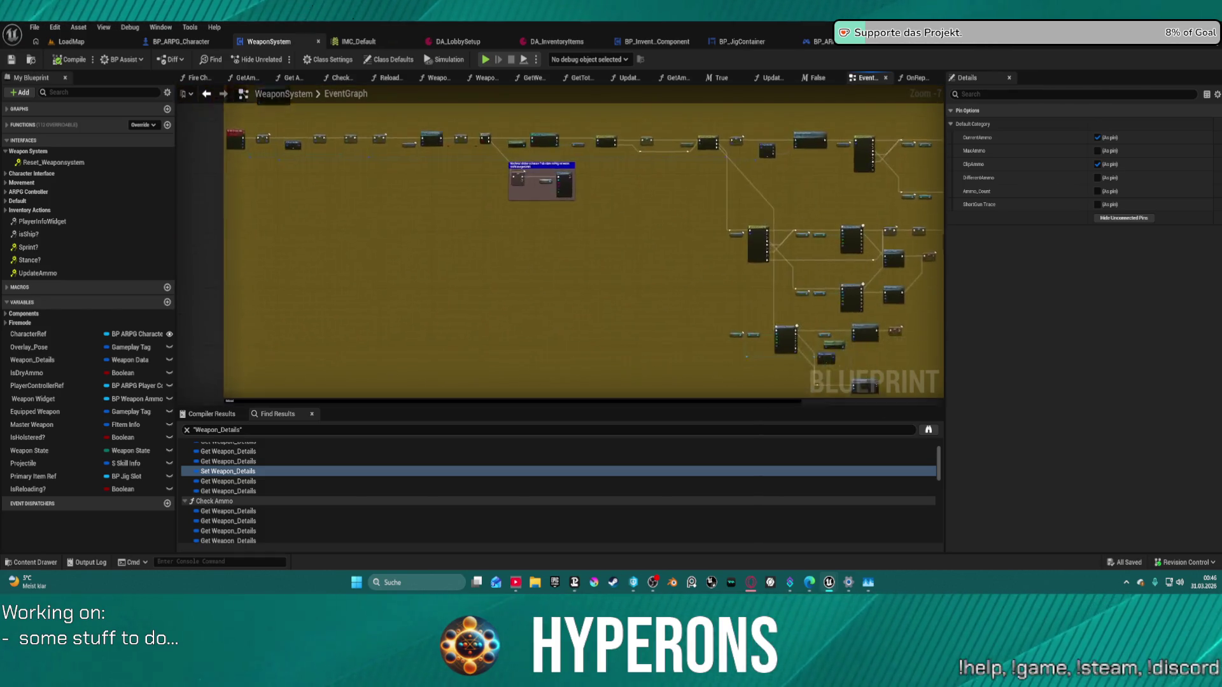
pyautogui.moveTo(599, 247)
pyautogui.mouseDown()
pyautogui.moveTo(510, 267)
pyautogui.moveTo(807, 308)
pyautogui.moveTo(908, 284)
pyautogui.moveTo(776, 287)
pyautogui.moveTo(849, 297)
pyautogui.moveTo(861, 346)
pyautogui.moveTo(791, 253)
pyautogui.mouseUp()
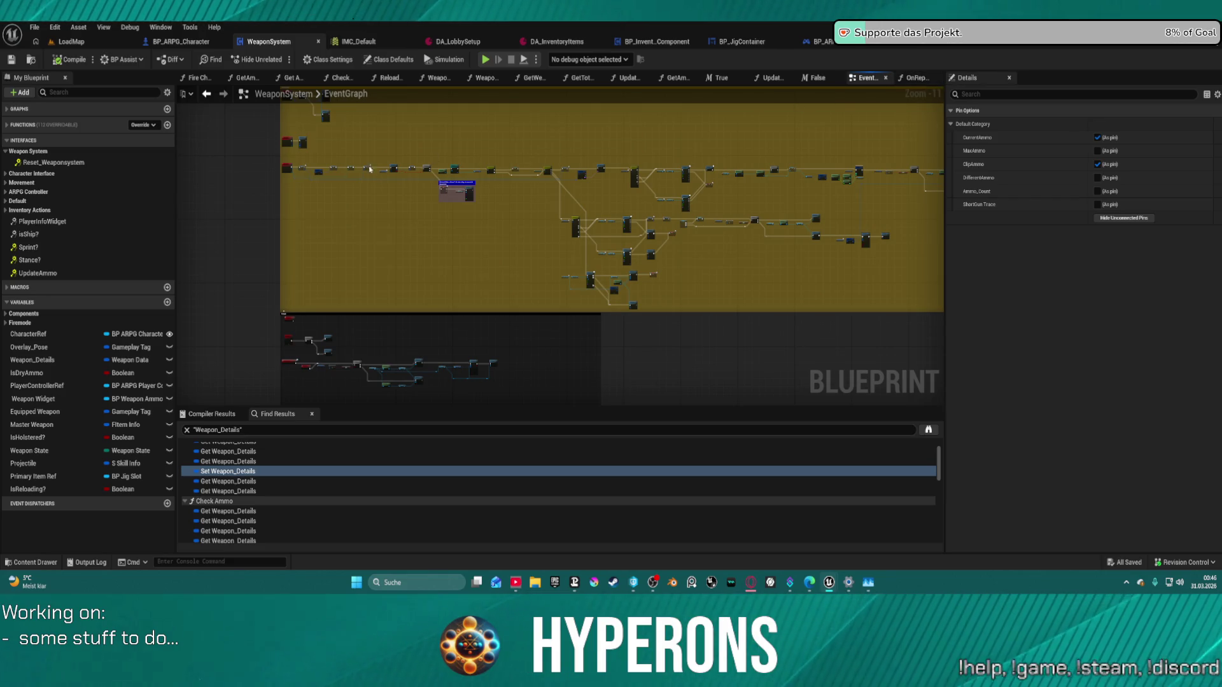
# Step: Look over the Switch on Weapon_State, Switch on Gameplay Tag and Print Advanced nodes, then show the desktop
pyautogui.scroll(10, 410, 190)
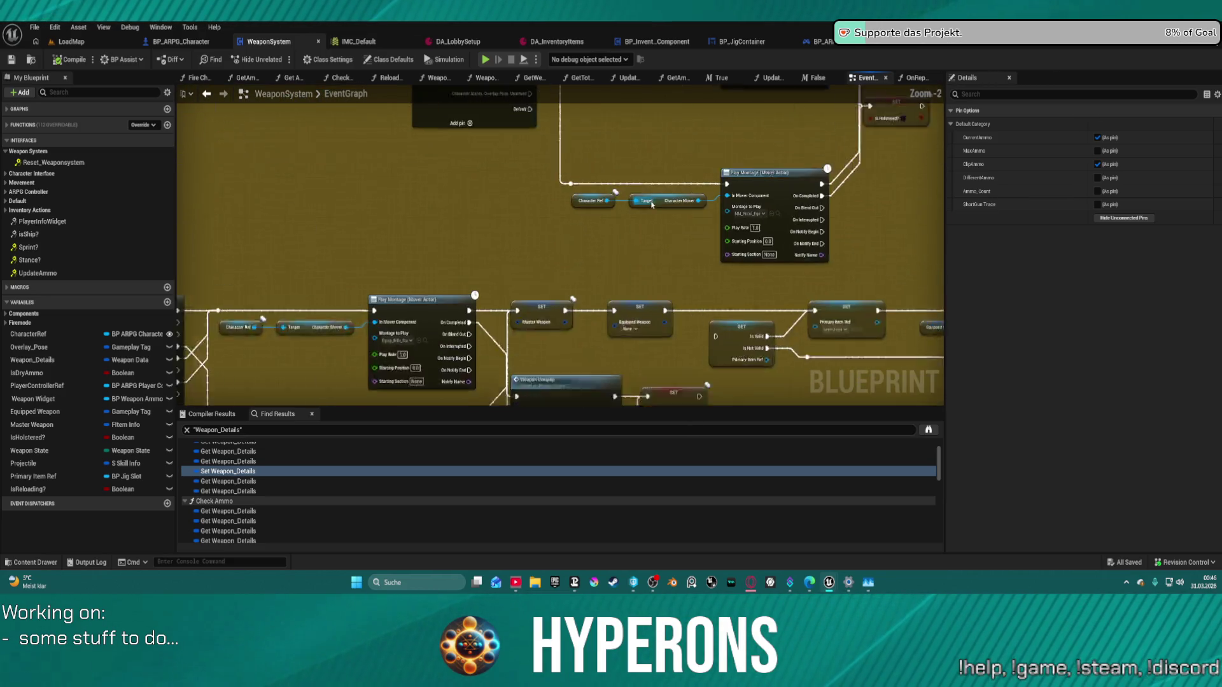
pyautogui.moveTo(405, 204)
pyautogui.mouseDown()
pyautogui.moveTo(622, 313)
pyautogui.moveTo(390, 317)
pyautogui.mouseUp()
pyautogui.moveTo(559, 299); pyautogui.dragTo(946, 270)
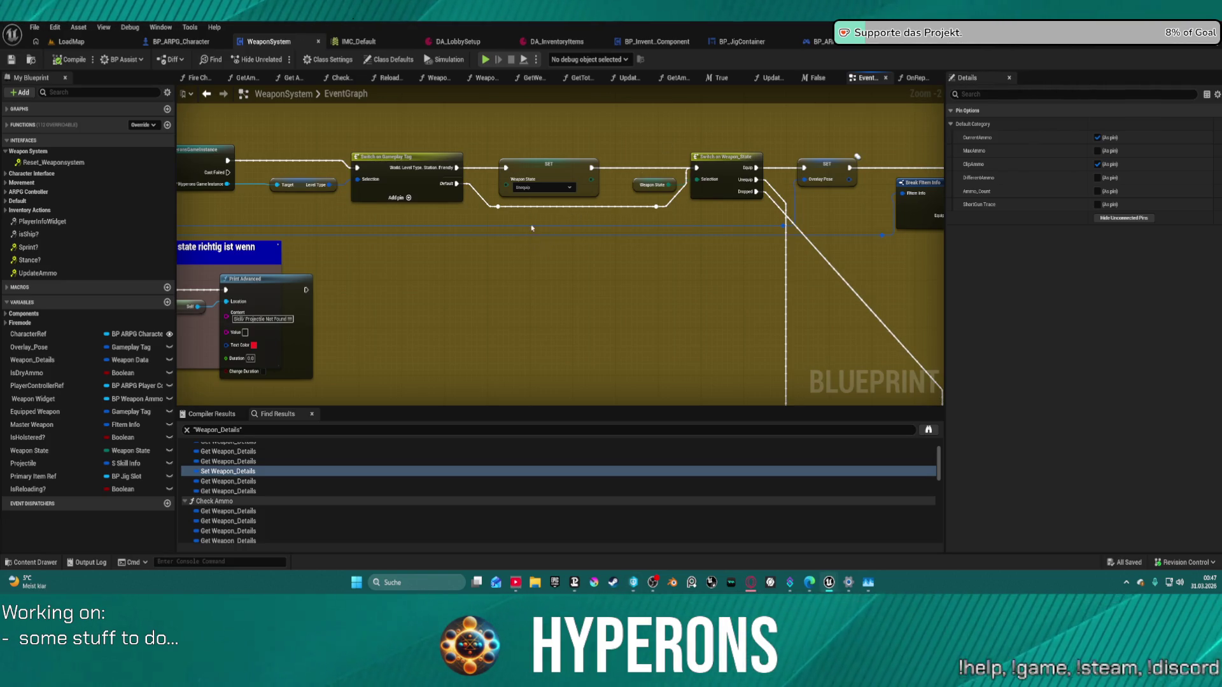
pyautogui.press('super+d')
pyautogui.moveTo(644, 582)
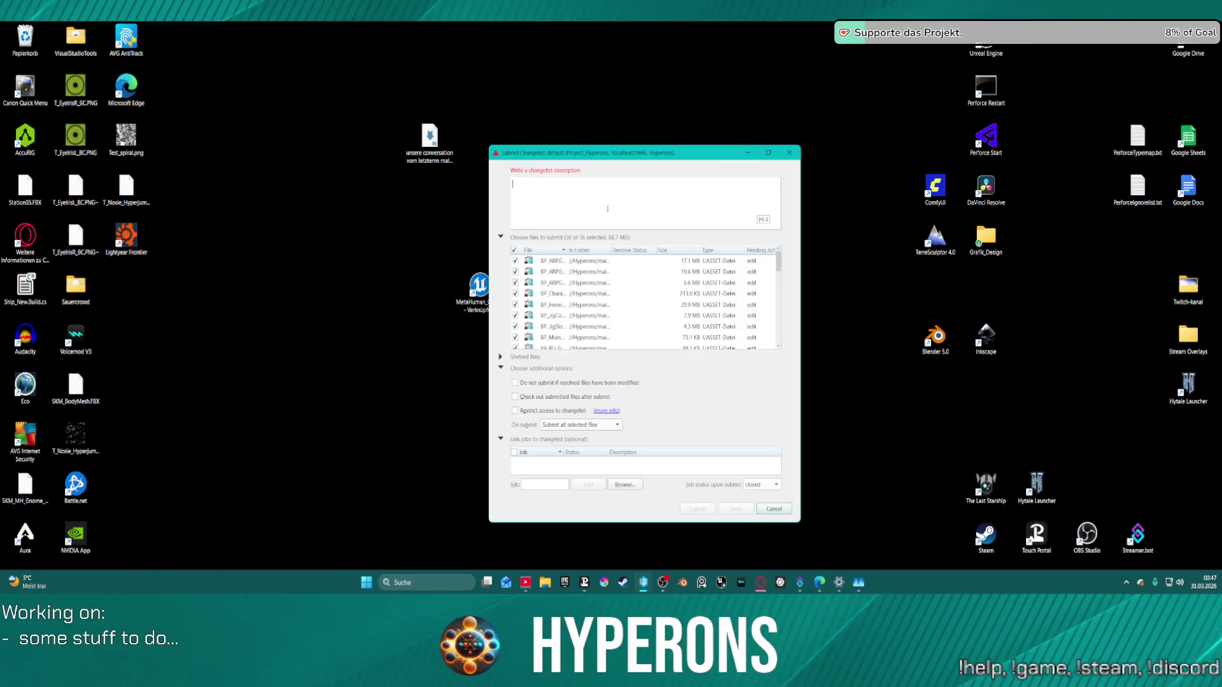
# Step: Submit the default changelist described 'Inventory/WeaponSystem refactored', then relaunch the Hyperons 5.7 project
pyautogui.write('N')
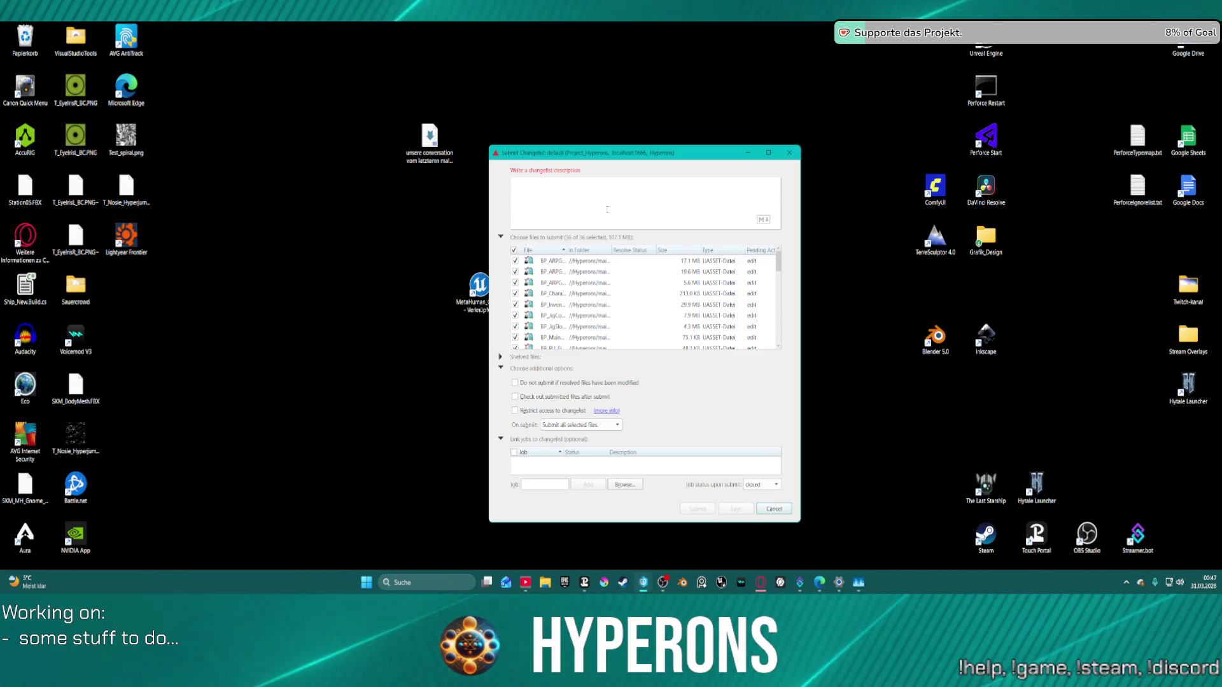
pyautogui.write('pon')
pyautogui.write('nS')
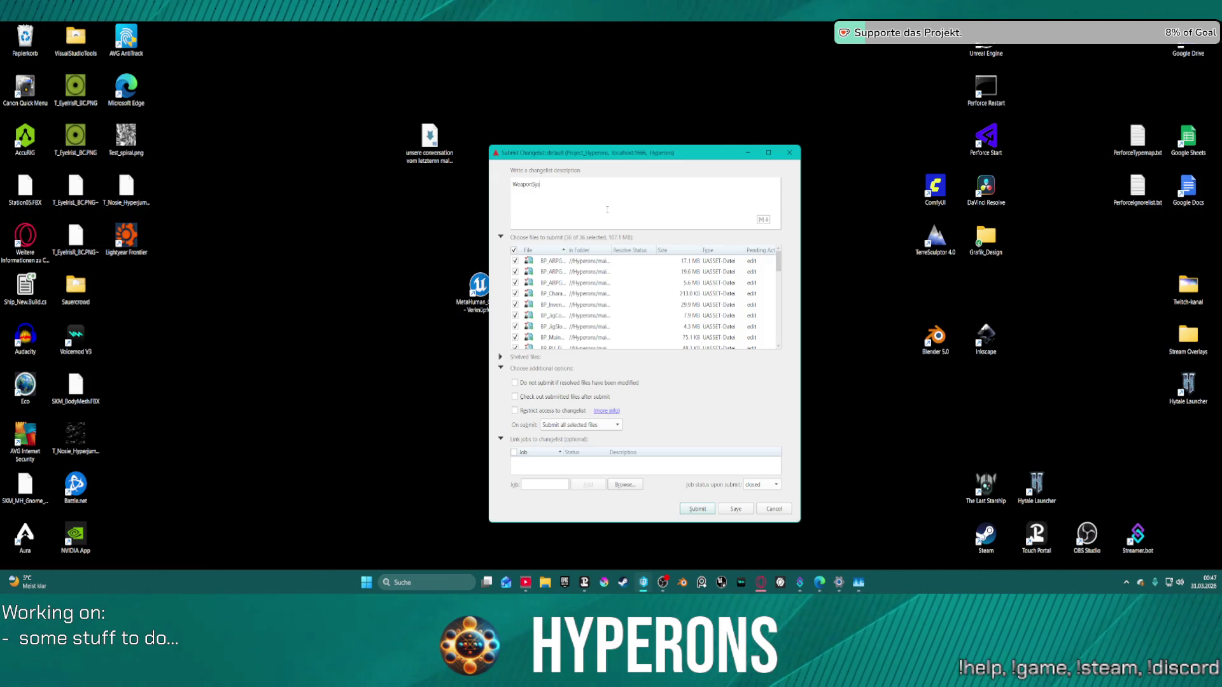
pyautogui.write('m')
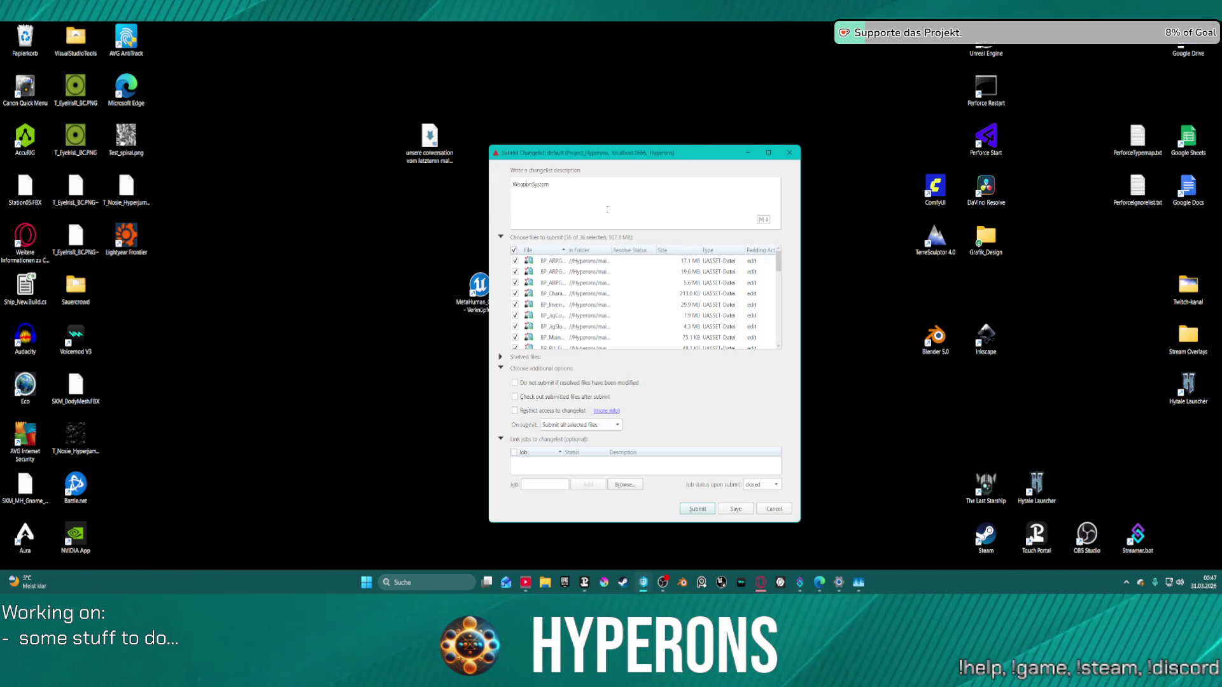
pyautogui.press('Home')
pyautogui.write('Inventory')
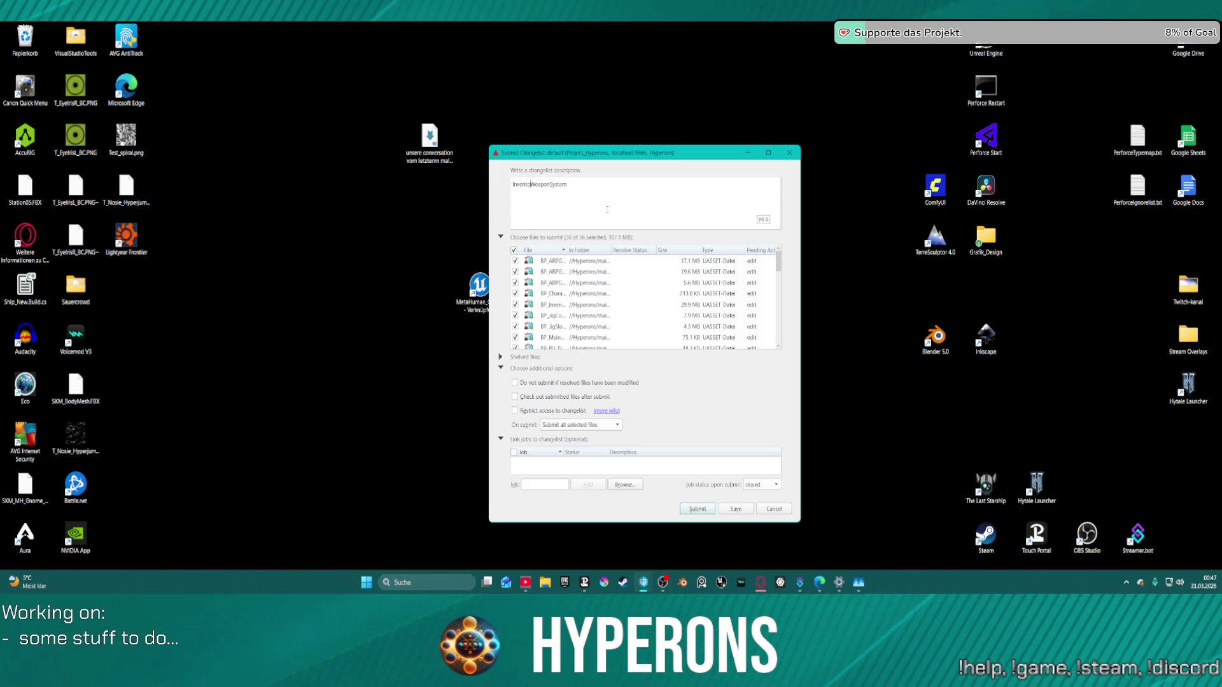
pyautogui.write('/WeaponSystem')
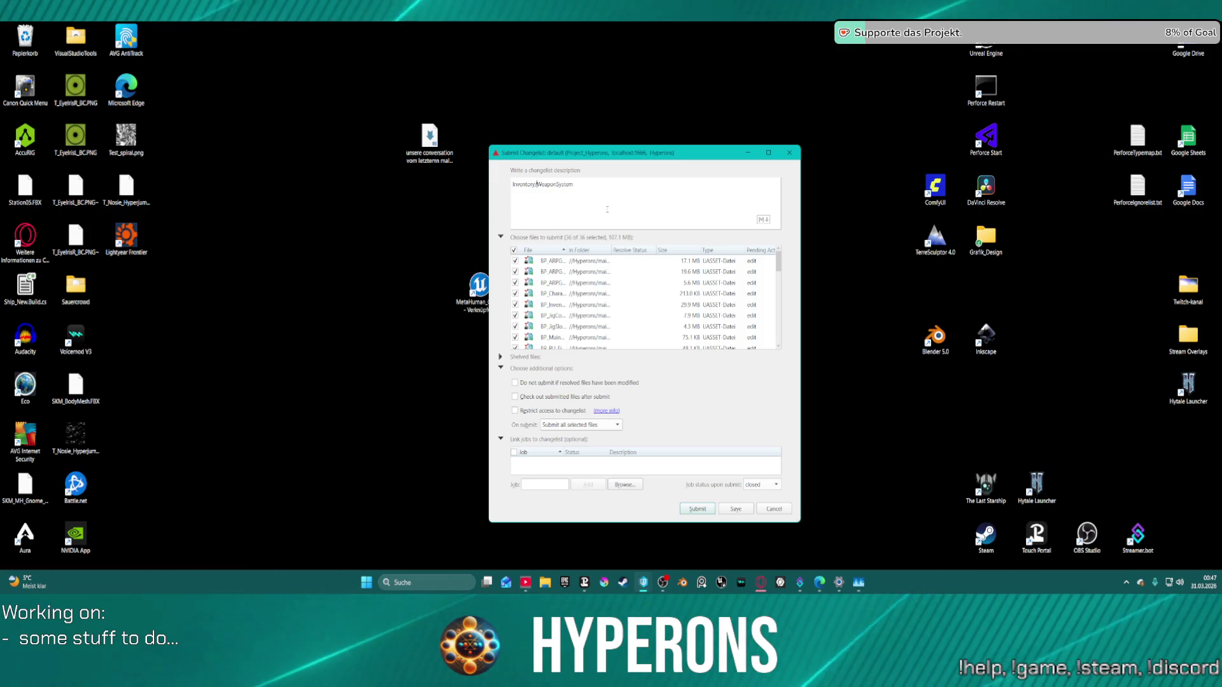
pyautogui.write(' refactored')
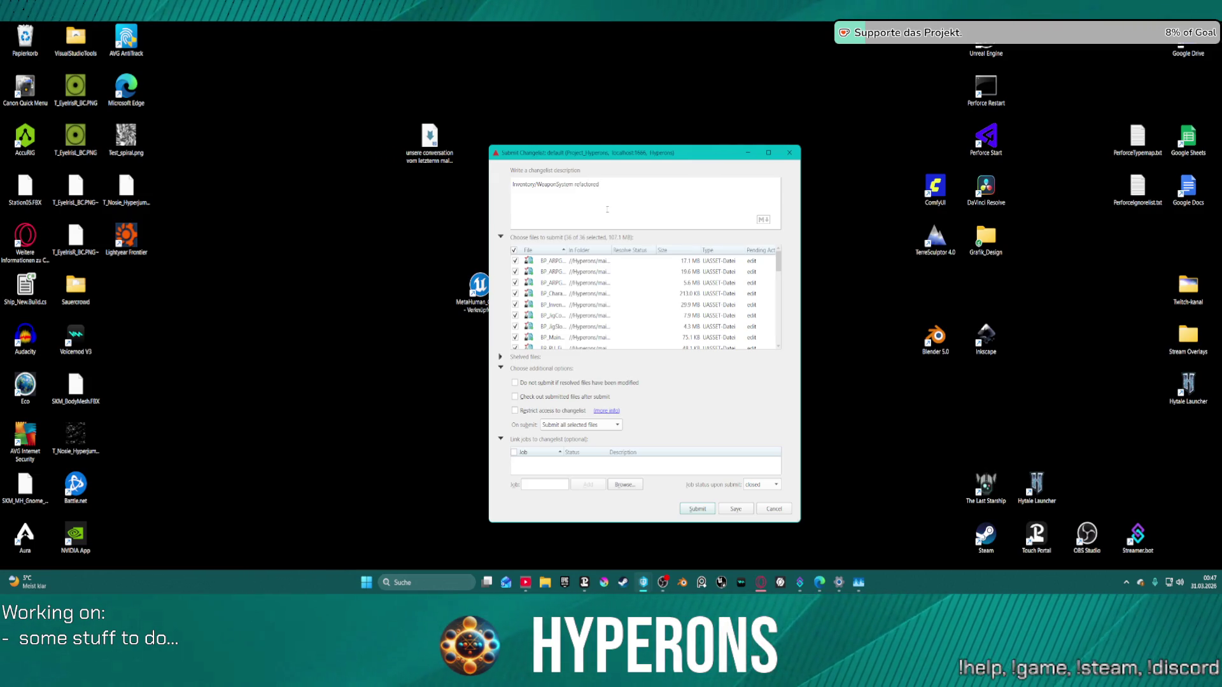
pyautogui.press('Return')
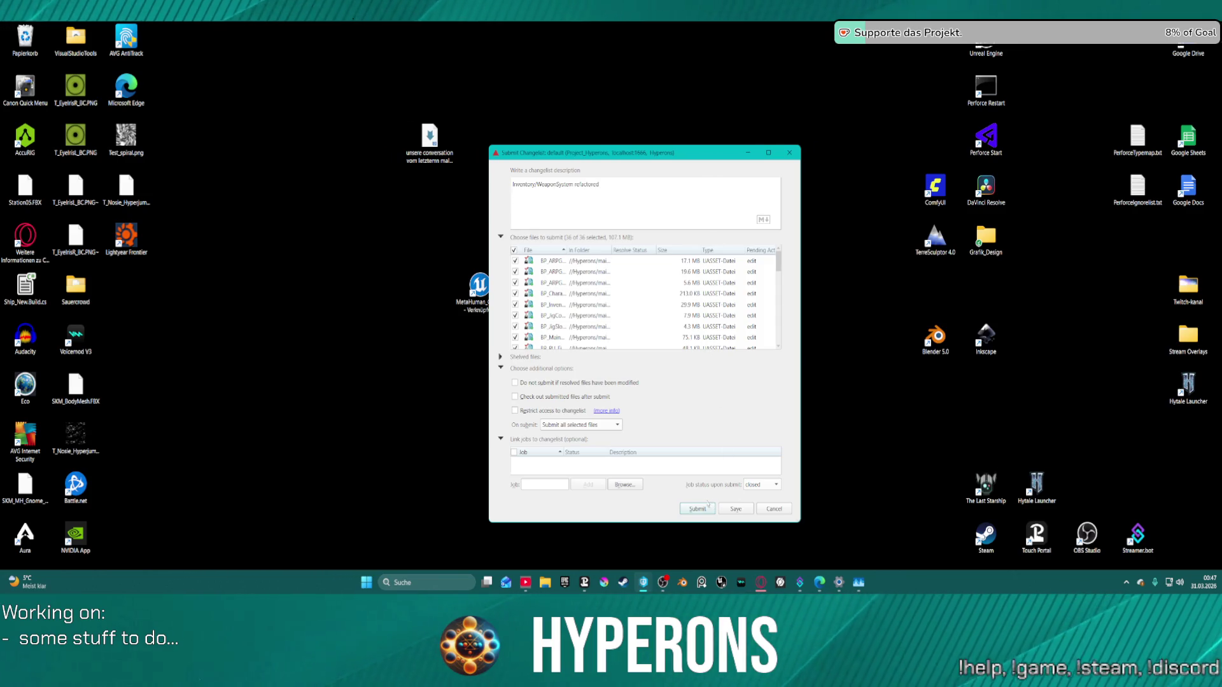
pyautogui.click(700, 509)
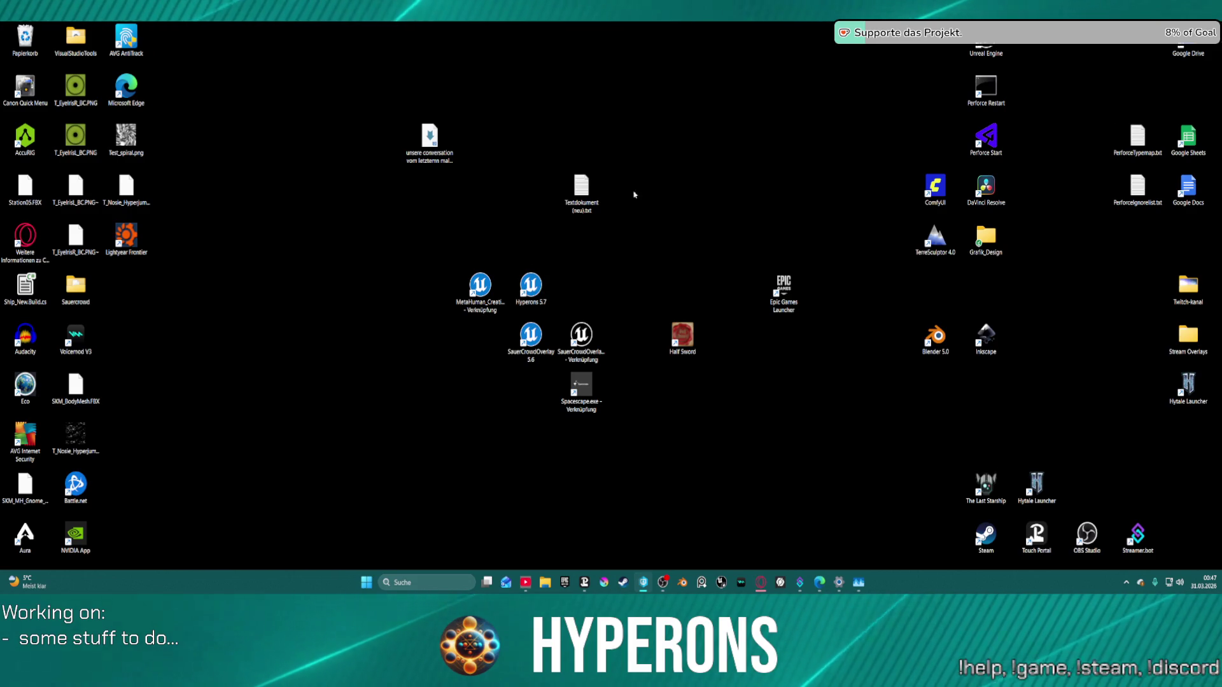
pyautogui.doubleClick(535, 287)
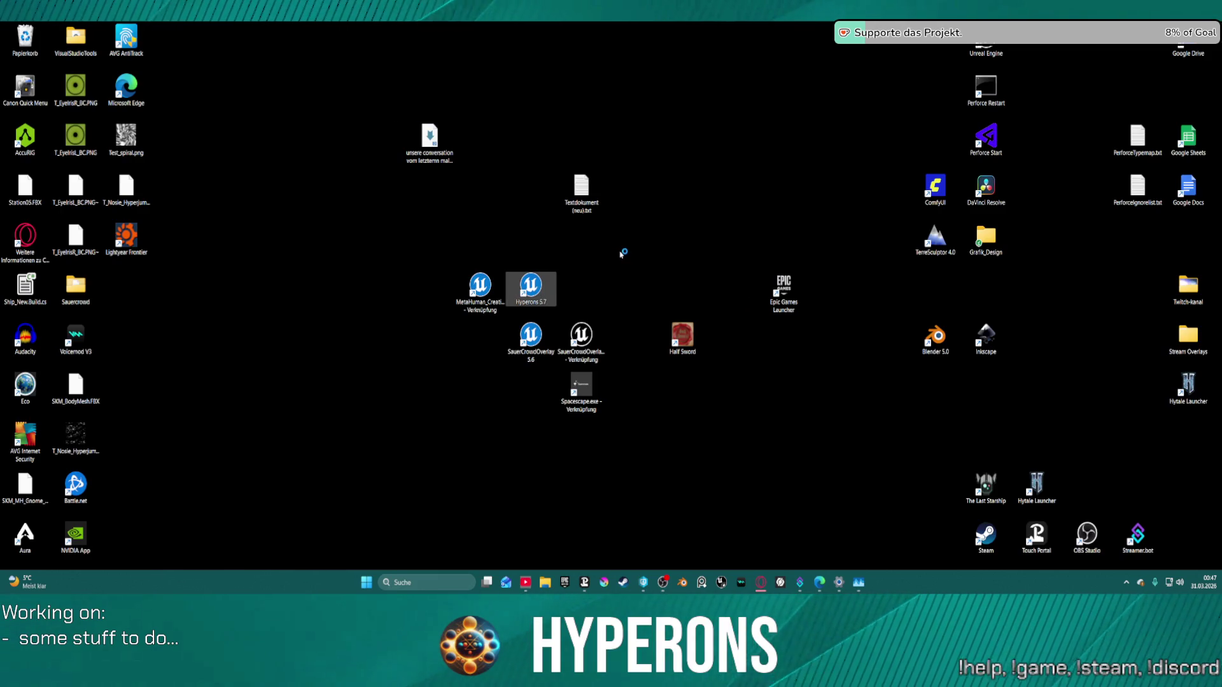
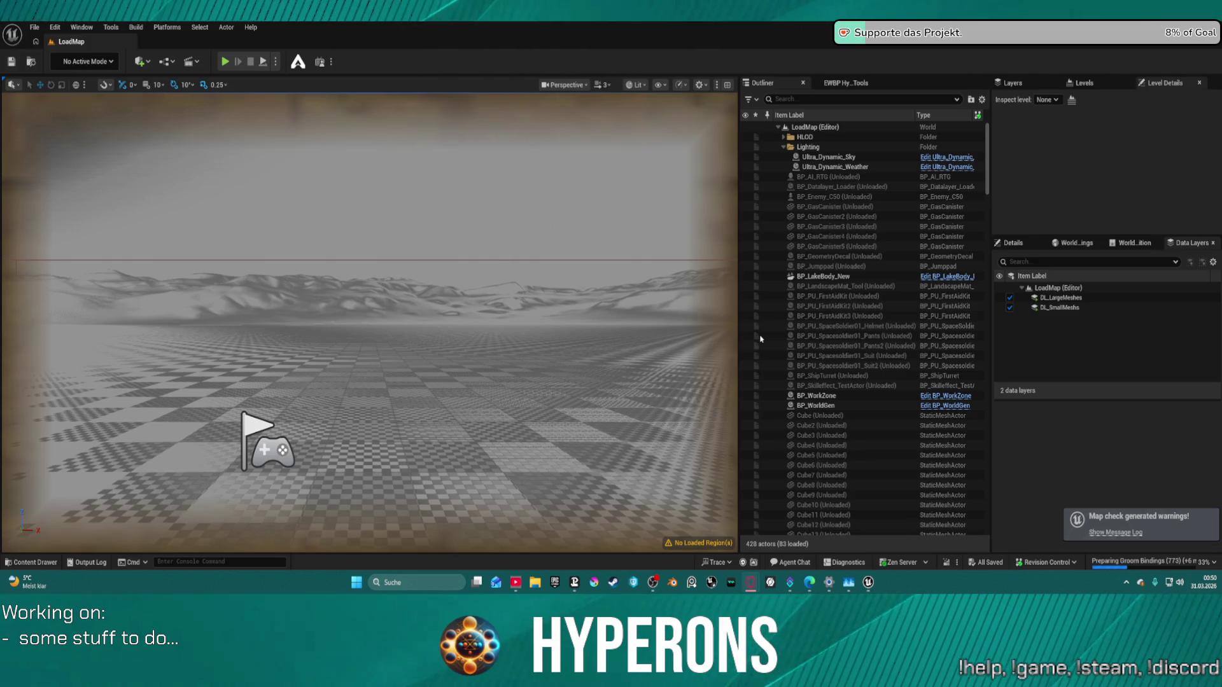
# Step: Switch from the LoadMap level to the PrimaryDA_InventoryItems GetItem graph
pyautogui.hotkey('alt', 'Tab')
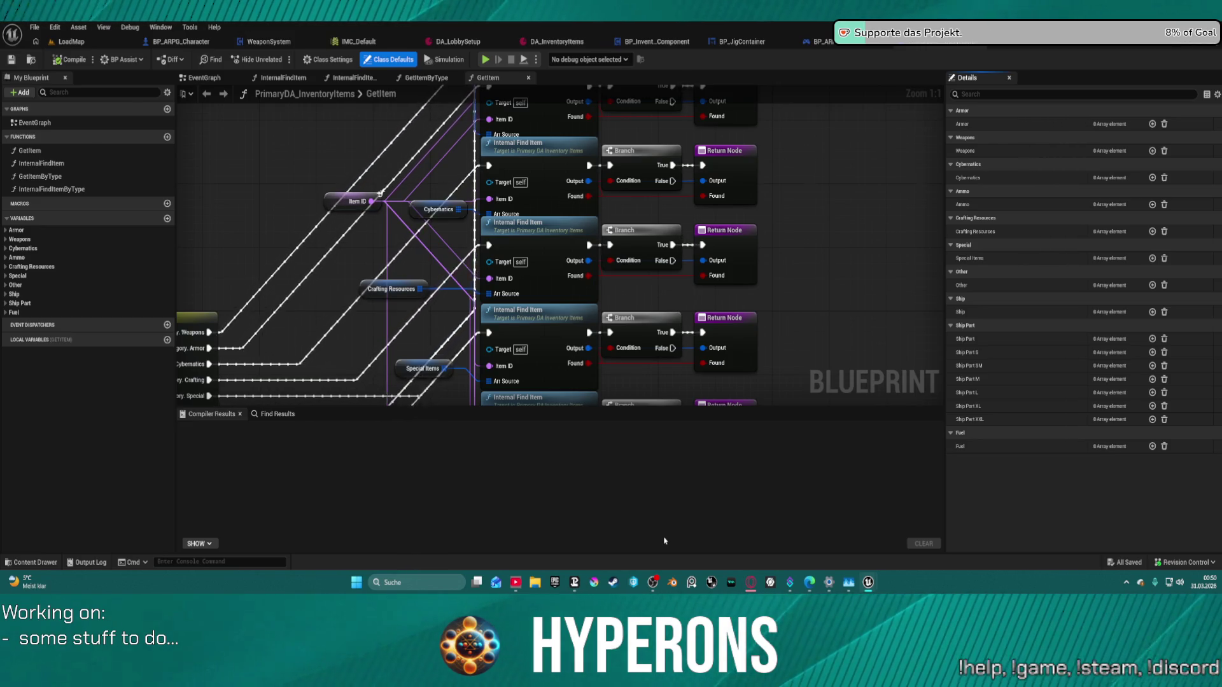
# Step: Inspect the GetItem graph's Switch on Gameplay Tag and Sequence nodes
pyautogui.scroll(-3, 627, 313)
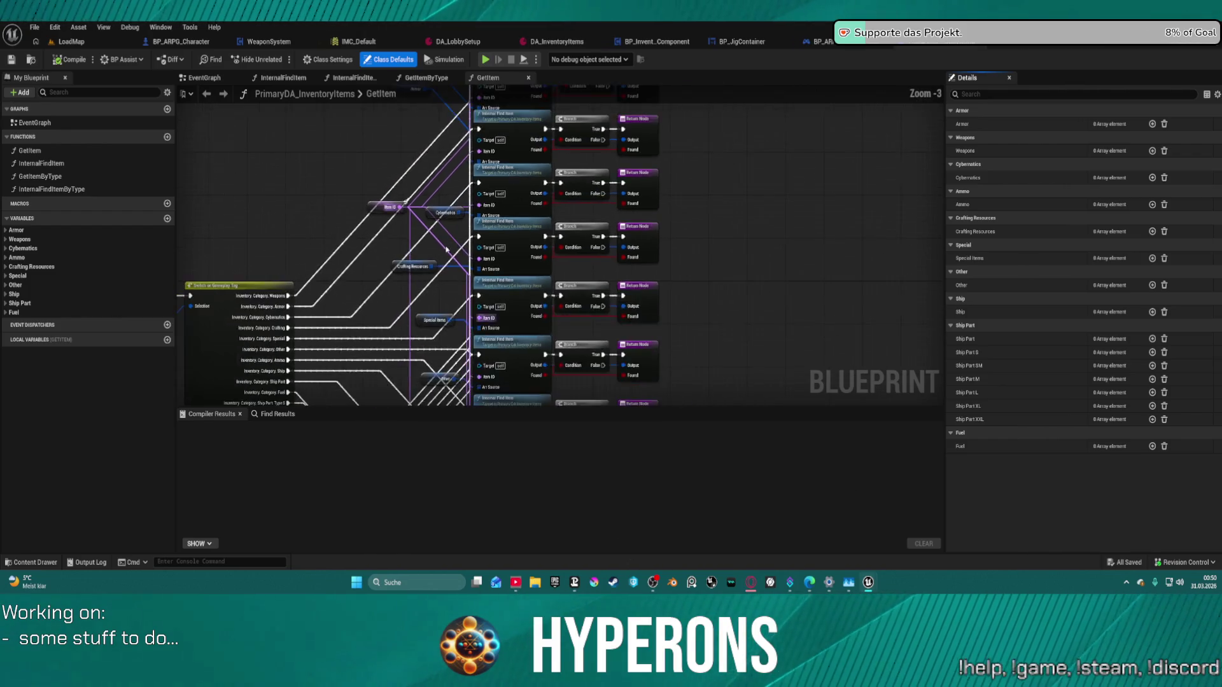
pyautogui.moveTo(444, 215); pyautogui.dragTo(329, 159)
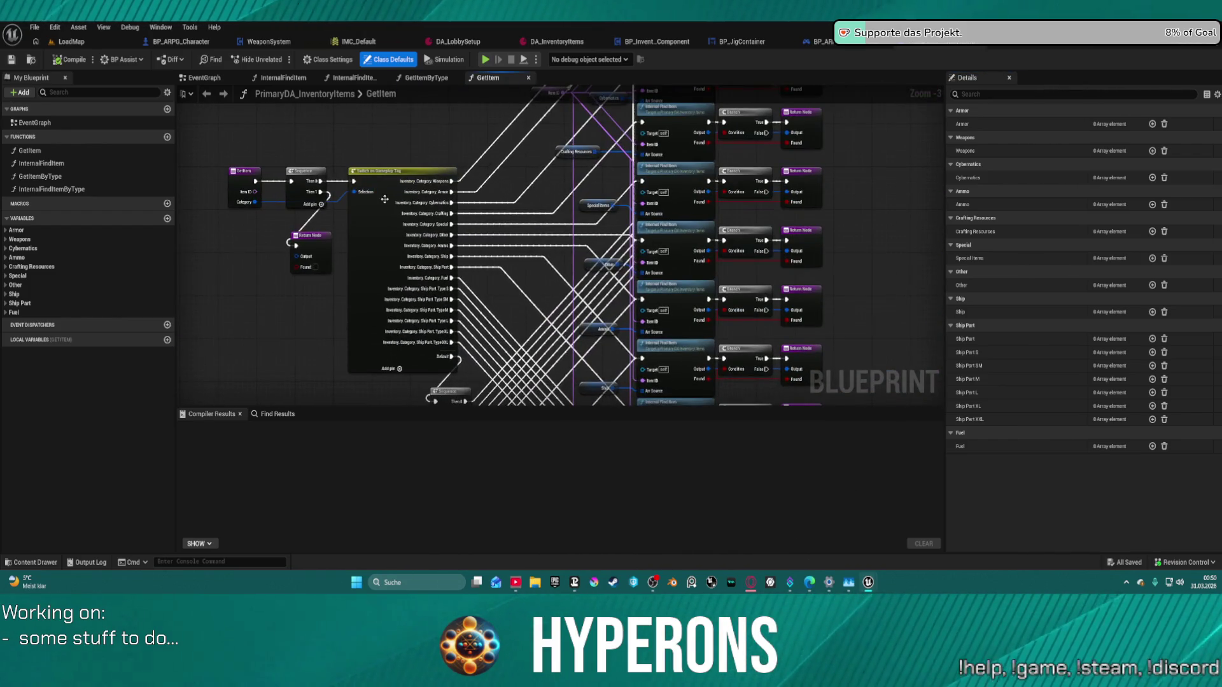
pyautogui.click(384, 200)
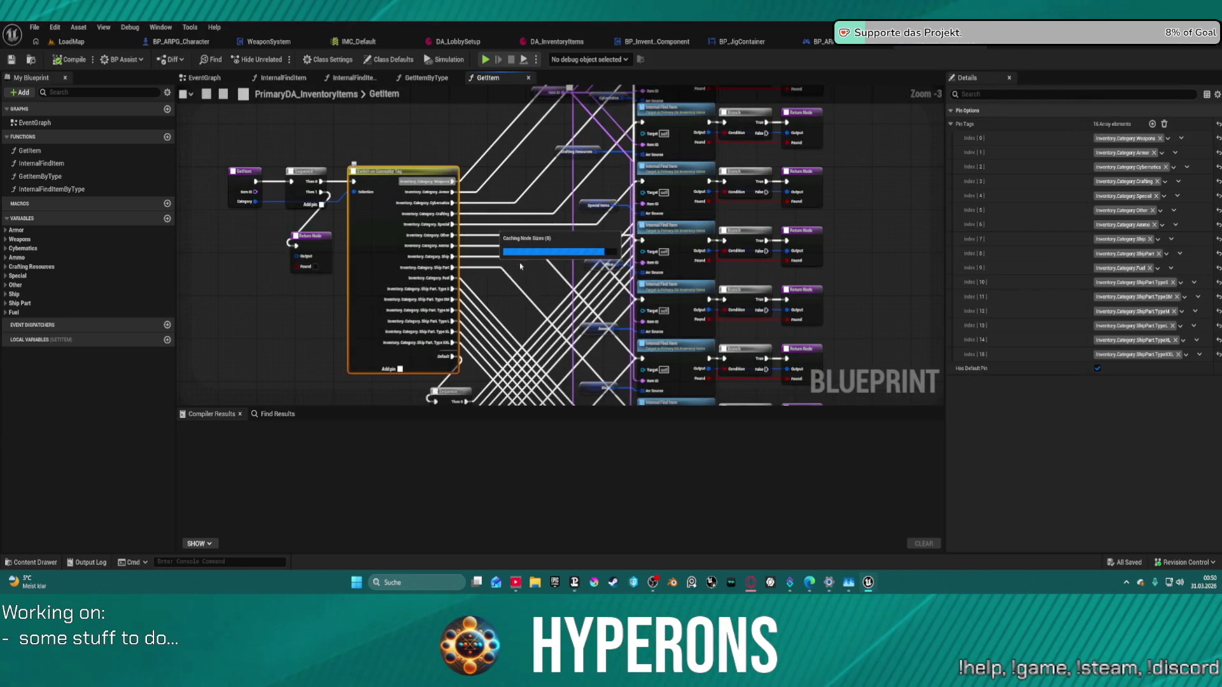
pyautogui.scroll(-3, 541, 185)
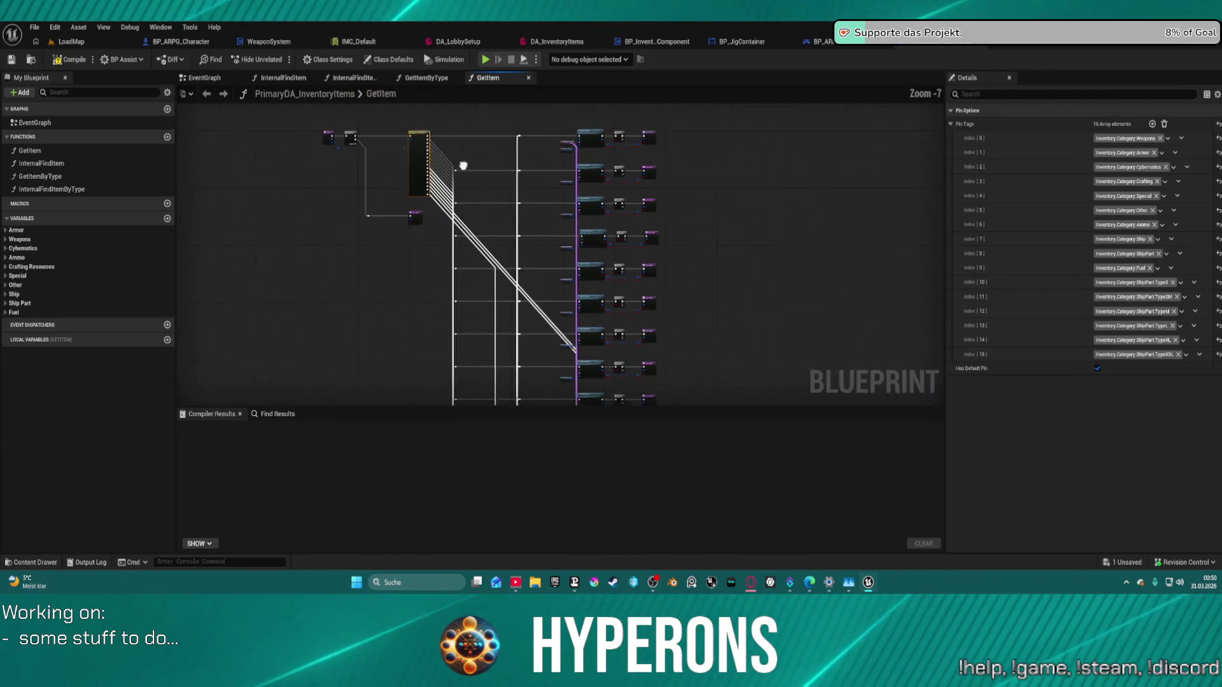
pyautogui.scroll(6, 541, 186)
pyautogui.scroll(-1, 787, 394)
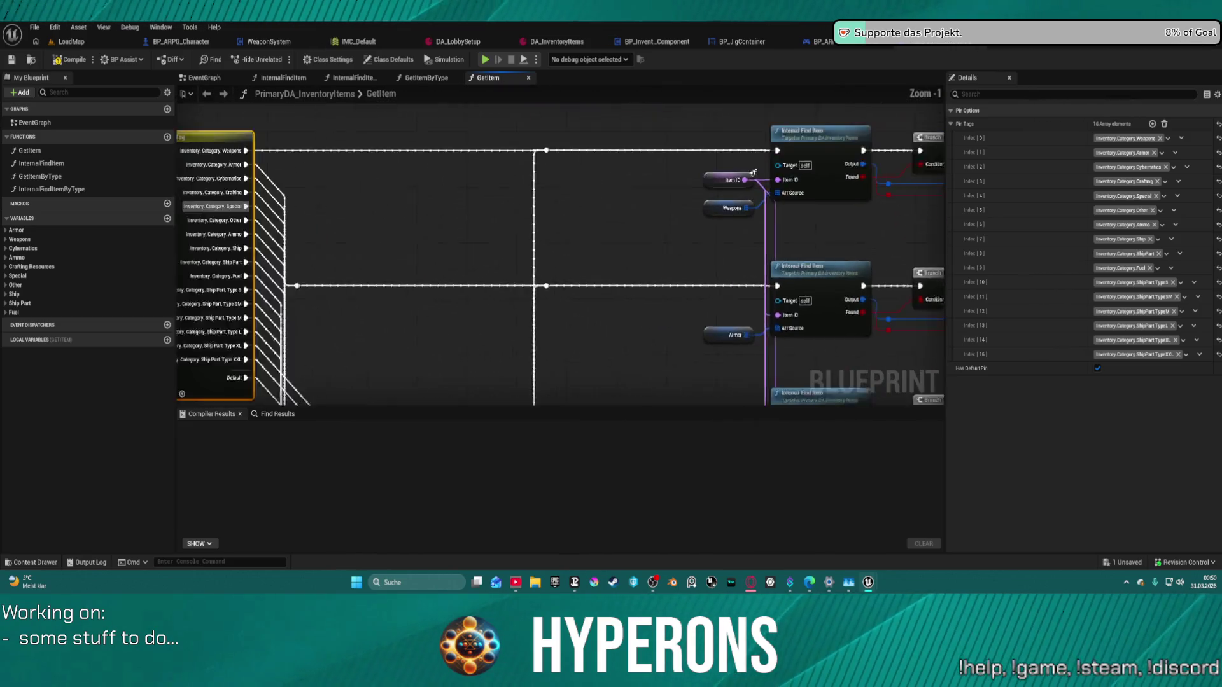
pyautogui.moveTo(416, 188)
pyautogui.mouseDown()
pyautogui.moveTo(753, 240)
pyautogui.moveTo(798, 234)
pyautogui.mouseUp()
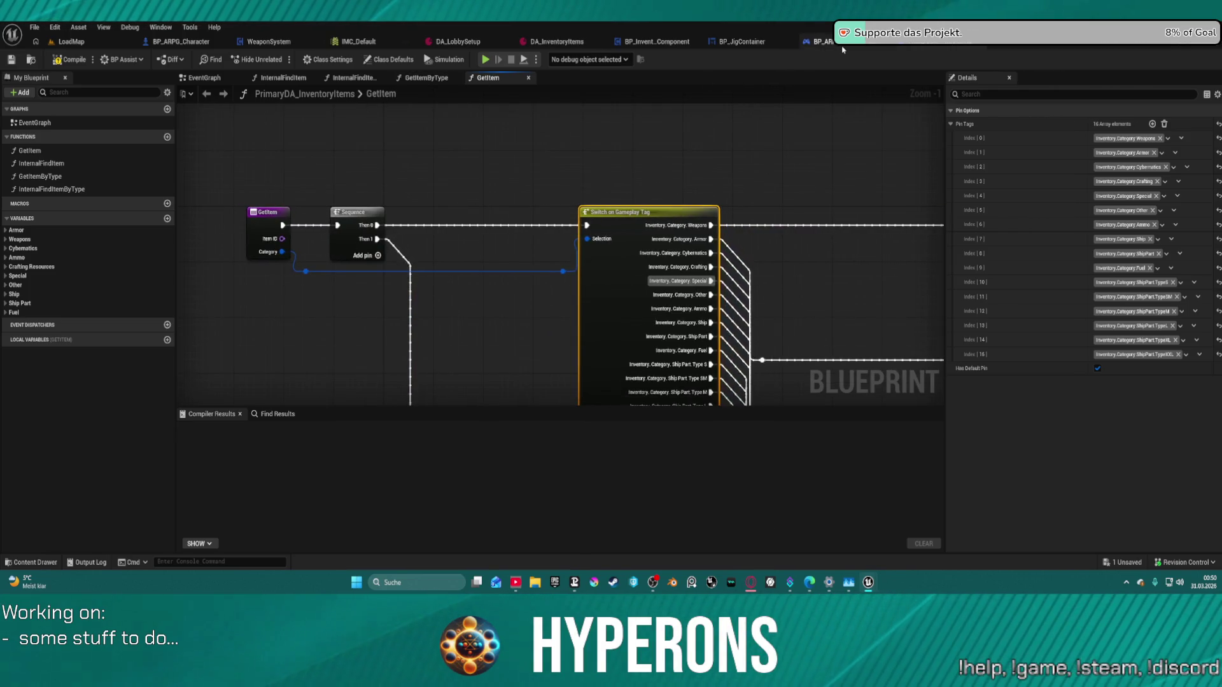
pyautogui.click(824, 42)
pyautogui.click(878, 42)
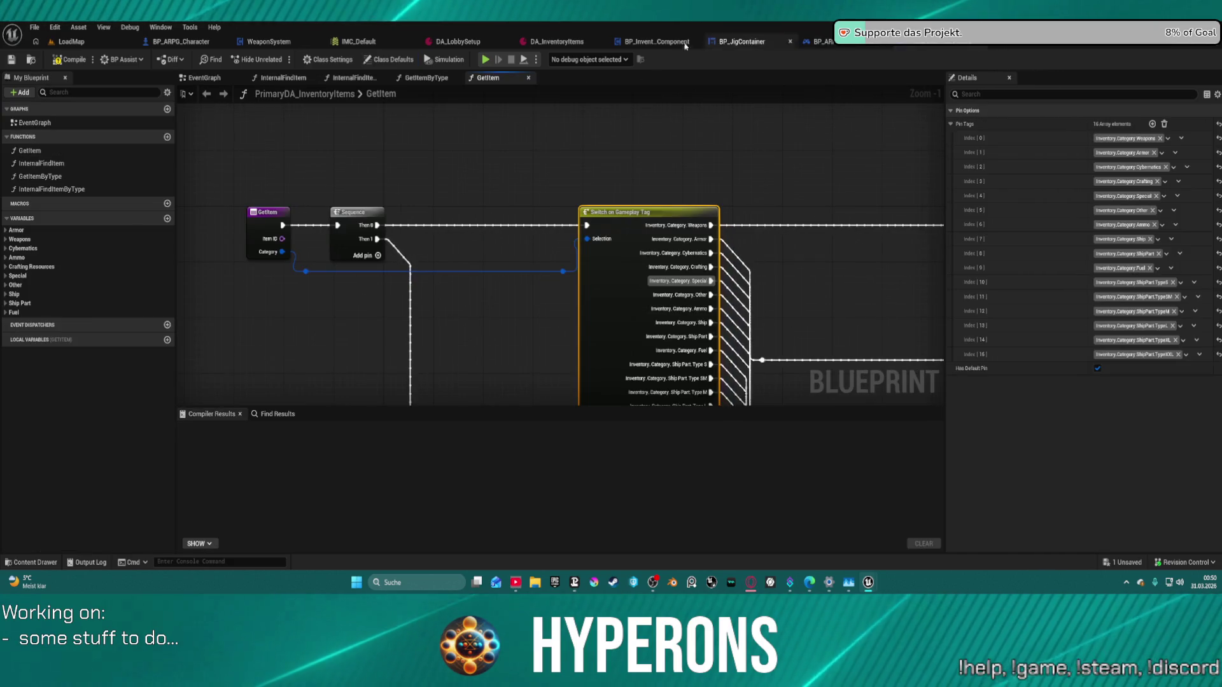
# Step: Close BP_InventoryComponent, BP_JigContainer and BP_ARPG_PlayerController, then bring up DA_InventoryItems
pyautogui.click(656, 41)
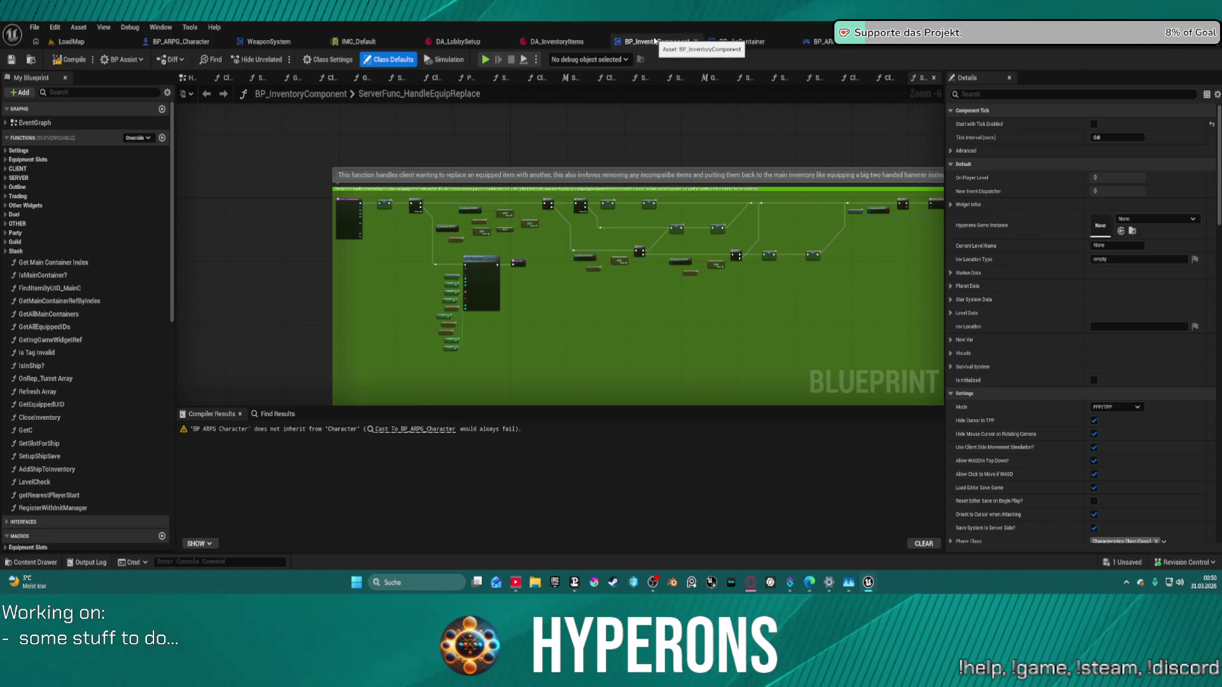
pyautogui.click(695, 41)
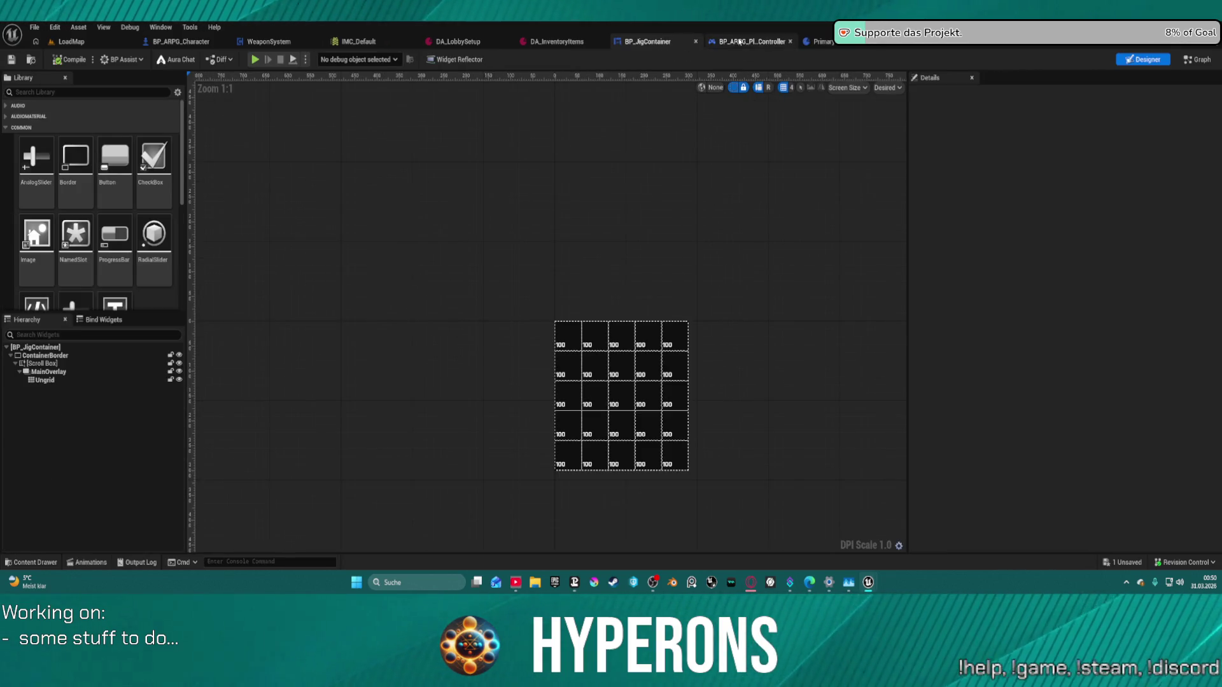
pyautogui.middleClick(651, 42)
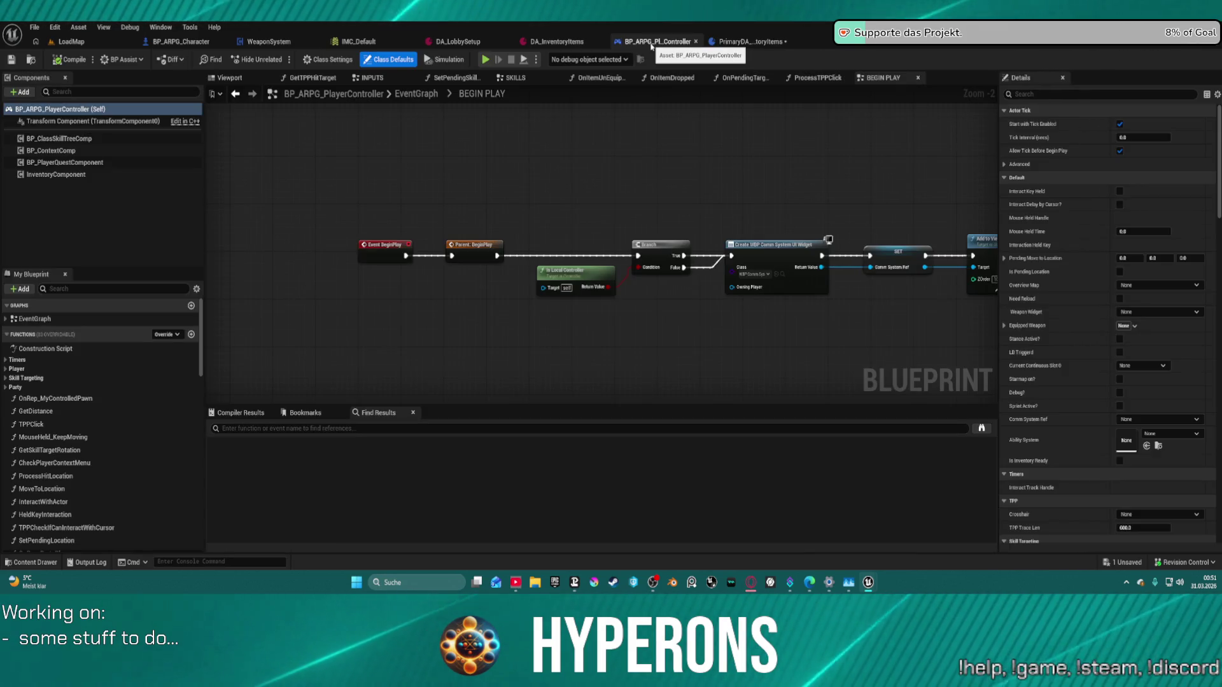
pyautogui.middleClick(651, 41)
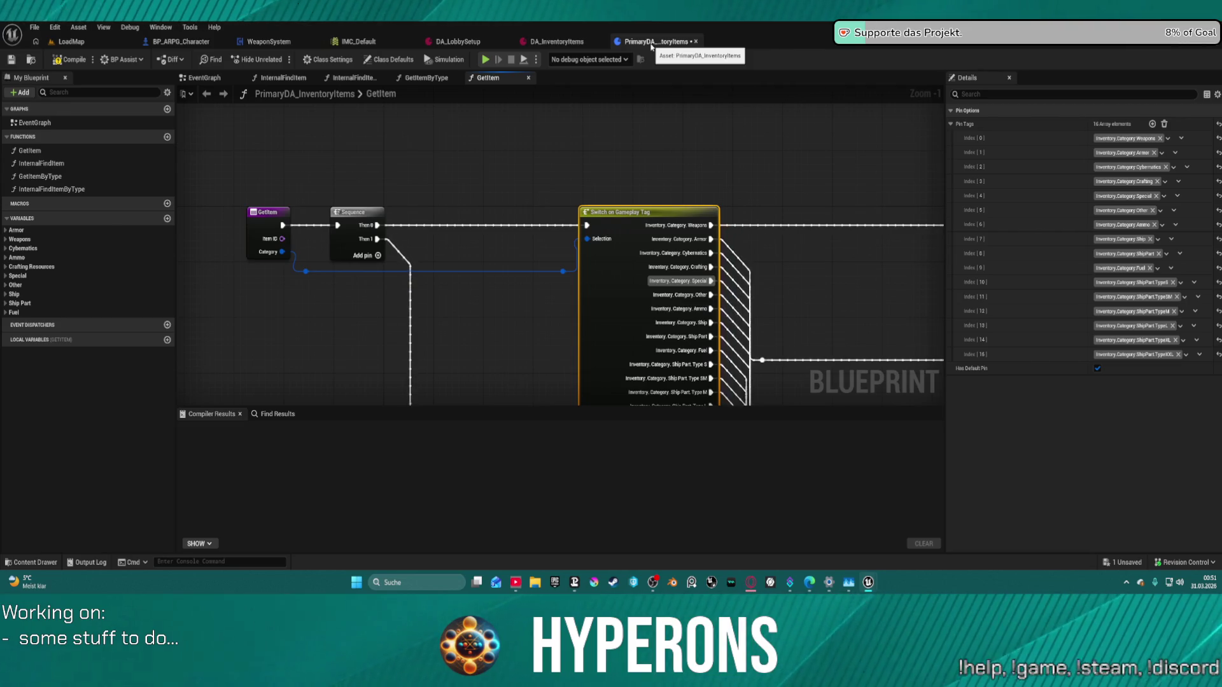
pyautogui.scroll(-2, 682, 207)
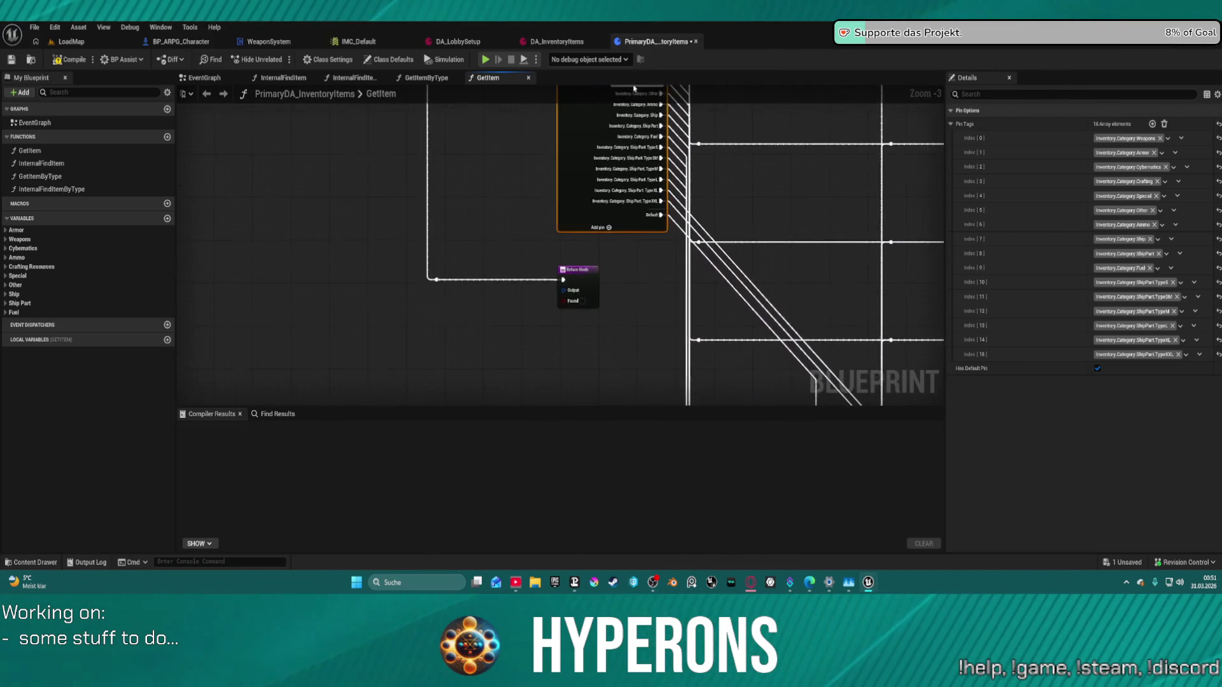
pyautogui.click(555, 41)
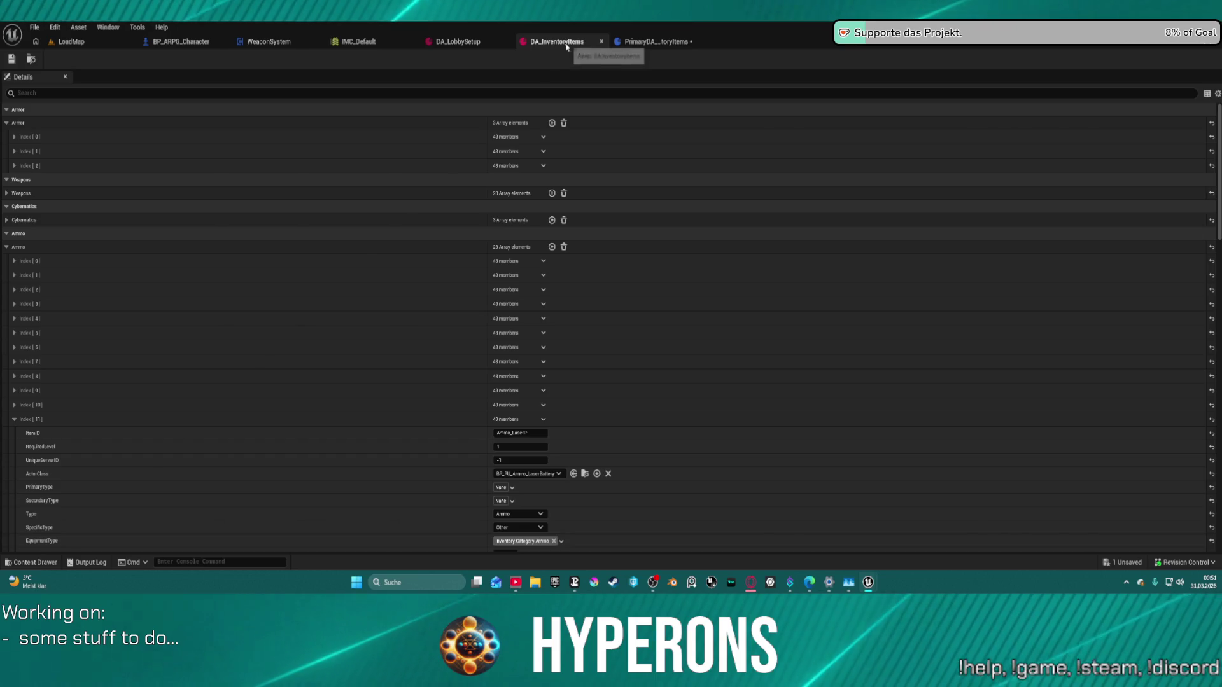
# Step: Collapse the Ammo Index [11] entry in DA_InventoryItems
pyautogui.scroll(-2, 327, 388)
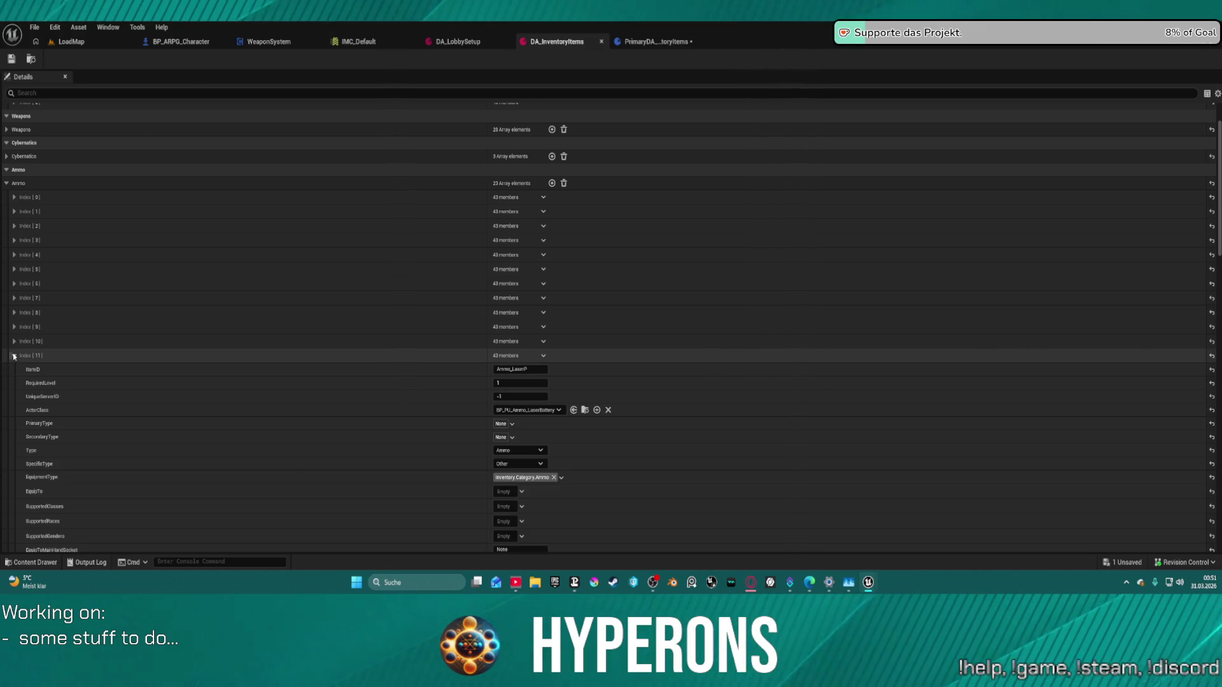
pyautogui.click(14, 356)
pyautogui.click(14, 358)
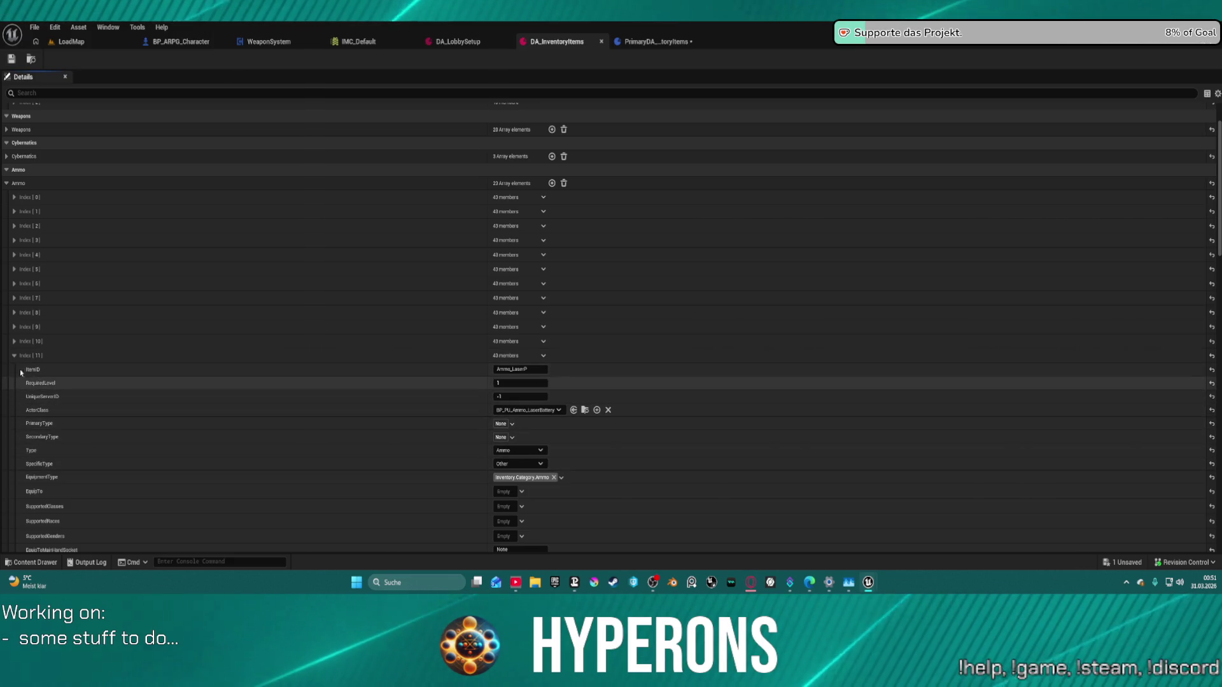
pyautogui.click(14, 356)
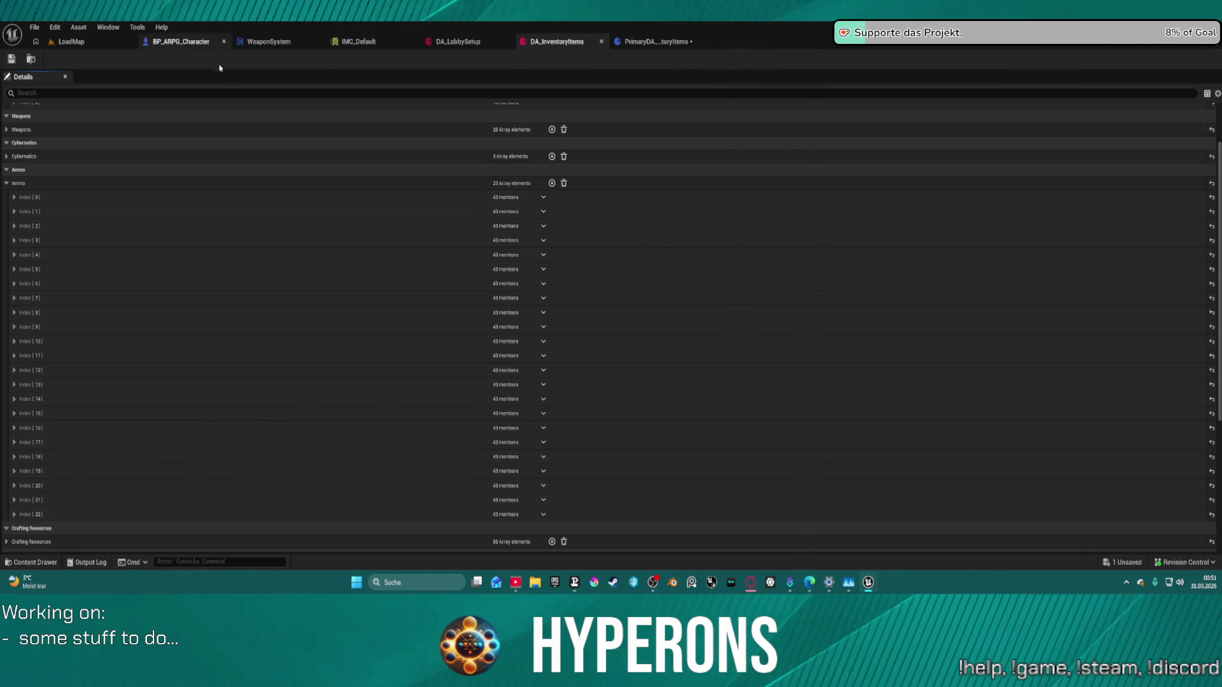
# Step: Switch to the BP_ARPG_Character graph and bring up its action list
pyautogui.click(181, 41)
pyautogui.scroll(-5, 521, 240)
pyautogui.scroll(3, 521, 240)
pyautogui.rightClick(521, 240)
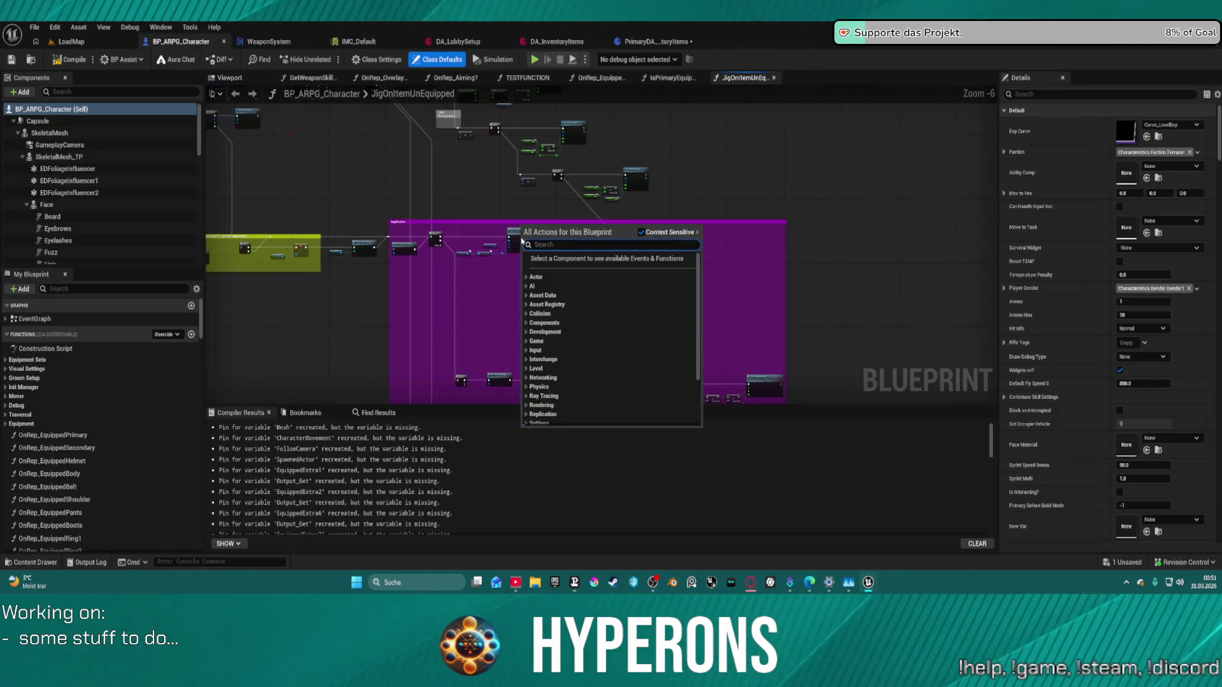
# Step: Jump from the Server Weapon State call to WeaponSystem's Server Weapon_State event
pyautogui.scroll(8, 524, 232)
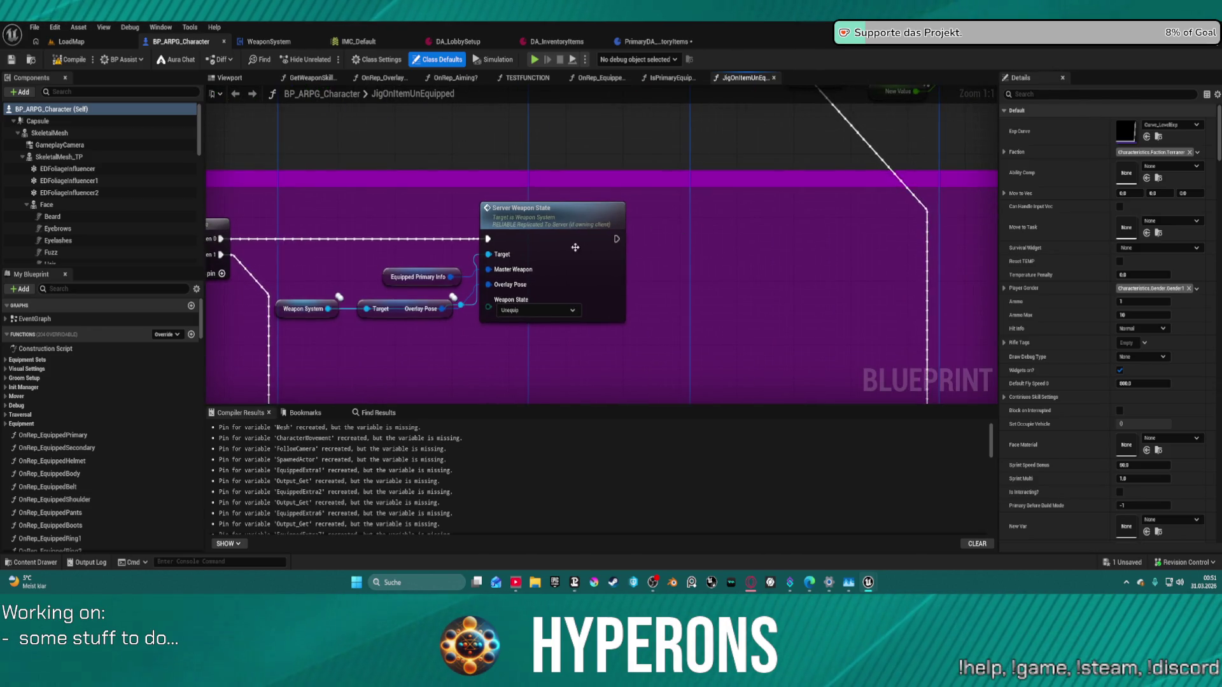
pyautogui.doubleClick(578, 248)
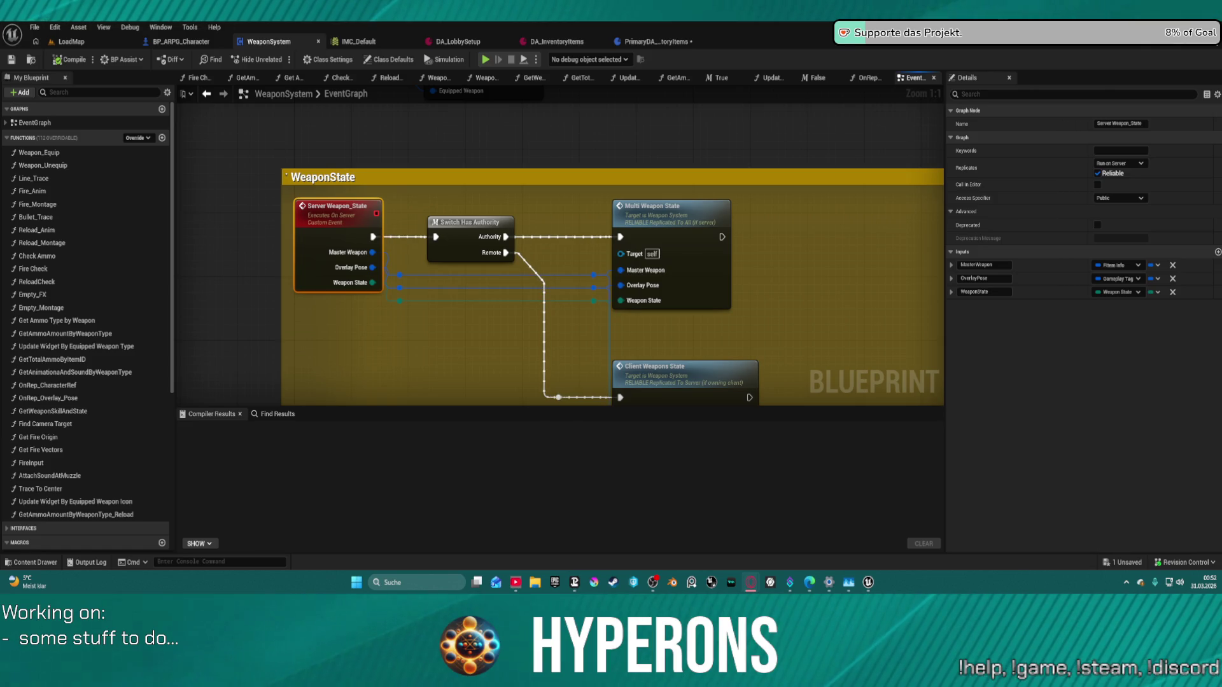
pyautogui.hotkey('alt', 'Tab')
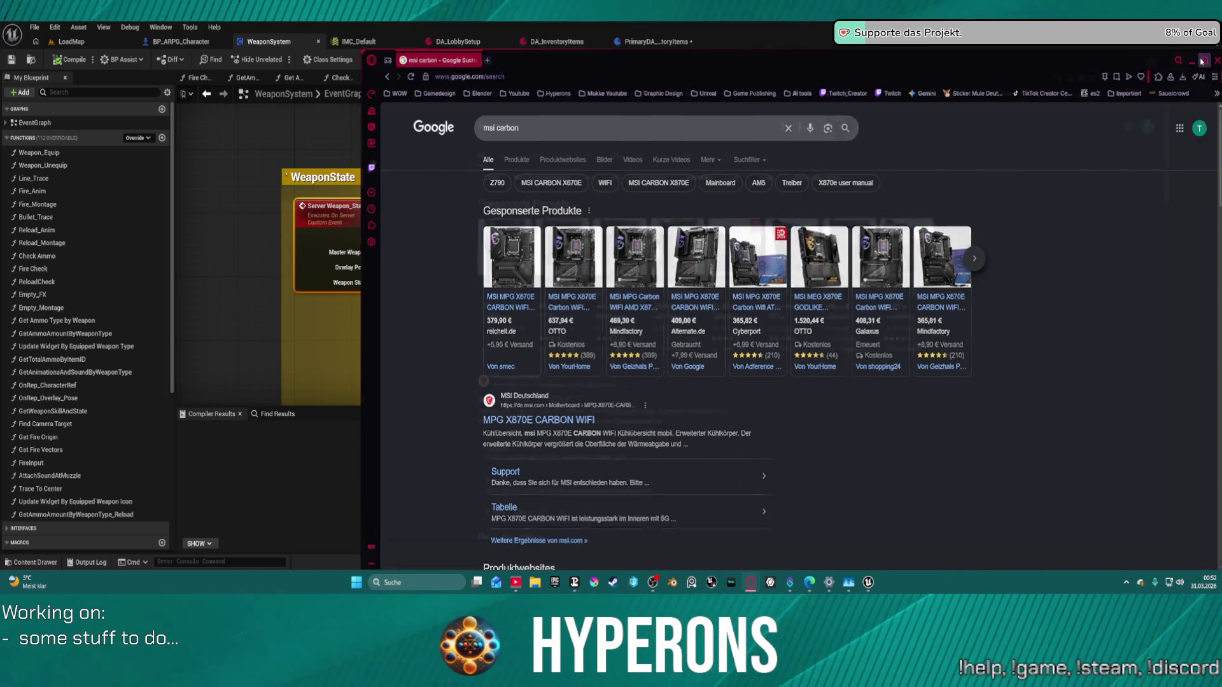
# Step: Maximize the browser and briefly check, then close, the Mindfactory msi carbon offer
pyautogui.press('super+Up')
pyautogui.moveTo(283, 224)
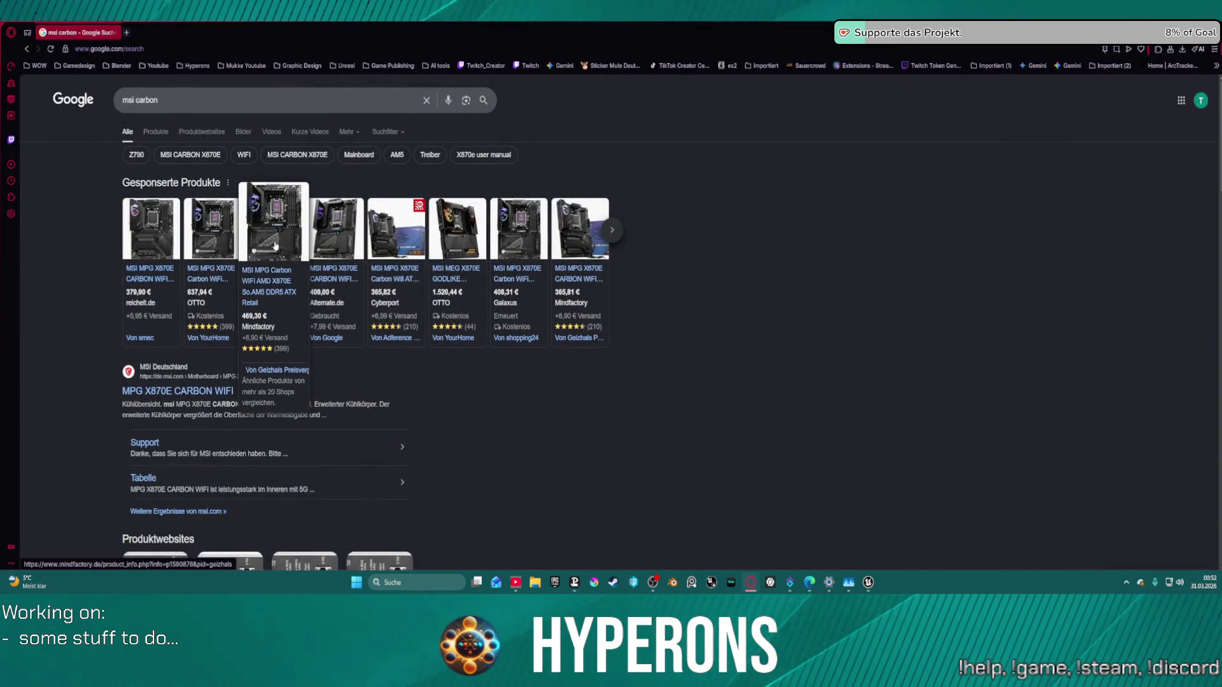
pyautogui.click(275, 246)
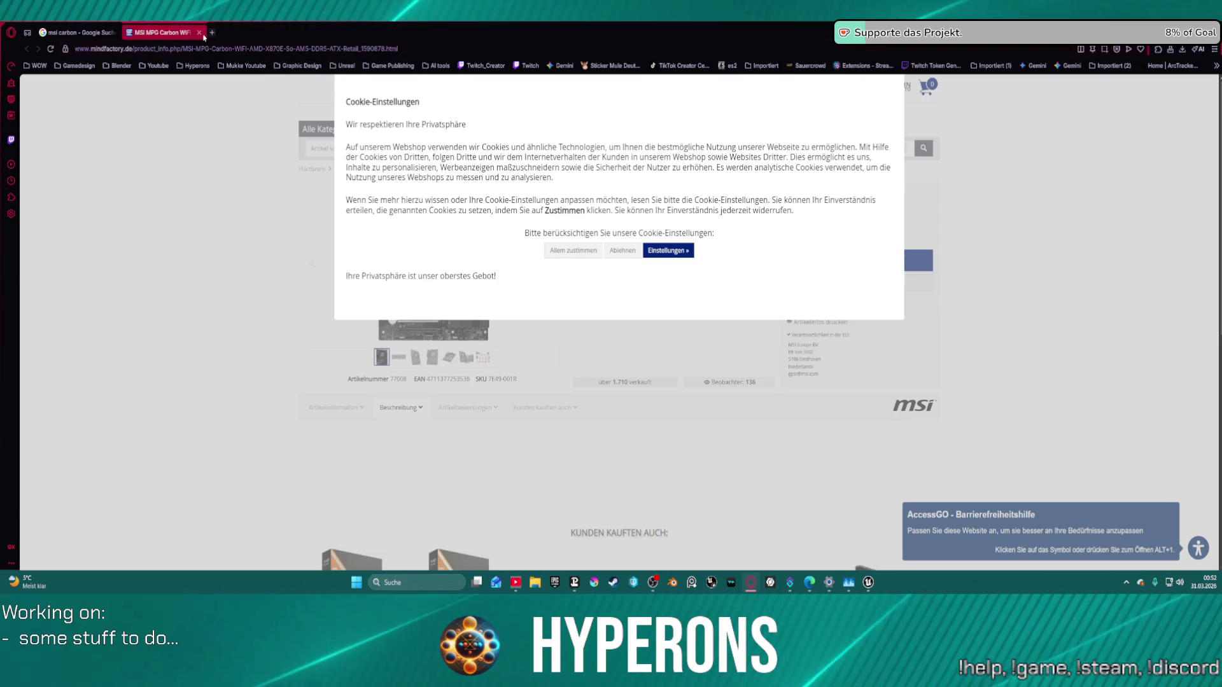
pyautogui.click(199, 33)
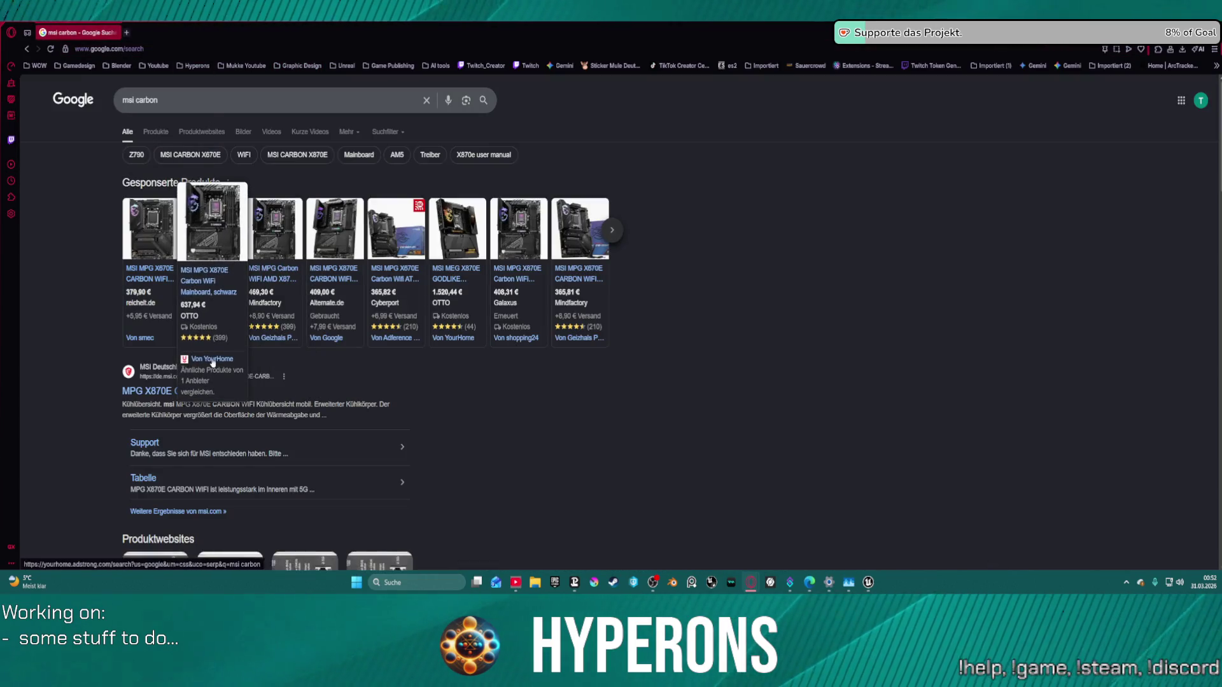
# Step: Switch the msi carbon search results to Images
pyautogui.scroll(-2, 359, 346)
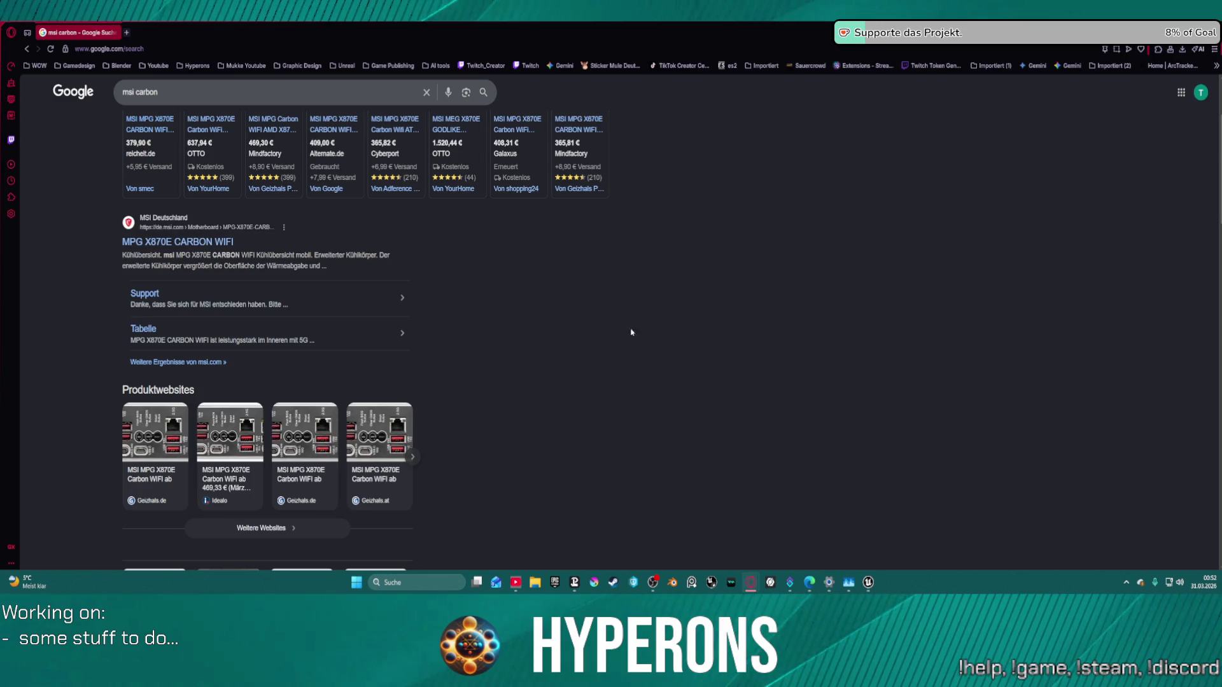
pyautogui.scroll(3, 623, 331)
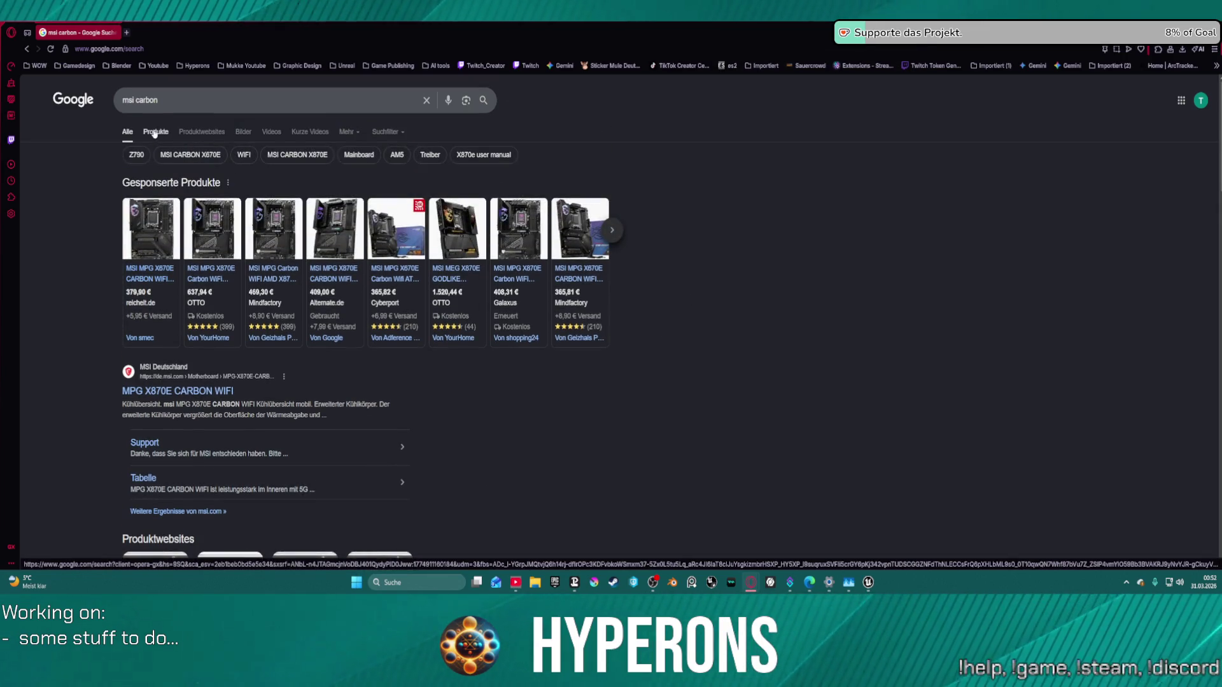
pyautogui.moveTo(154, 132); pyautogui.dragTo(237, 132)
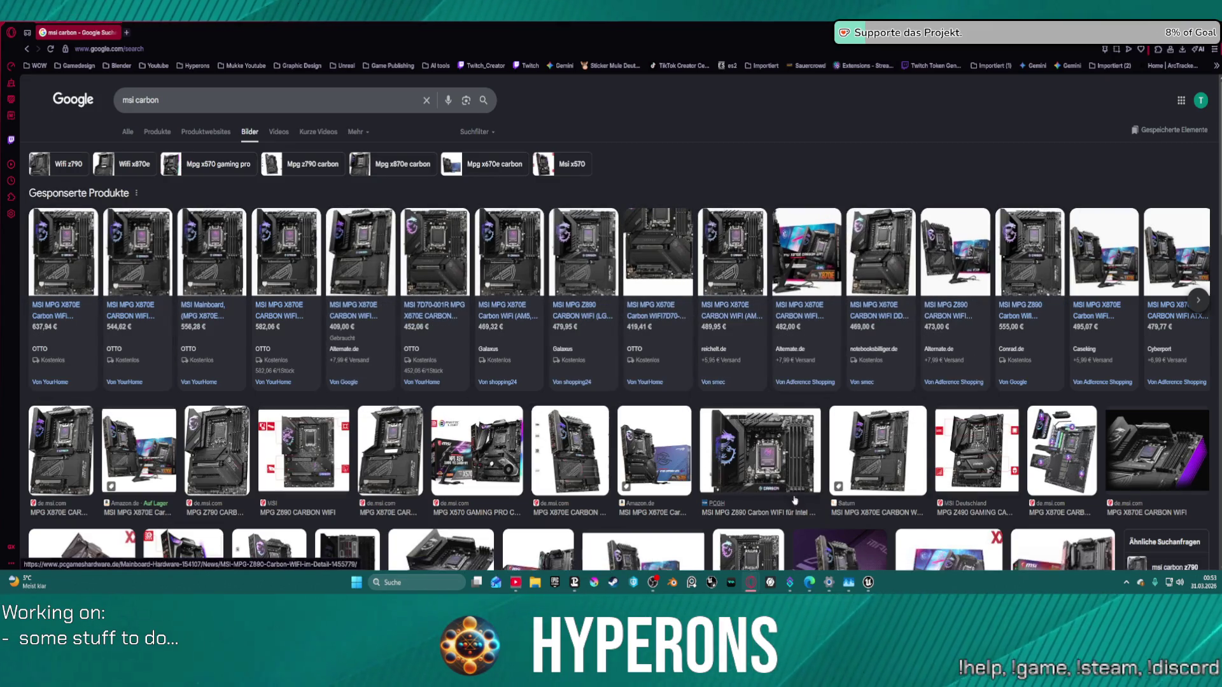
# Step: Preview the MPG X870E CARBON WIFI image, then drag the browser aside to reveal Unreal
pyautogui.scroll(-2, 741, 471)
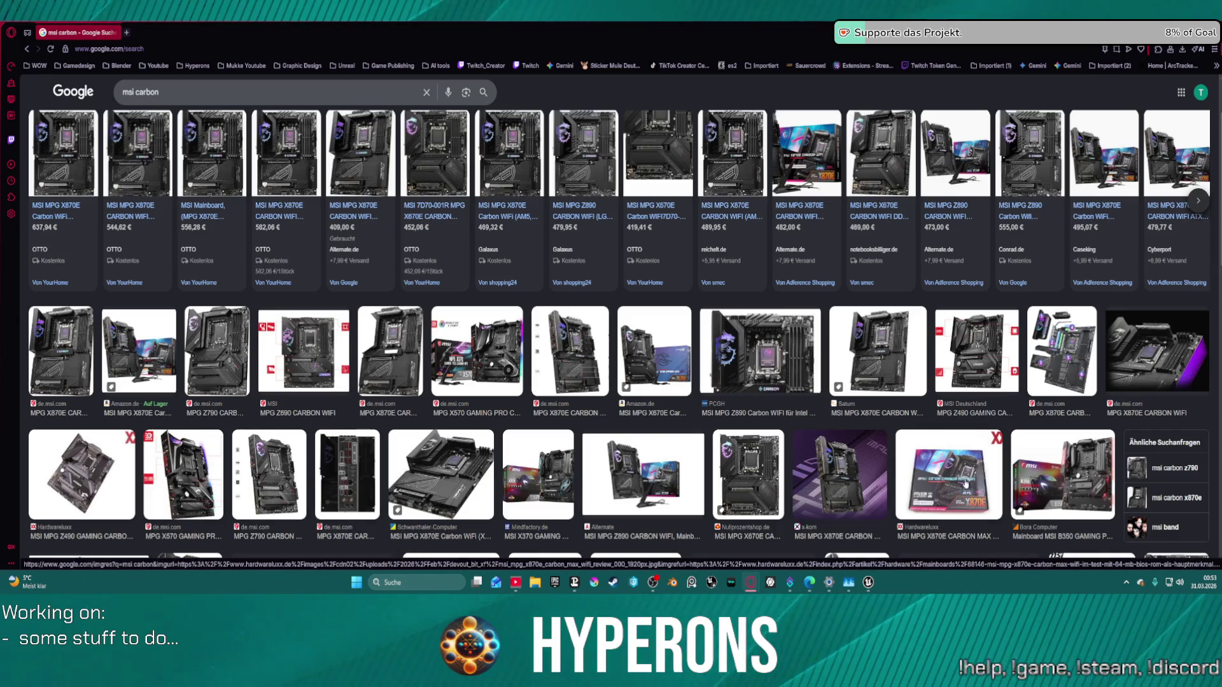
pyautogui.scroll(-3, 953, 482)
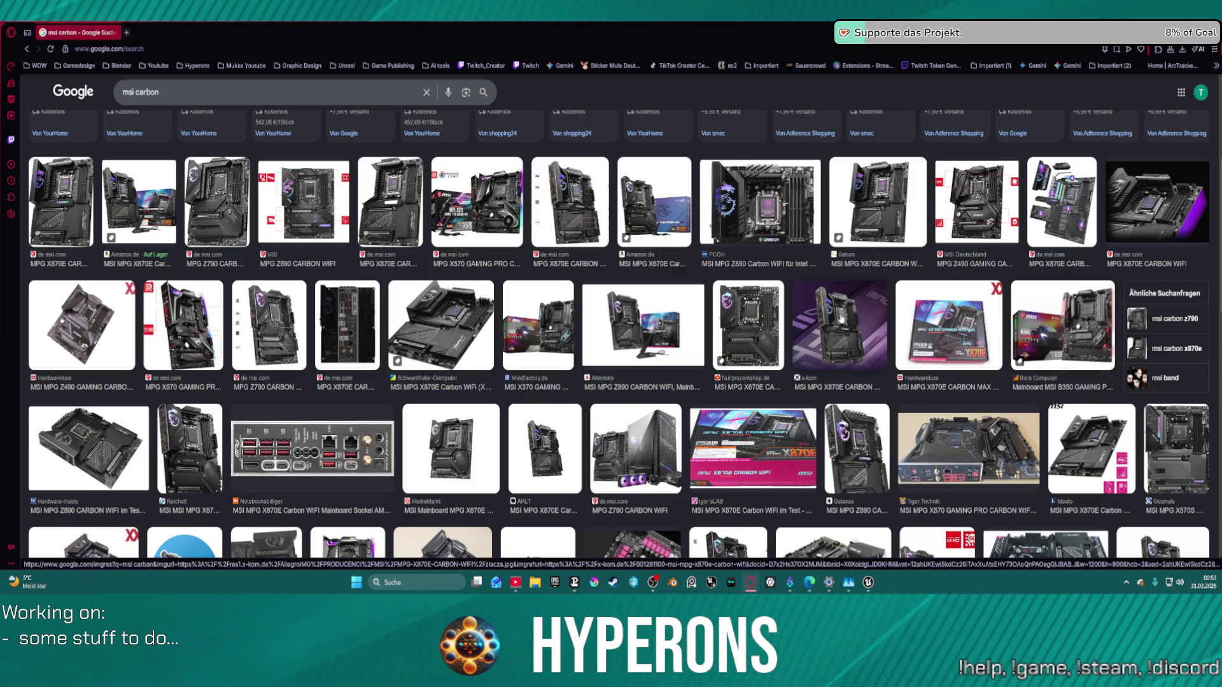
pyautogui.scroll(2, 890, 316)
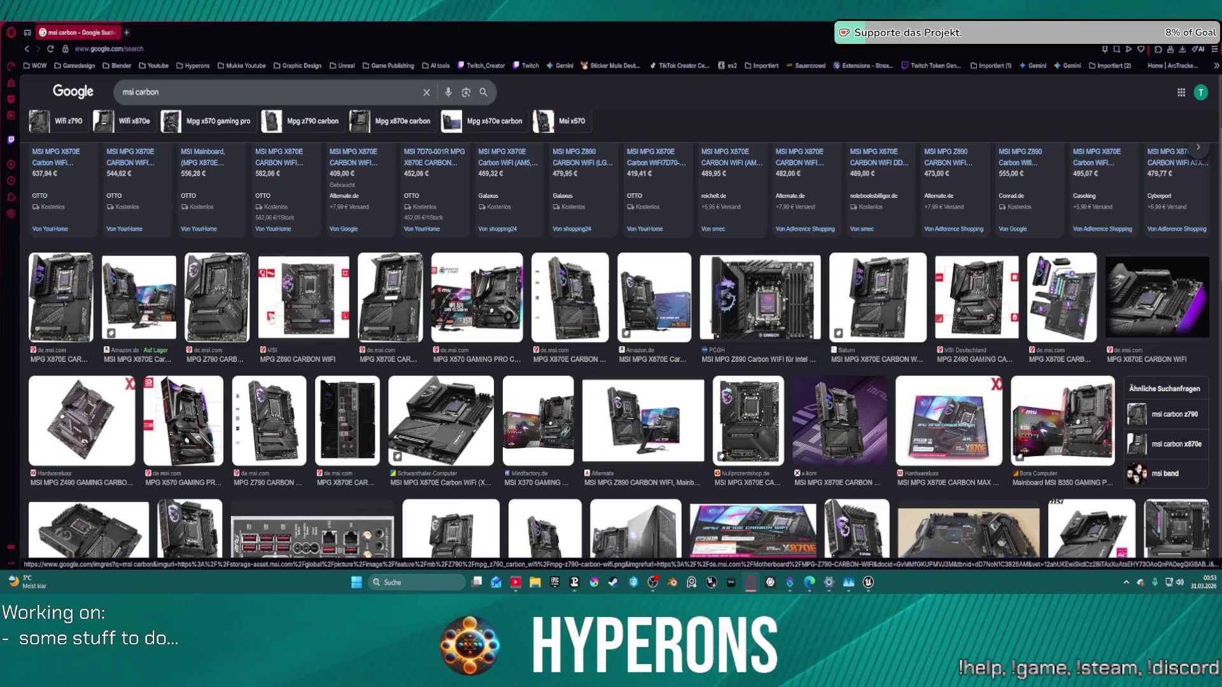
pyautogui.scroll(2, 167, 212)
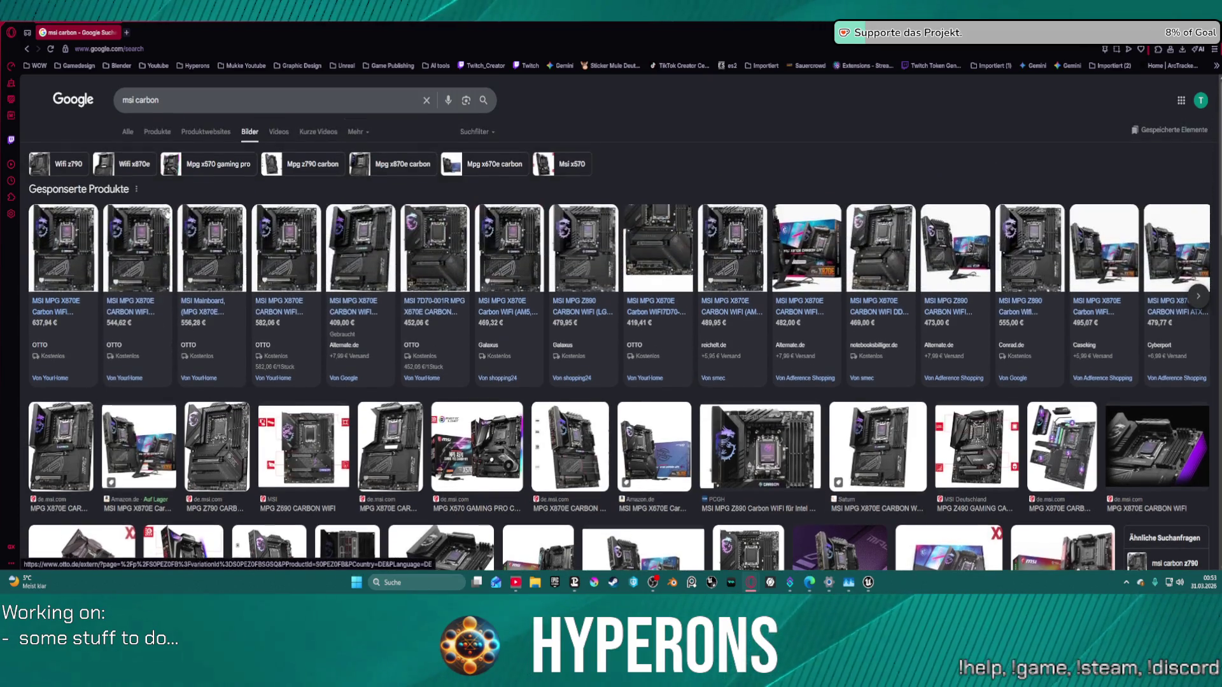
pyautogui.moveTo(158, 272)
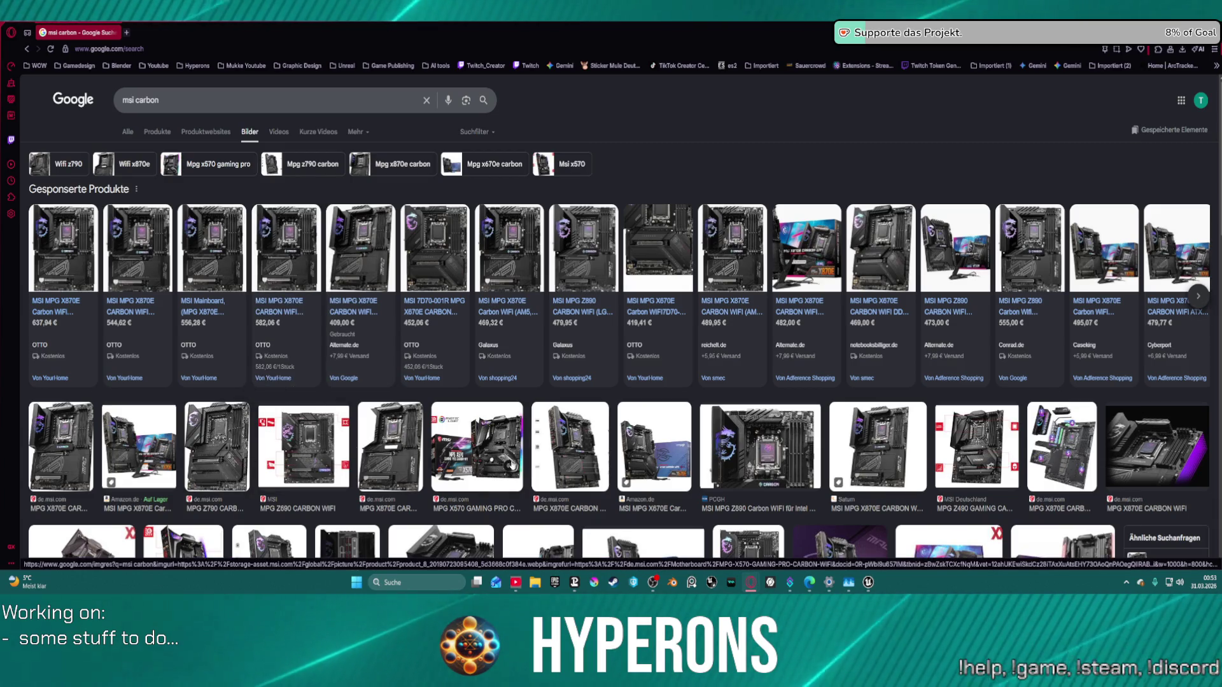
pyautogui.click(580, 469)
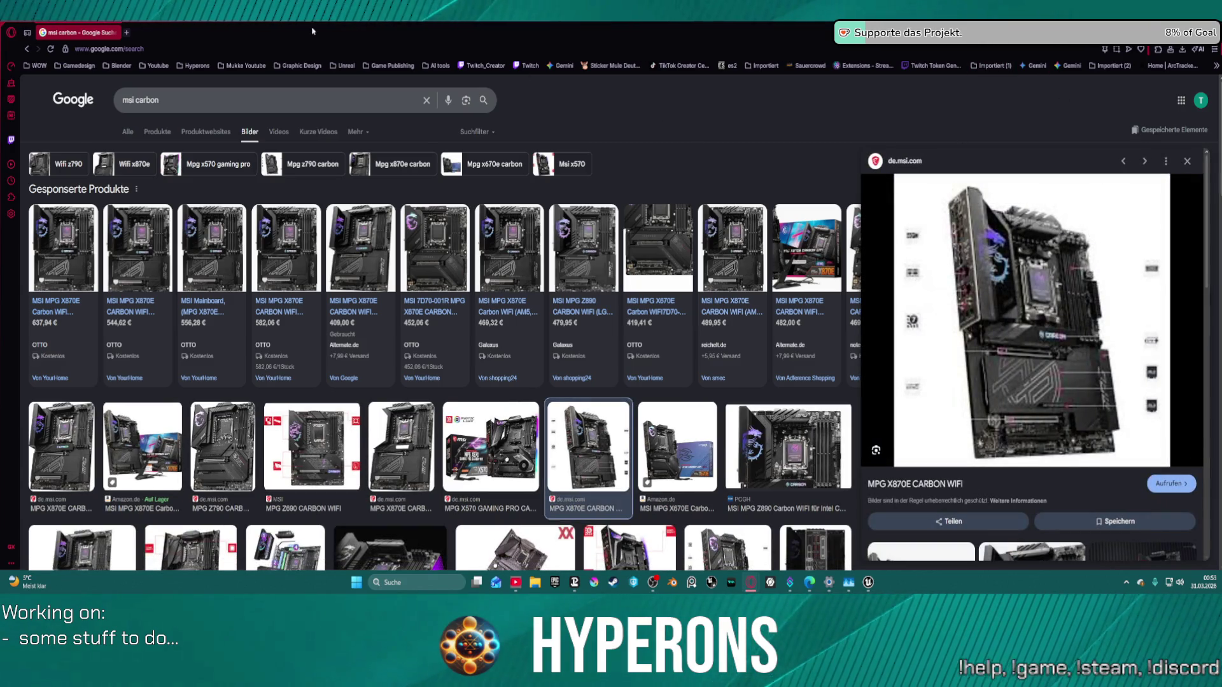
pyautogui.moveTo(303, 28)
pyautogui.mouseDown()
pyautogui.moveTo(511, 32)
pyautogui.moveTo(511, 0)
pyautogui.moveTo(491, 0)
pyautogui.mouseUp()
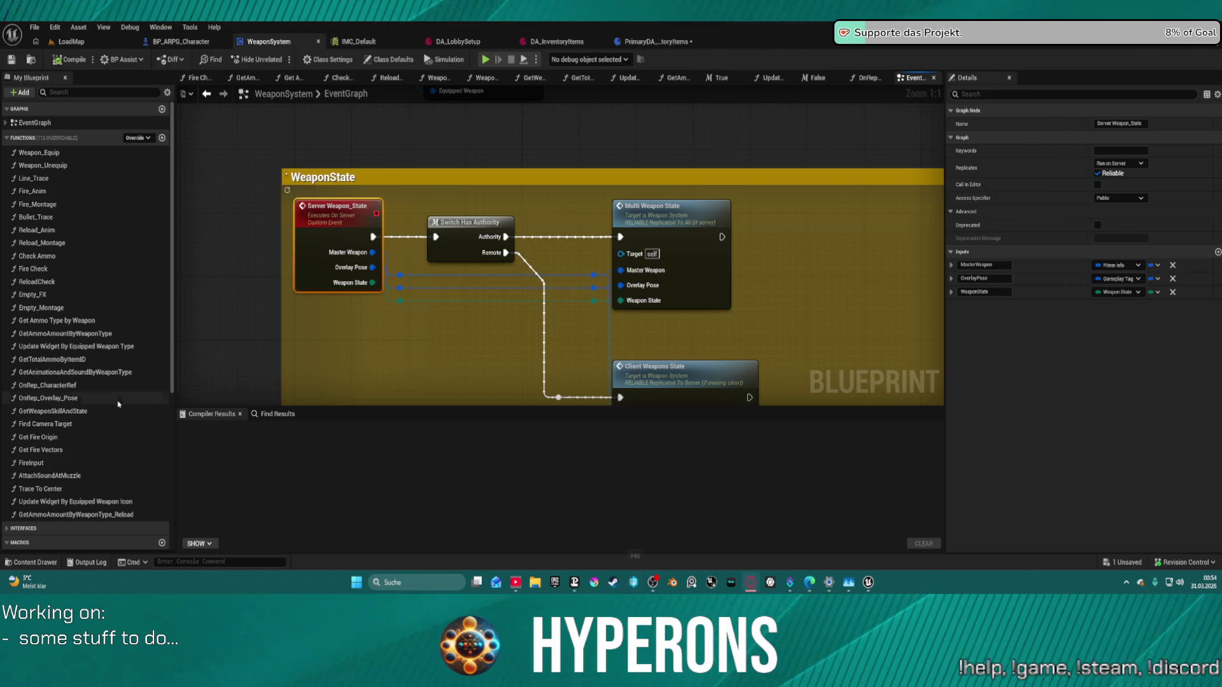
pyautogui.scroll(-1, 118, 410)
pyautogui.scroll(-4, 118, 420)
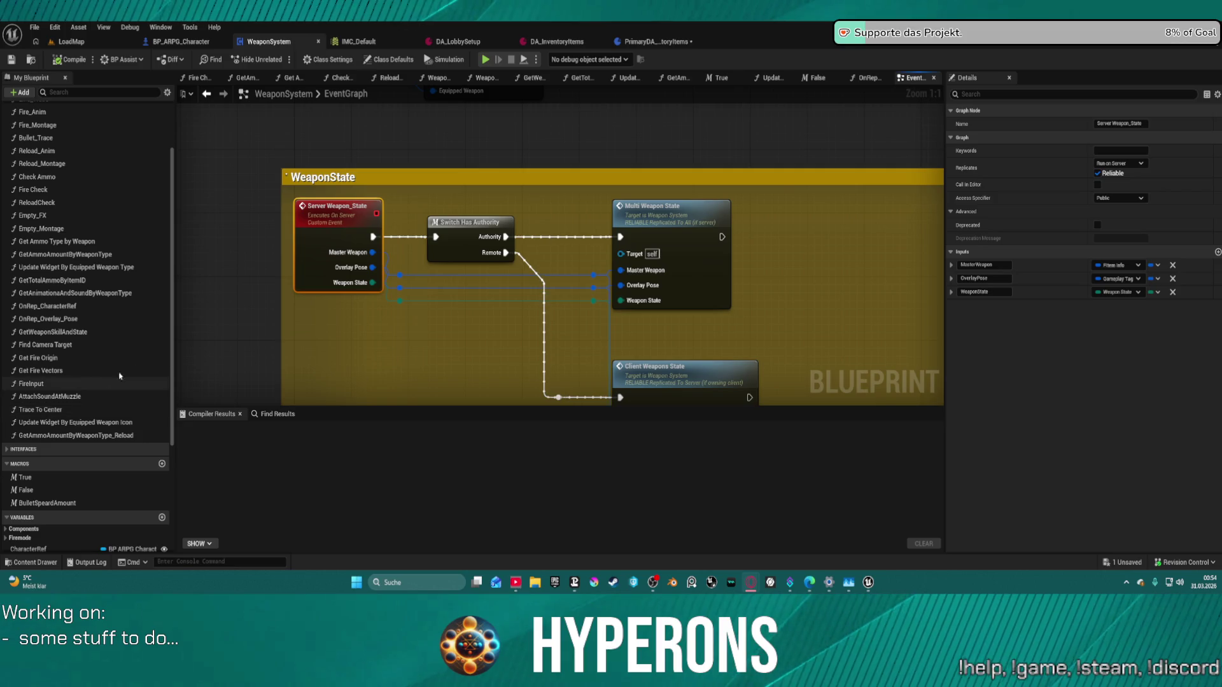
pyautogui.click(491, 364)
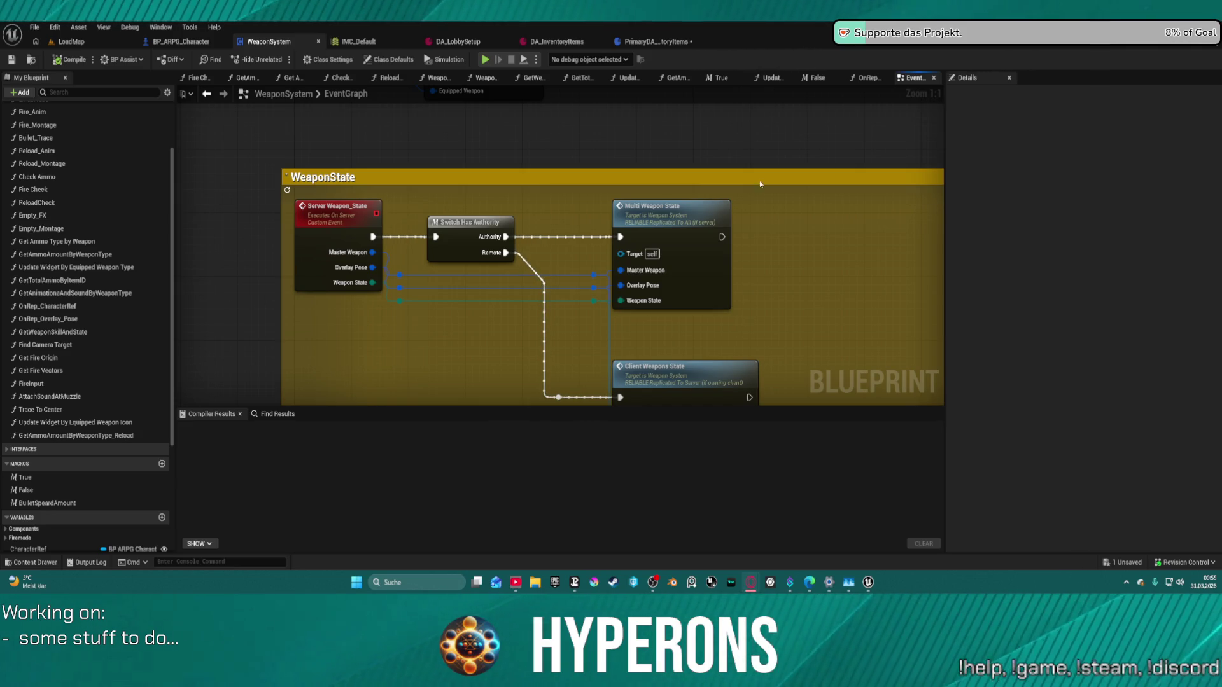
pyautogui.scroll(-6, 615, 214)
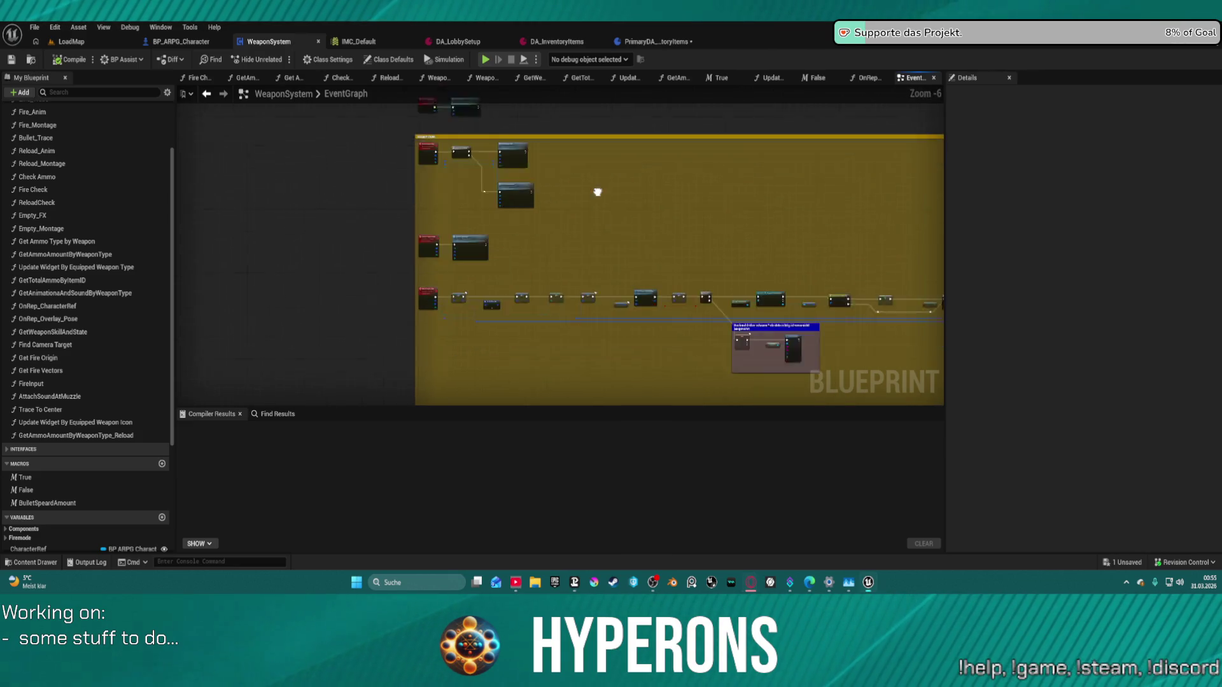
pyautogui.moveTo(811, 196)
pyautogui.mouseDown()
pyautogui.moveTo(559, 267)
pyautogui.moveTo(403, 191)
pyautogui.mouseUp()
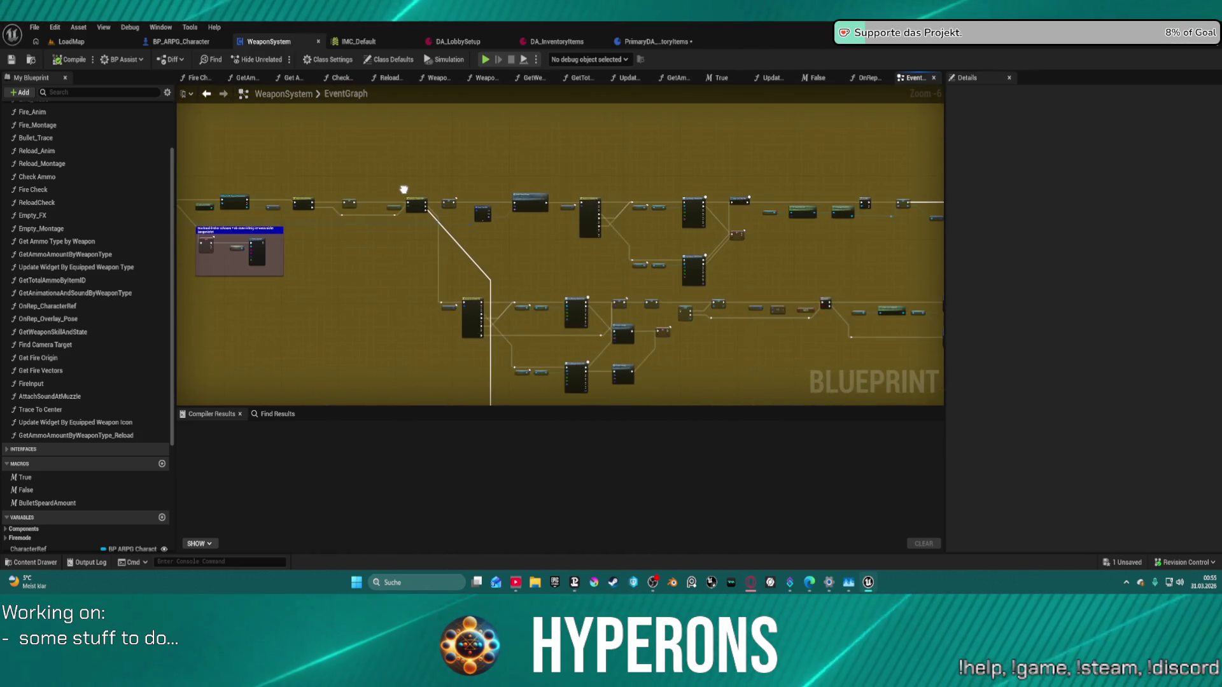
pyautogui.moveTo(547, 204)
pyautogui.mouseDown()
pyautogui.moveTo(743, 240)
pyautogui.moveTo(918, 317)
pyautogui.mouseUp()
pyautogui.scroll(-1, 919, 316)
pyautogui.scroll(5, 662, 316)
pyautogui.scroll(-2, 590, 254)
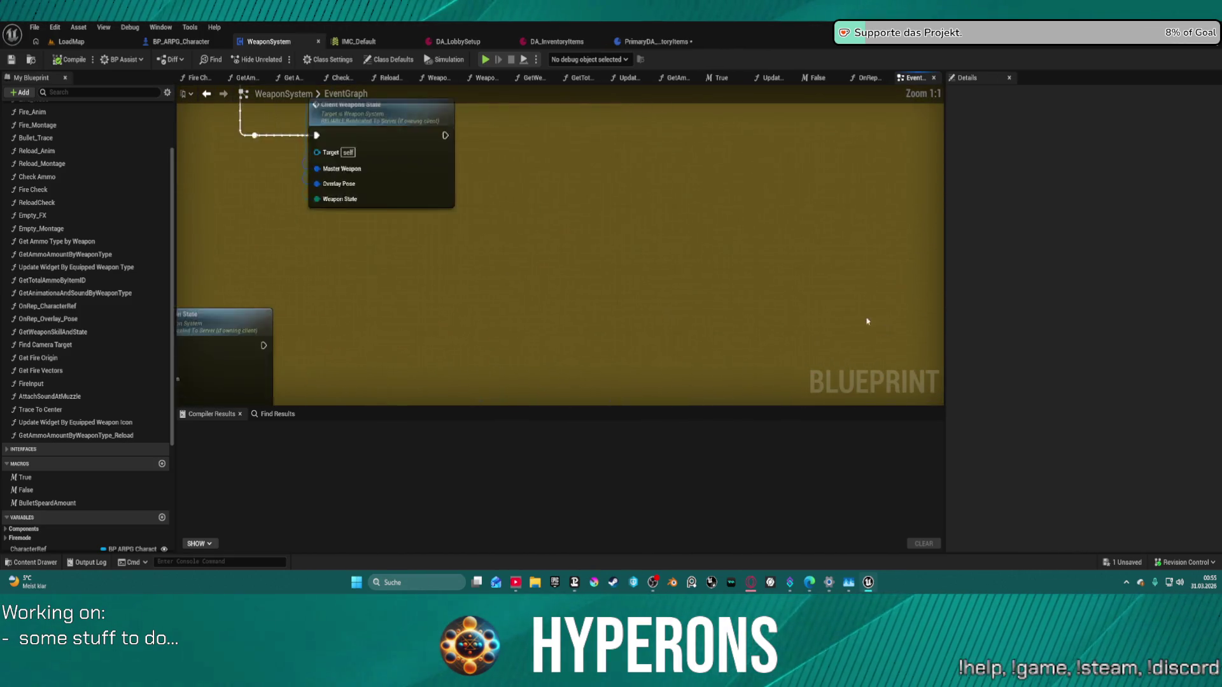
pyautogui.scroll(-1, 731, 336)
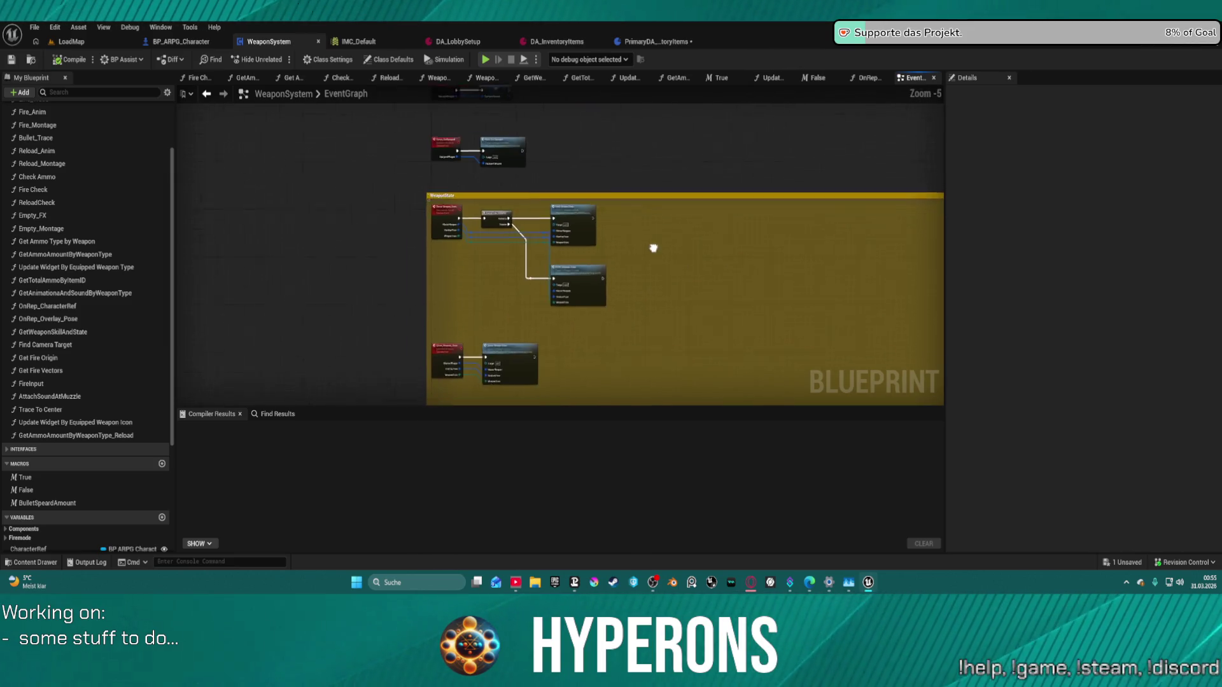
pyautogui.scroll(4, 662, 248)
pyautogui.moveTo(610, 247); pyautogui.dragTo(751, 245)
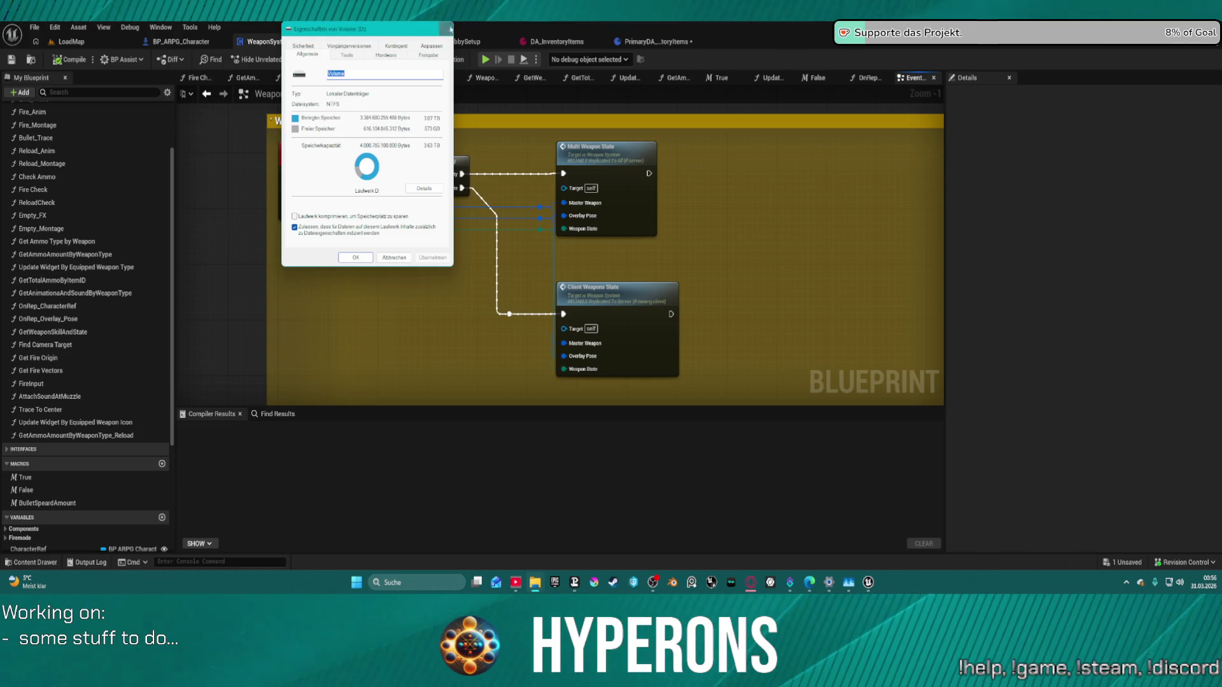
# Step: Dismiss the Volume (D:) and ComfyUI folder properties windows
pyautogui.press('Escape')
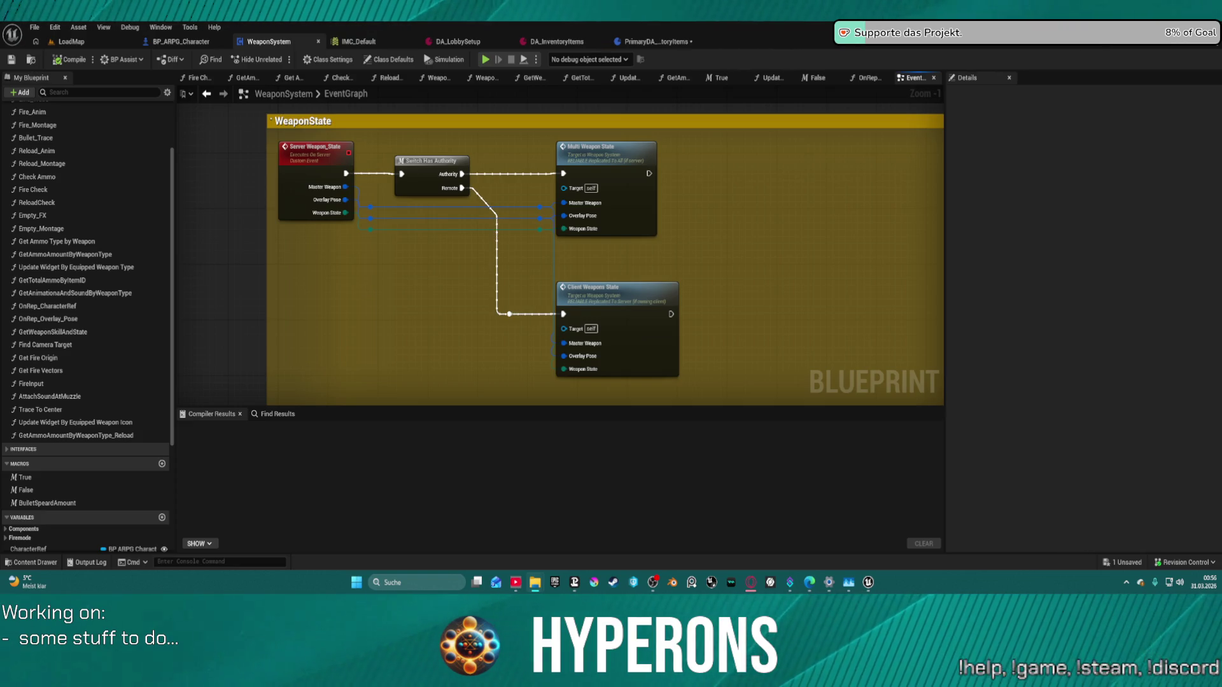
pyautogui.moveTo(586, 3); pyautogui.dragTo(583, 100)
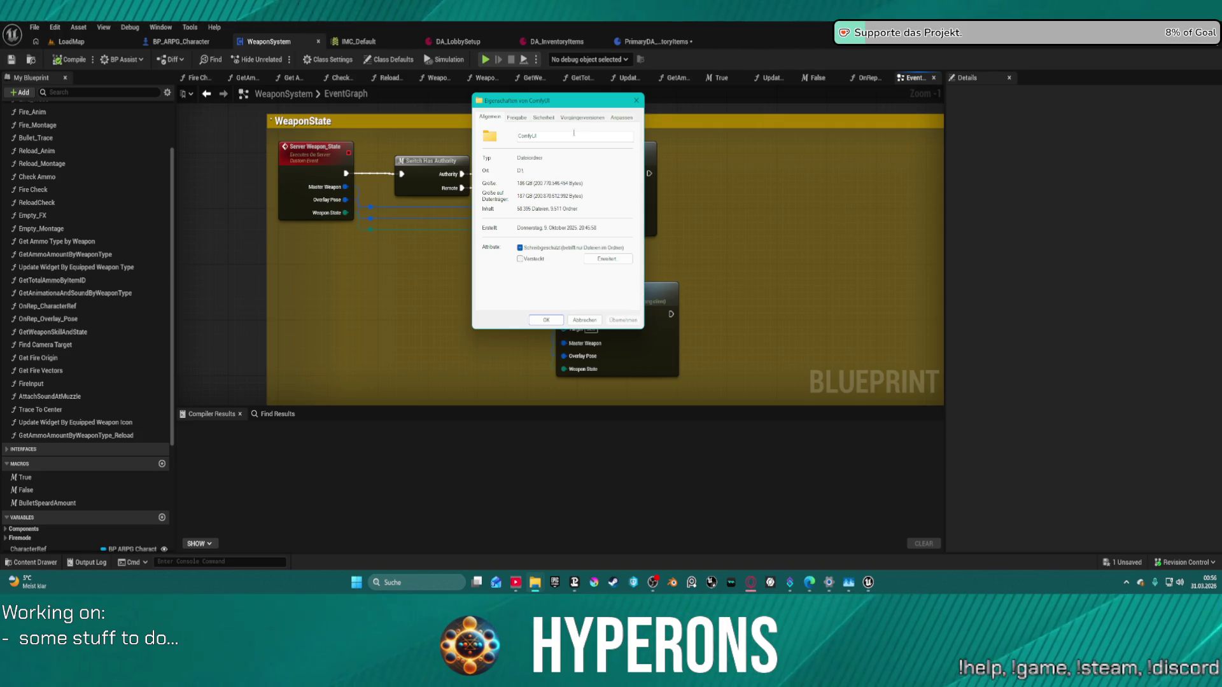
pyautogui.click(638, 101)
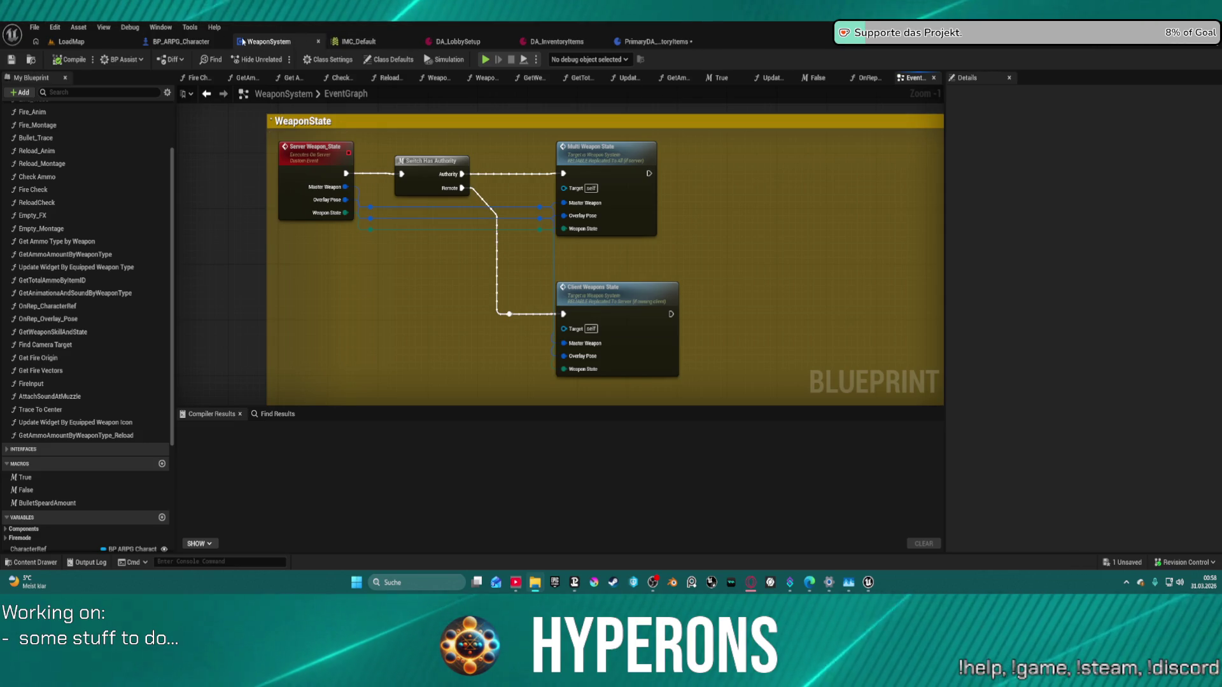
# Step: Switch to BP_ARPG_Character, where Server Weapon State passes Weapon State Unequip
pyautogui.hotkey('ctrl', 'Tab')
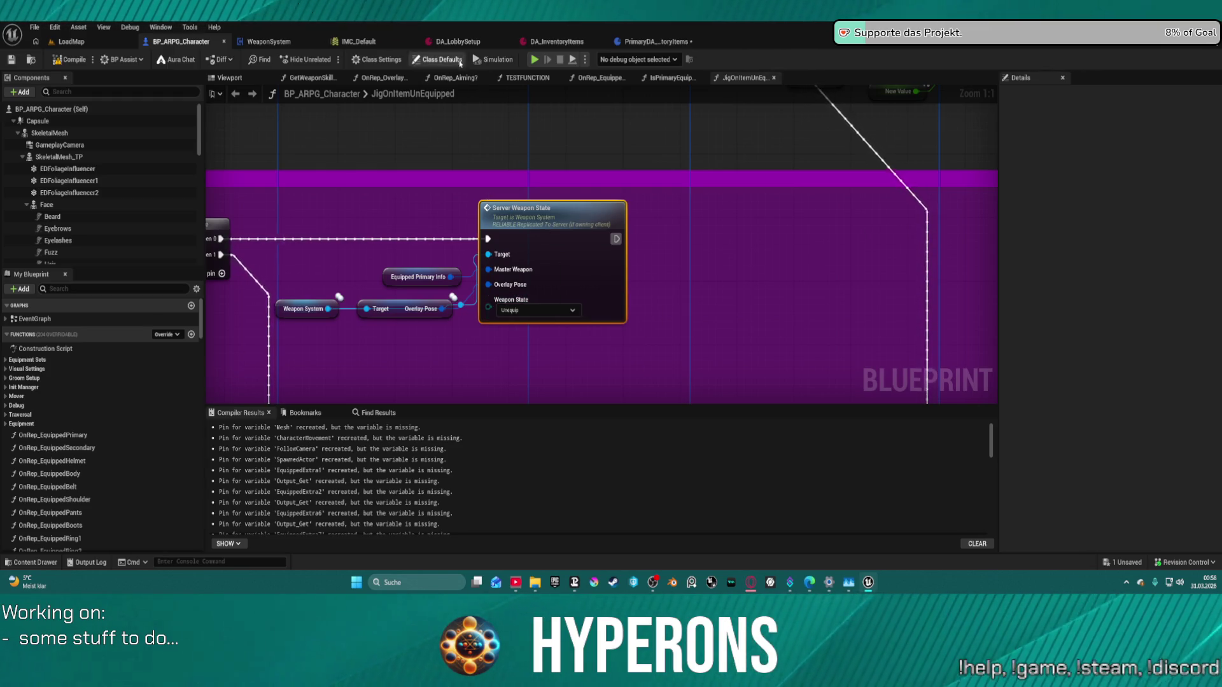
# Step: Return to PrimaryDA_InventoryItems, expand the Armor variables, and open the content drawer
pyautogui.click(646, 45)
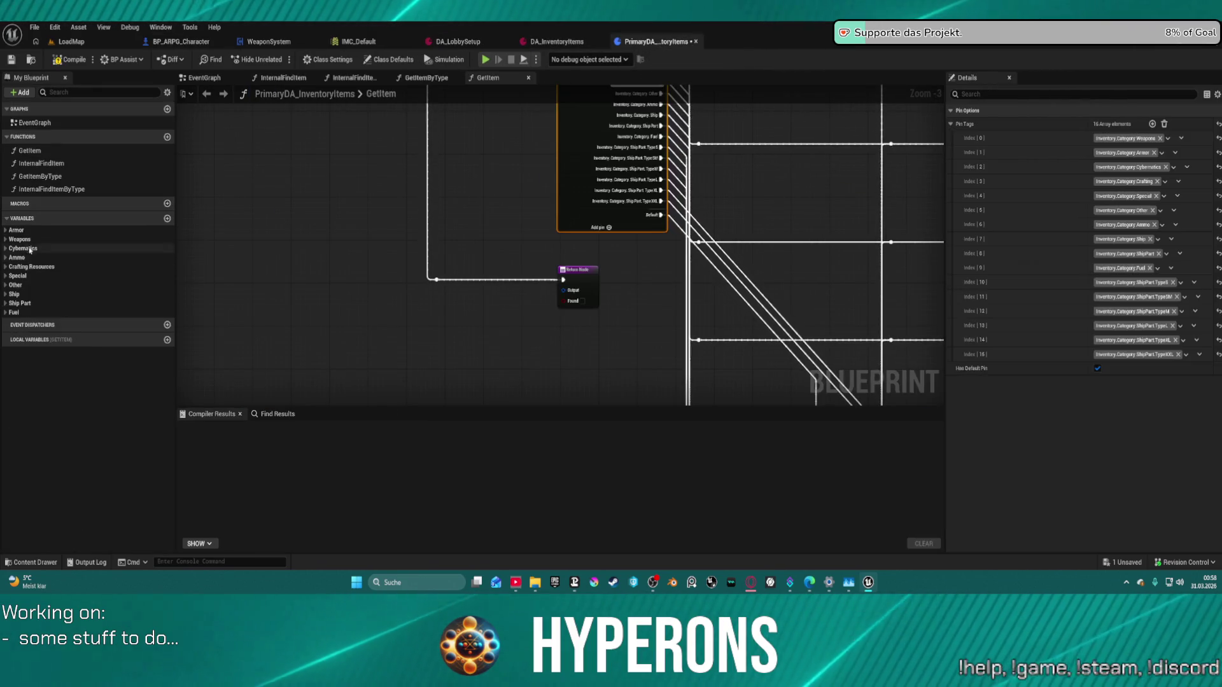
pyautogui.click(5, 230)
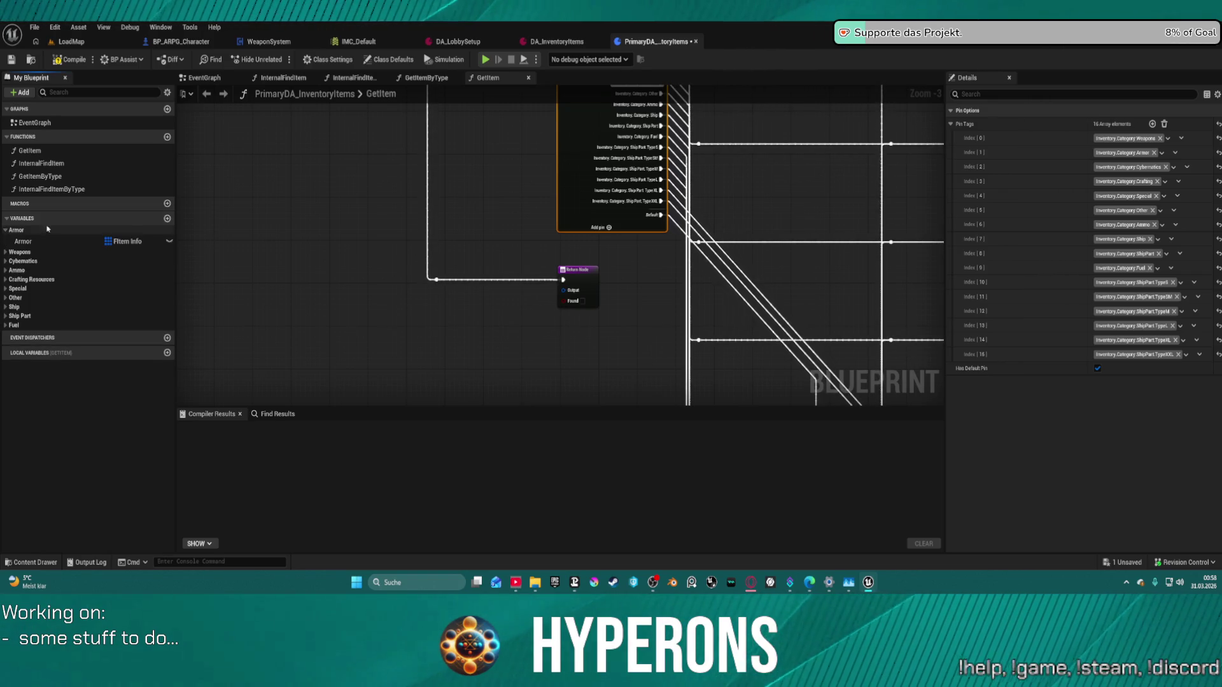
pyautogui.hotkey('ctrl', 'space')
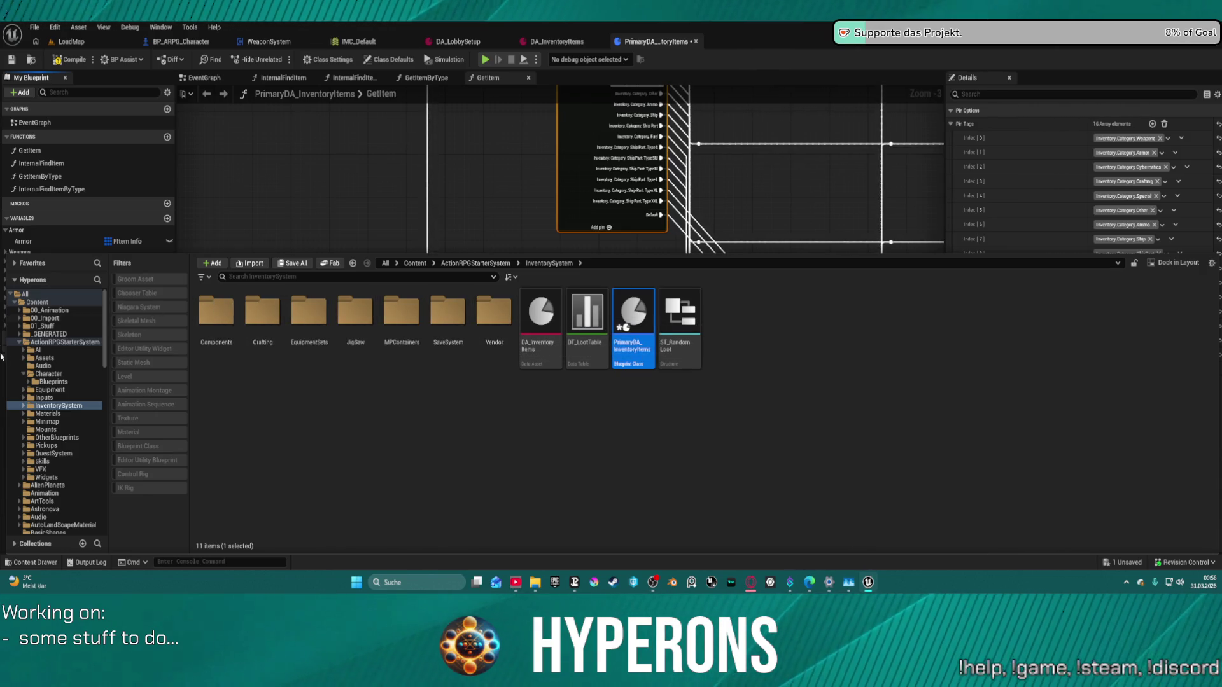
# Step: Browse the InventorySystem folders and open JigSaw > Data > Structs
pyautogui.click(28, 405)
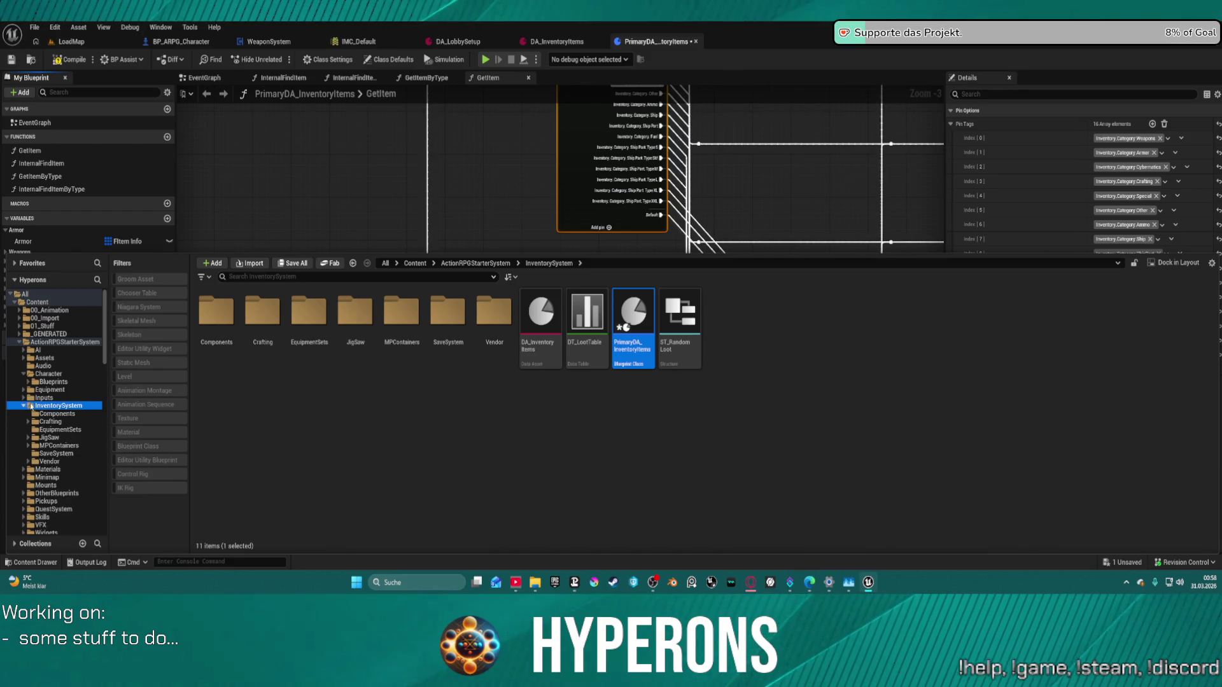
pyautogui.click(66, 413)
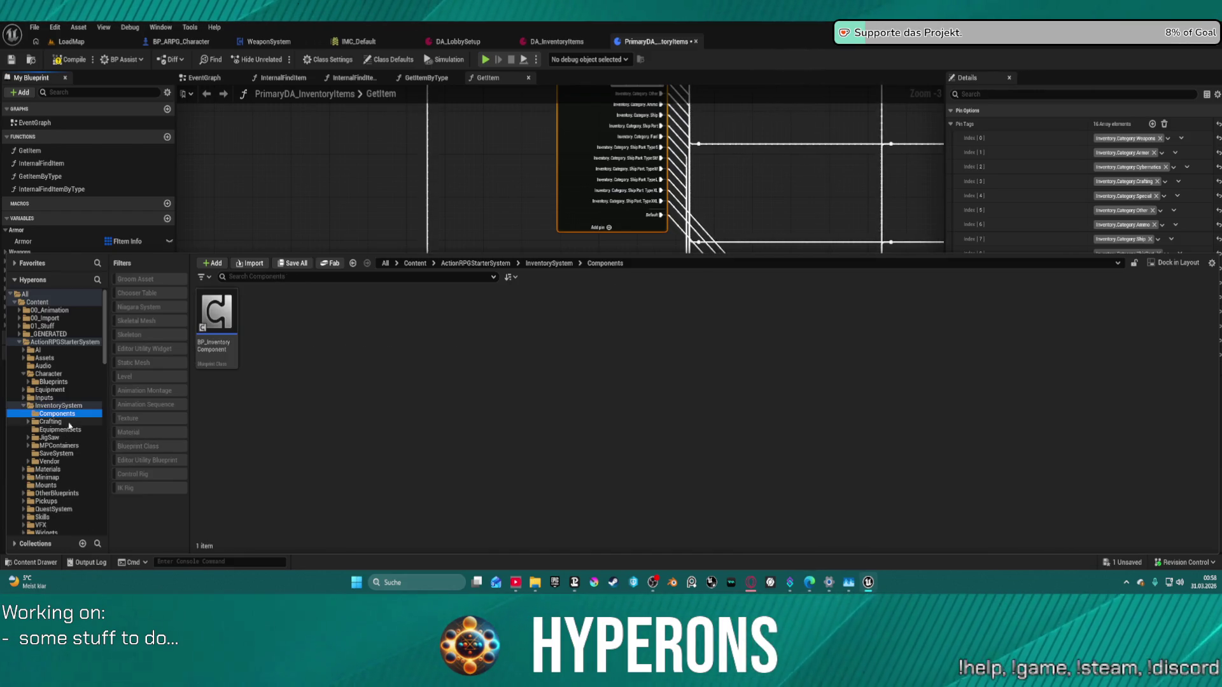
pyautogui.click(64, 422)
pyautogui.click(67, 429)
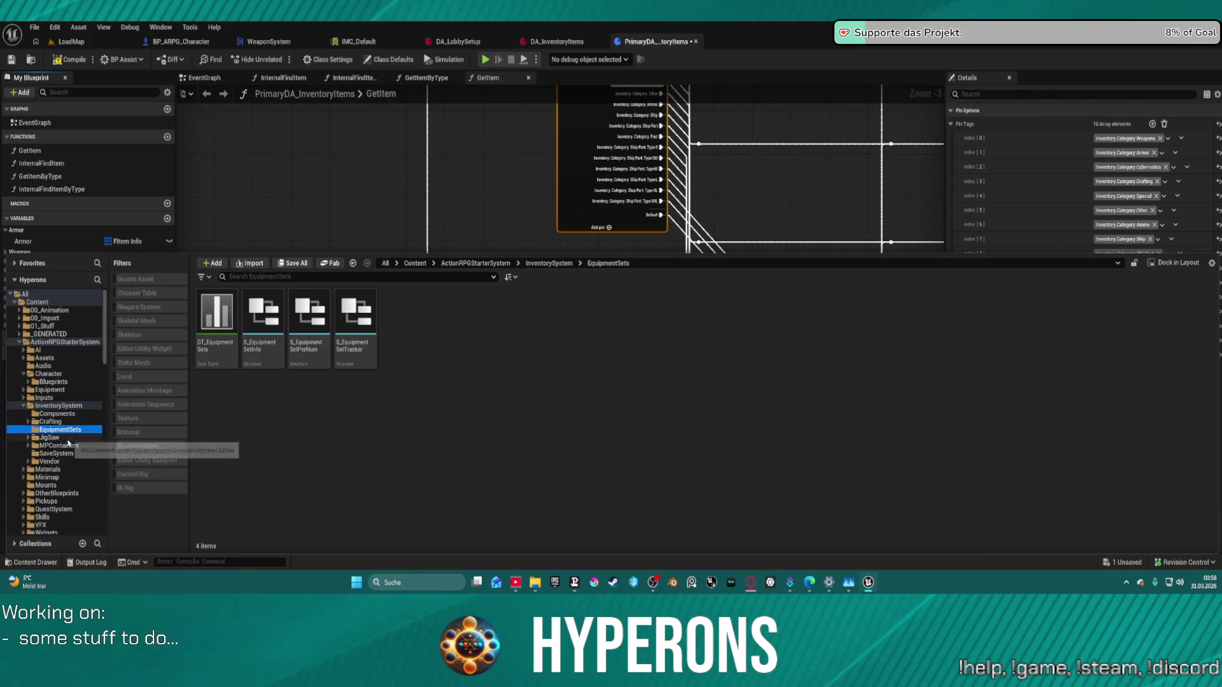
pyautogui.click(68, 439)
pyautogui.click(225, 319)
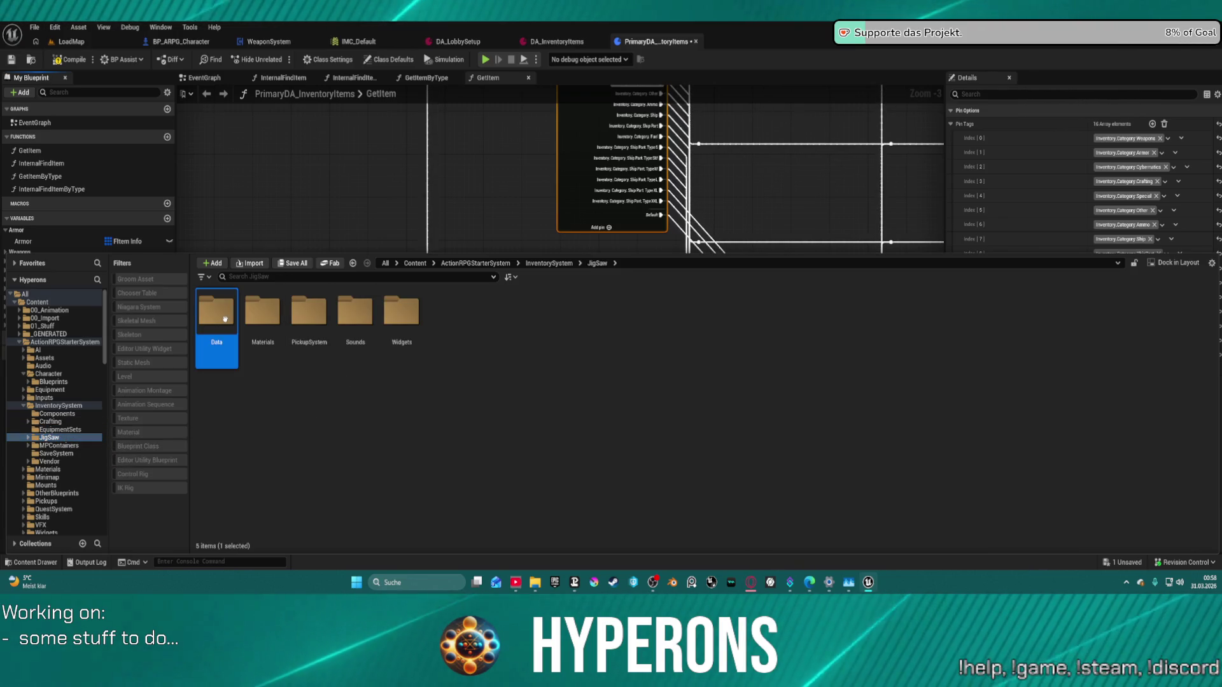
pyautogui.doubleClick(224, 319)
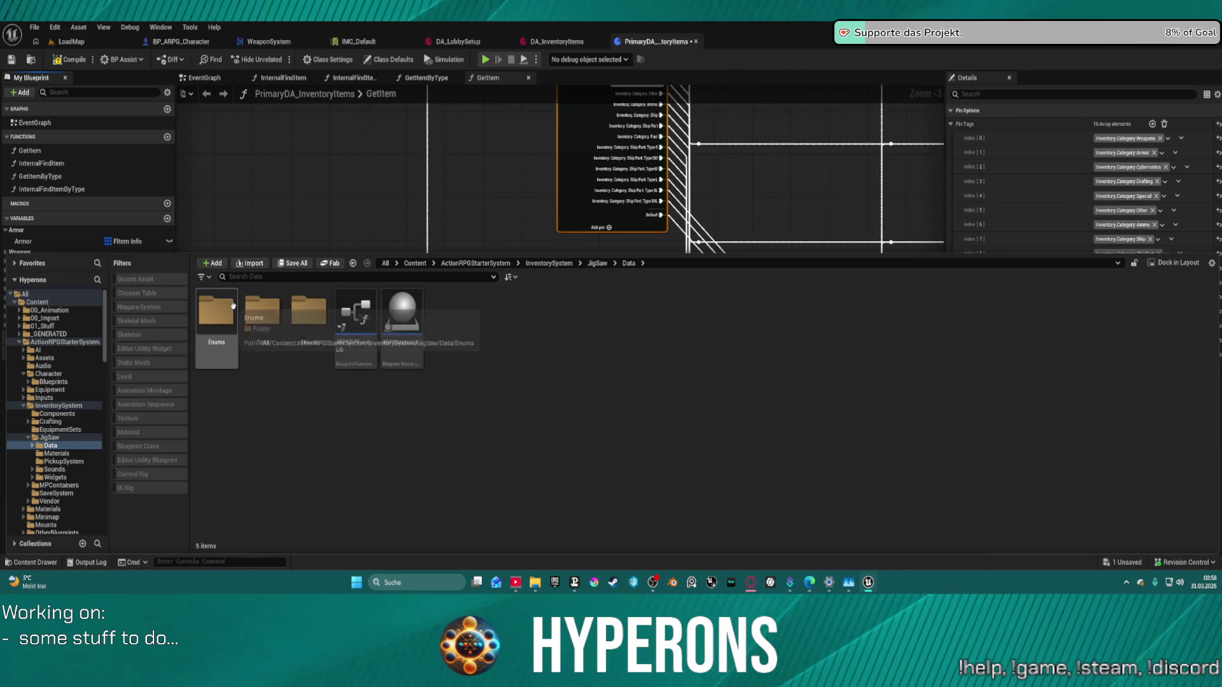
pyautogui.click(263, 311)
pyautogui.doubleClick(308, 311)
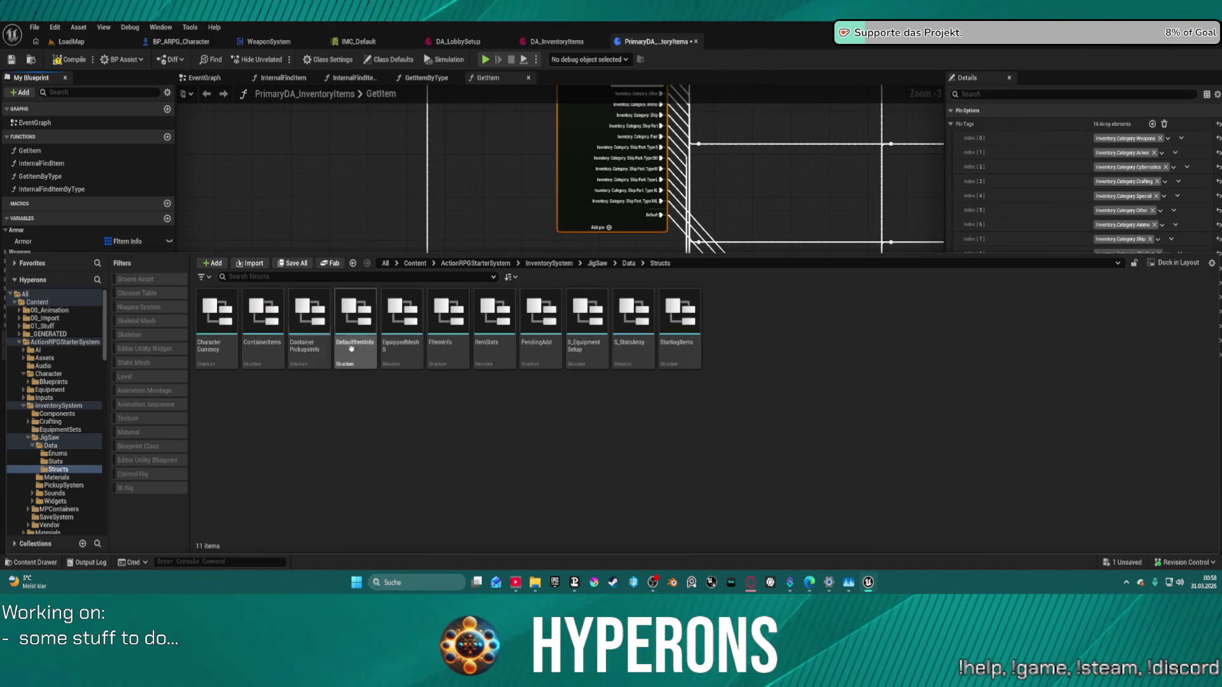
pyautogui.moveTo(447, 306)
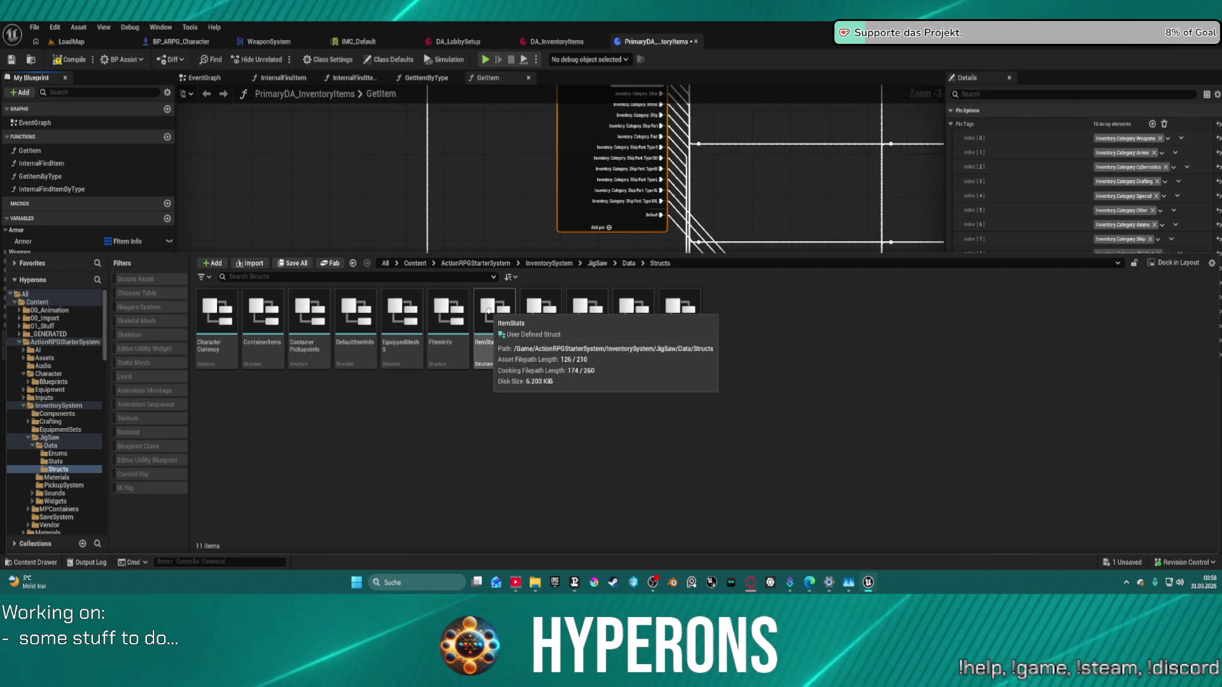
# Step: Open FItemInfo and scroll through members like ItemID, RequiredLevel and UniqueServerID
pyautogui.doubleClick(458, 329)
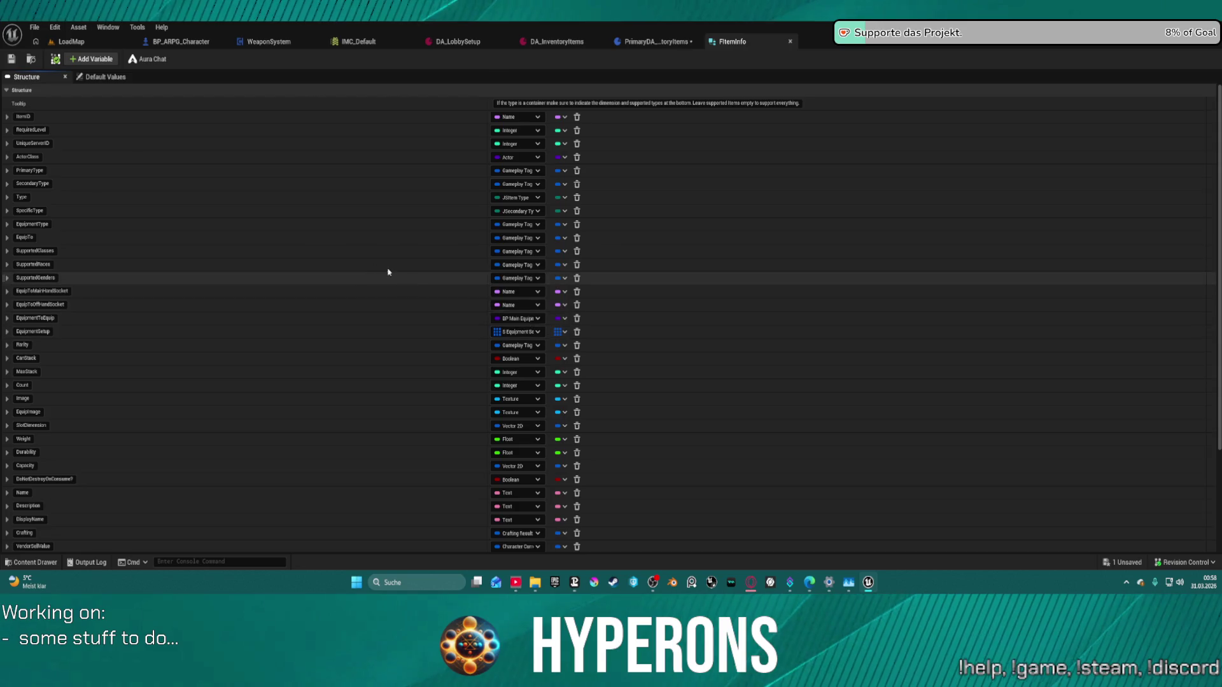
pyautogui.scroll(-5, 395, 271)
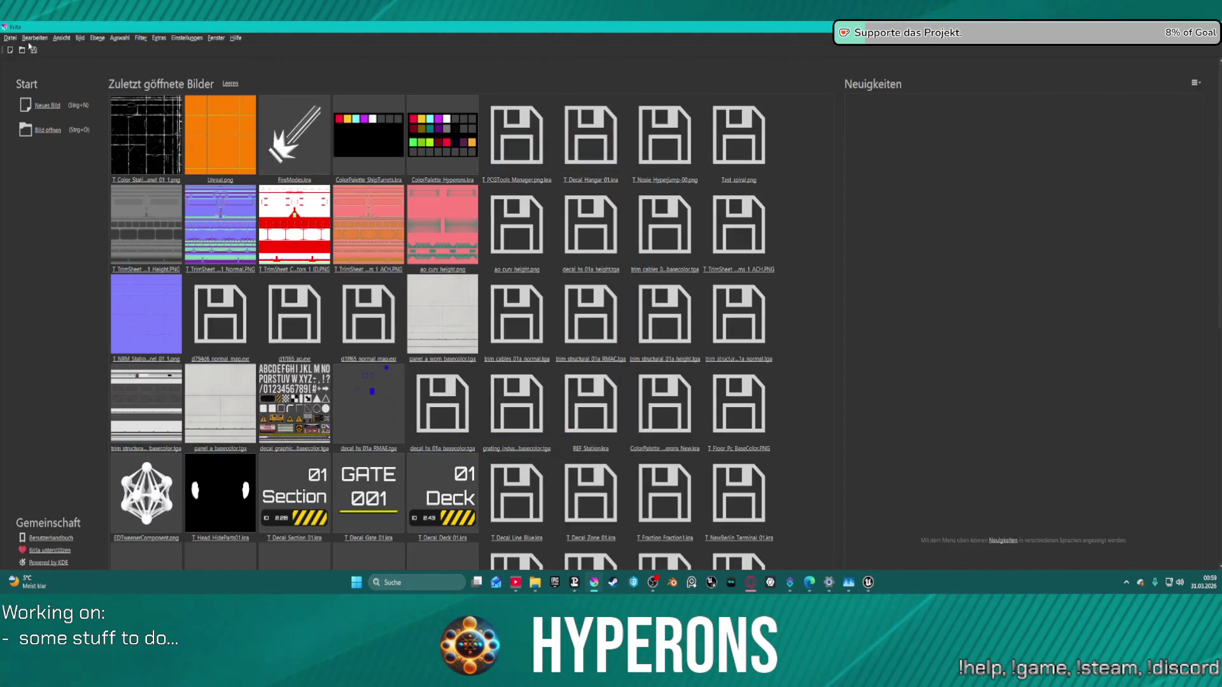
# Step: Create a blank 1024×1024 Krita canvas, view the AI Image Generation docker, then quit Krita without saving
pyautogui.click(48, 106)
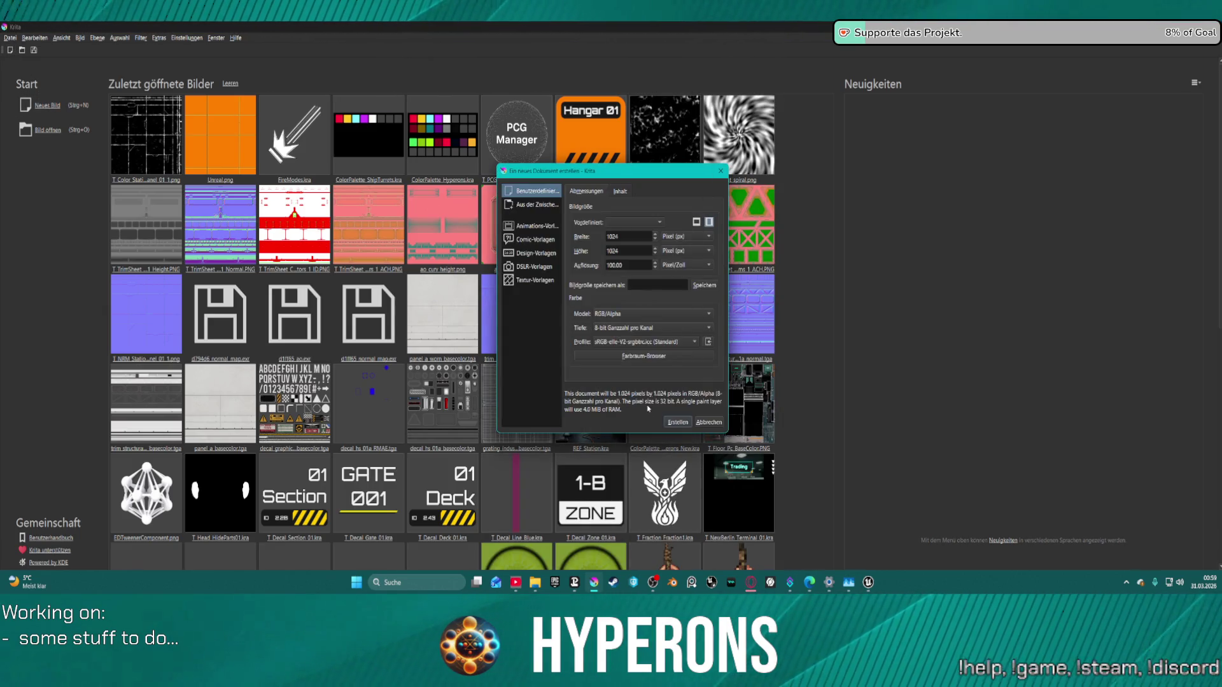
pyautogui.click(676, 424)
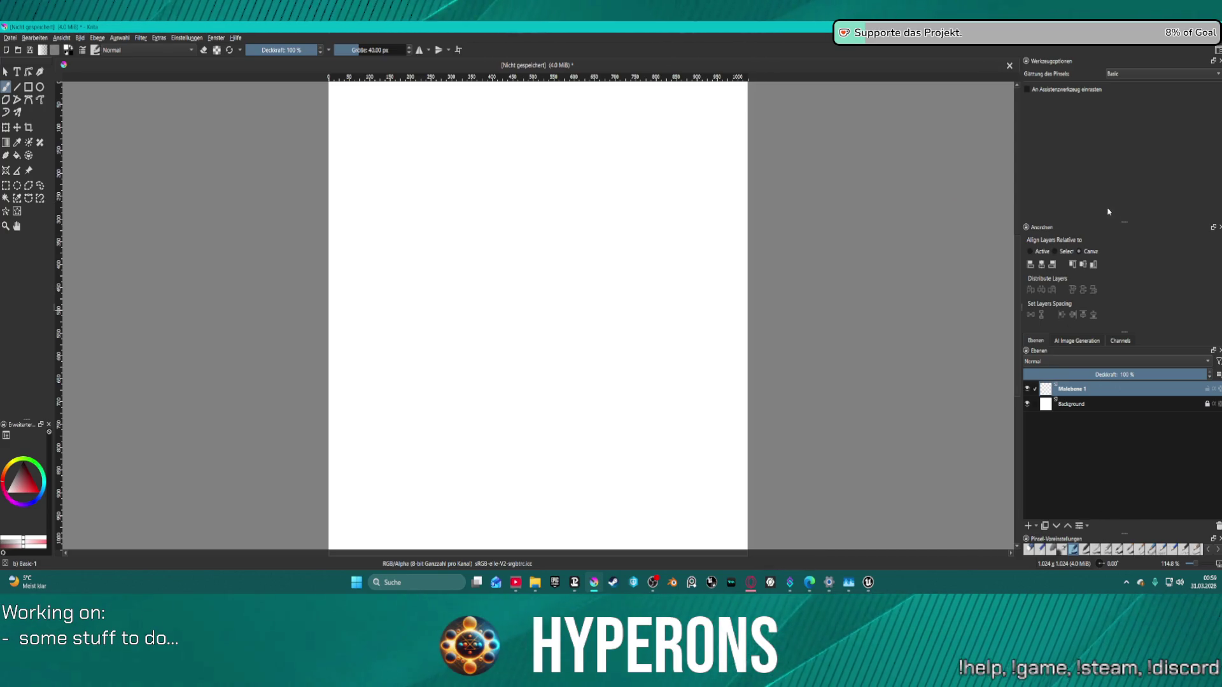
pyautogui.click(1075, 341)
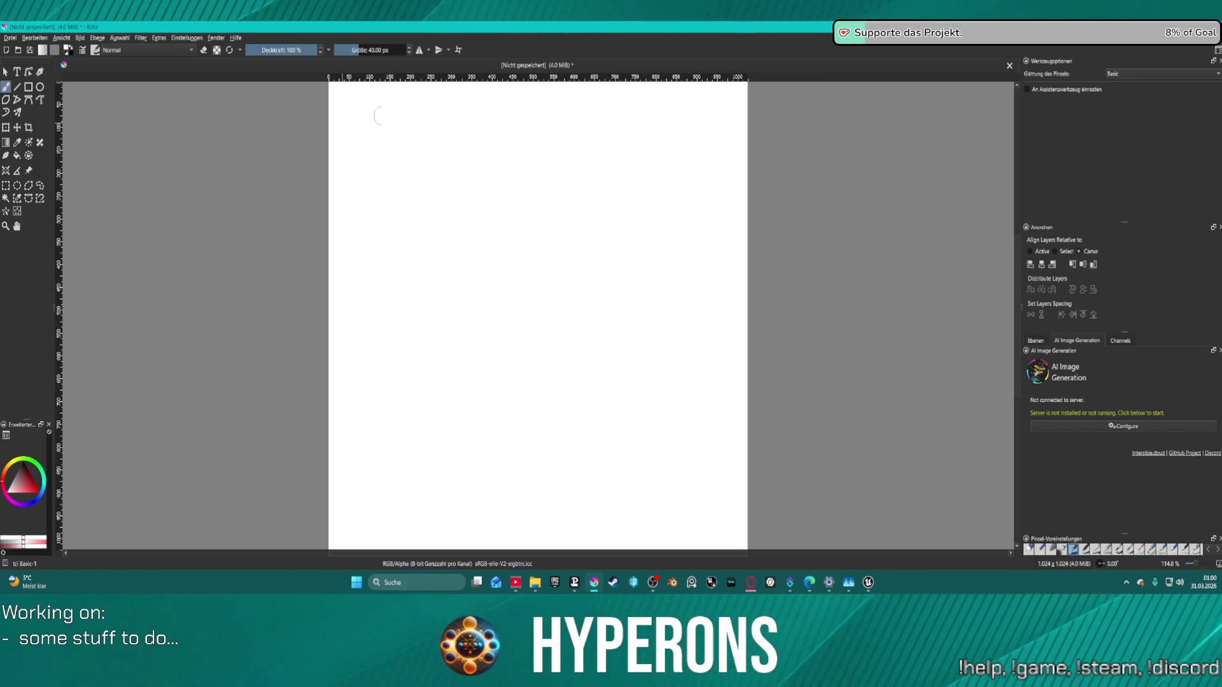
pyautogui.hotkey('ctrl', 'w')
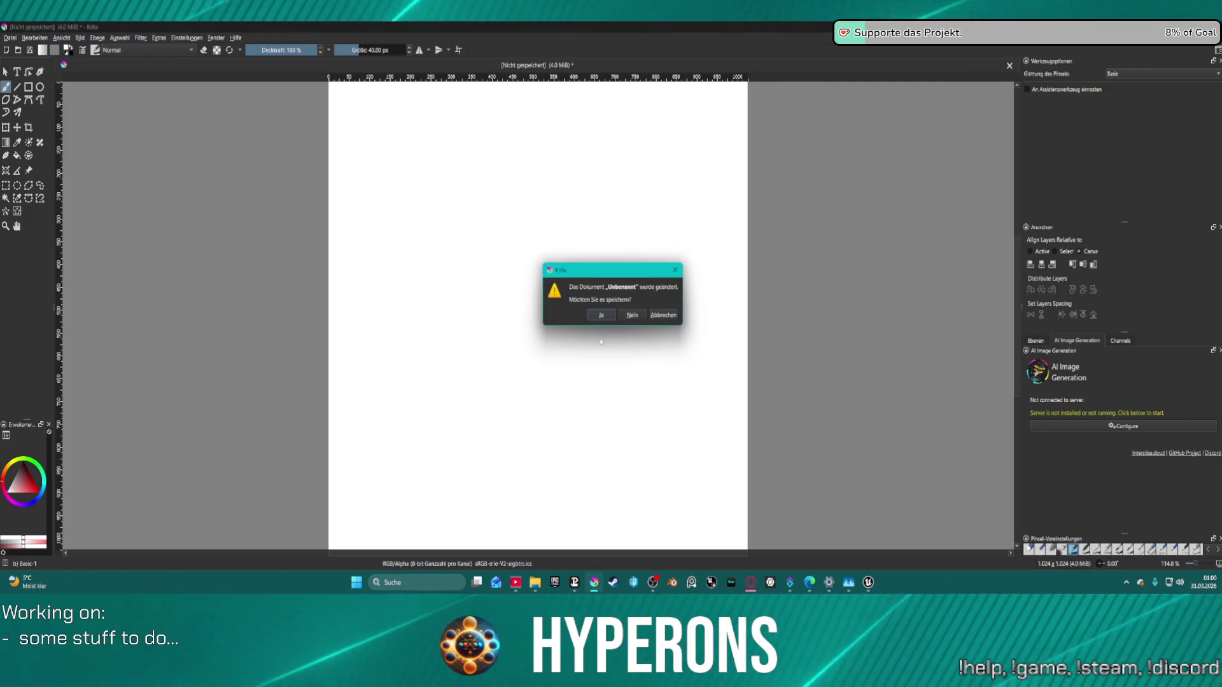
pyautogui.click(637, 315)
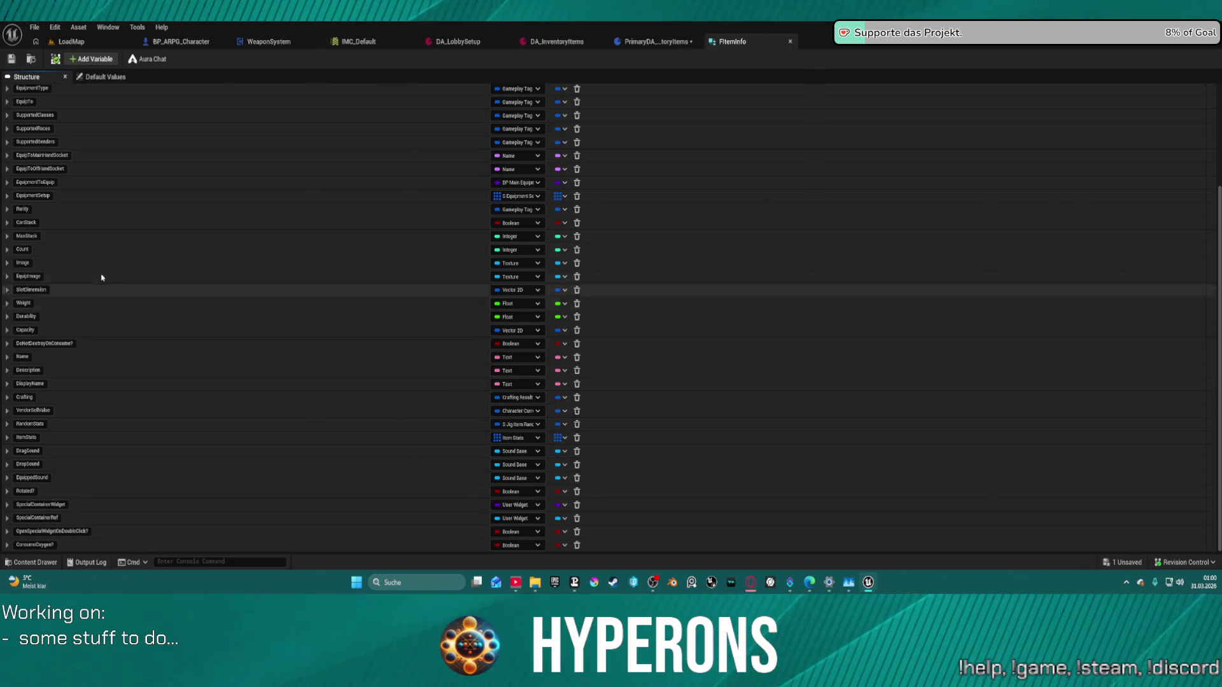
# Step: Add a new Boolean member to FItemInfo and name it WeaponFiremode
pyautogui.click(88, 60)
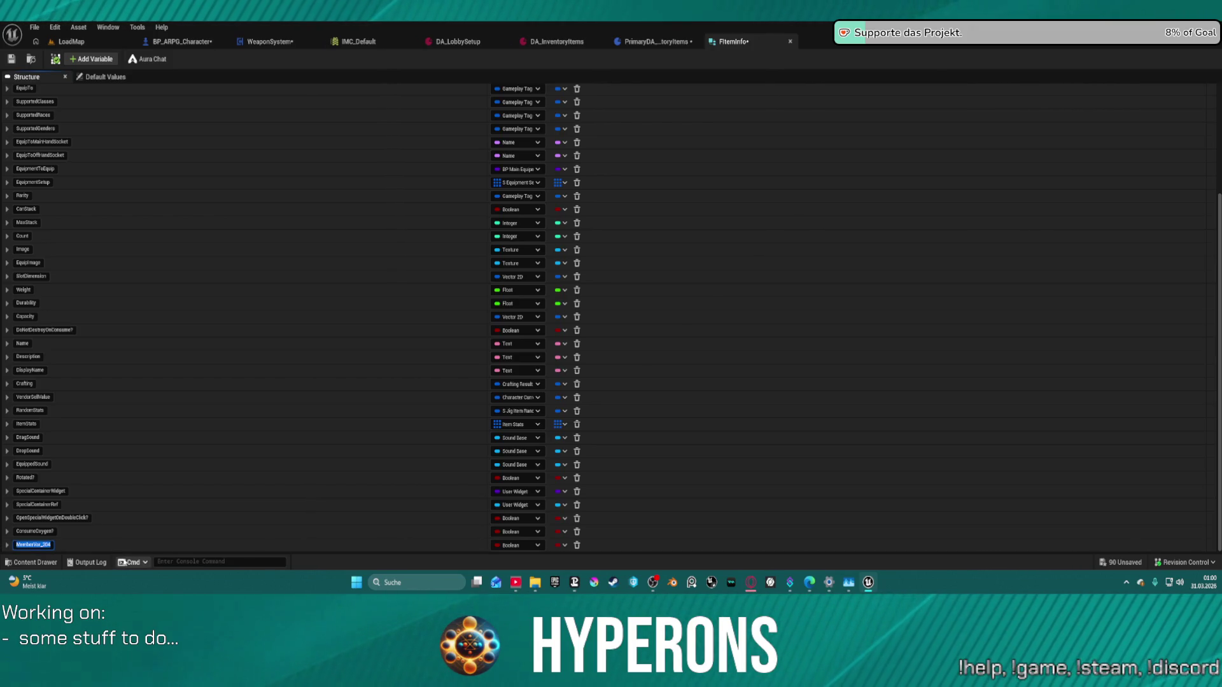
pyautogui.write('Filtem')
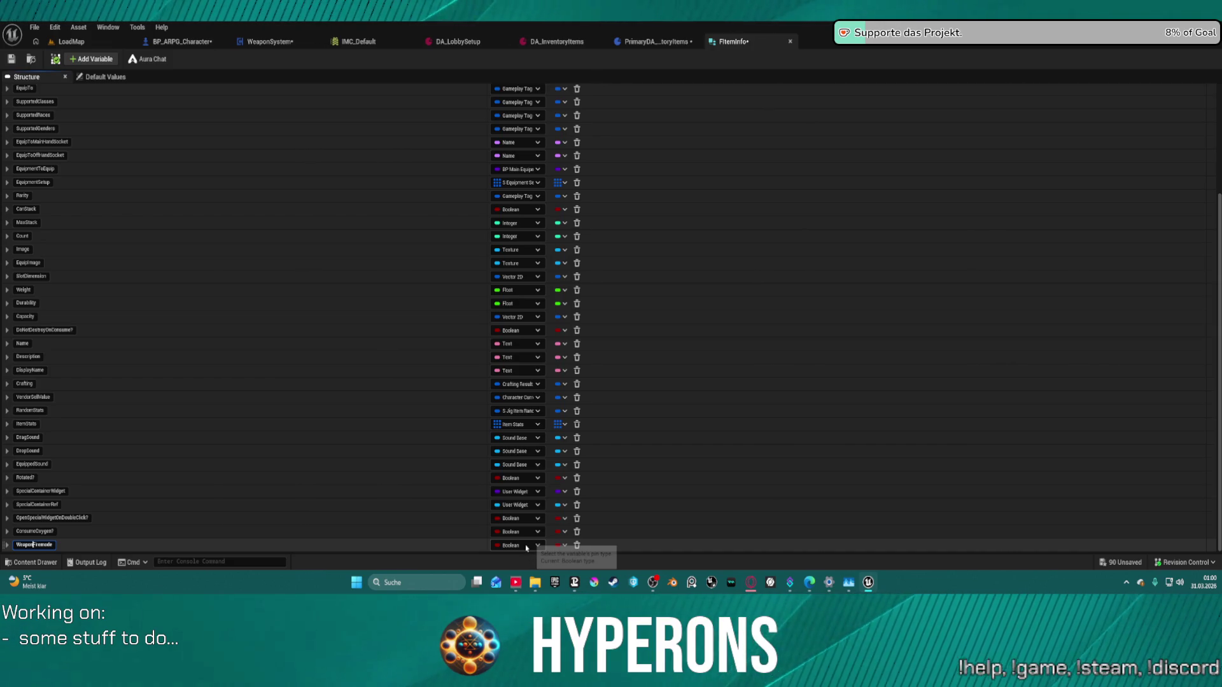
pyautogui.press('Return')
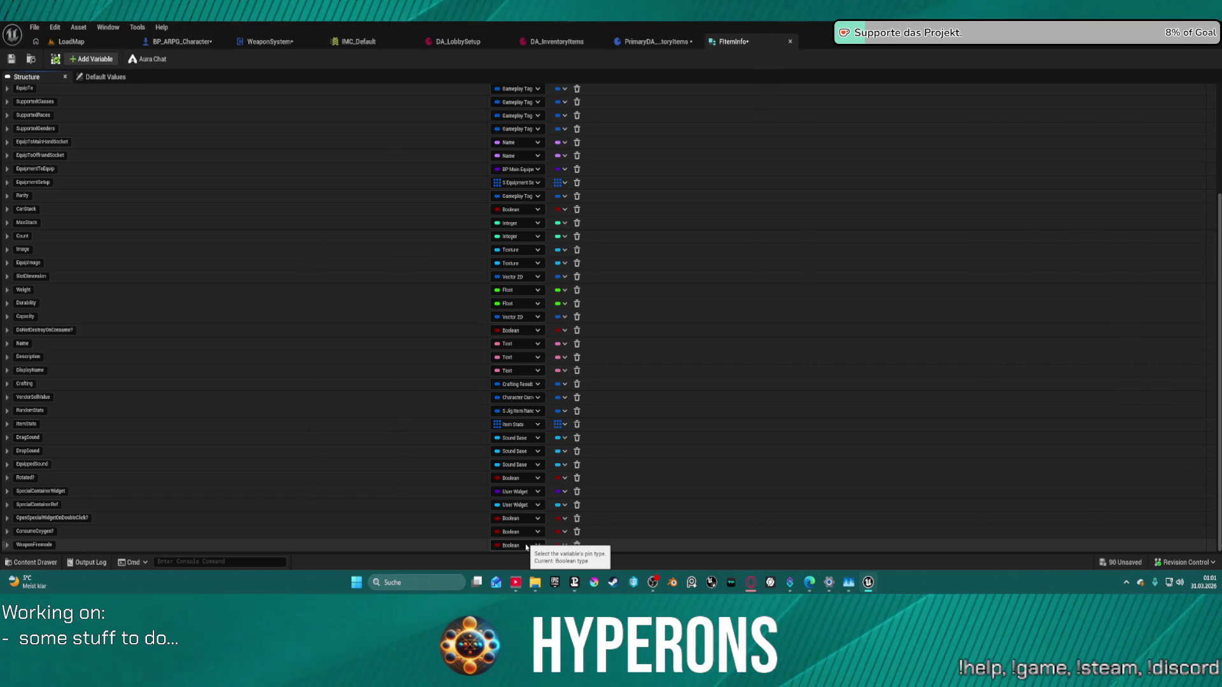
# Step: Change WeaponFiremode's type to Gameplay Tag, then correct it to Gameplay Tag Container
pyautogui.click(526, 546)
pyautogui.write('Gam')
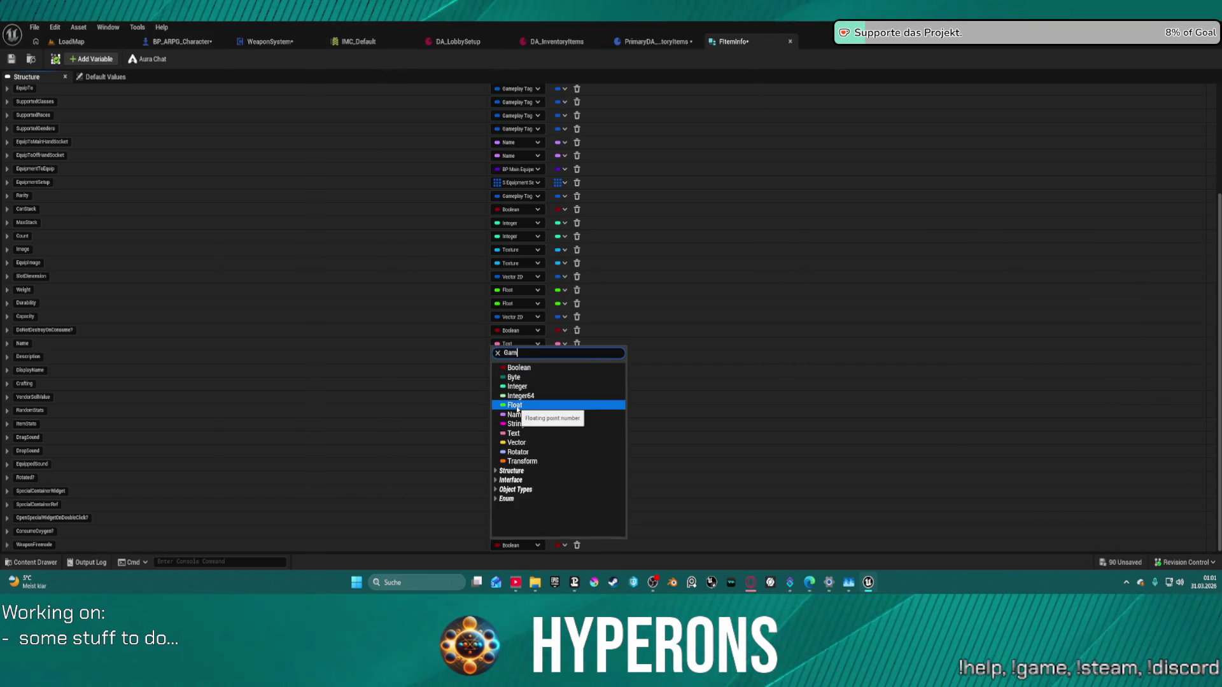
pyautogui.write('eplay')
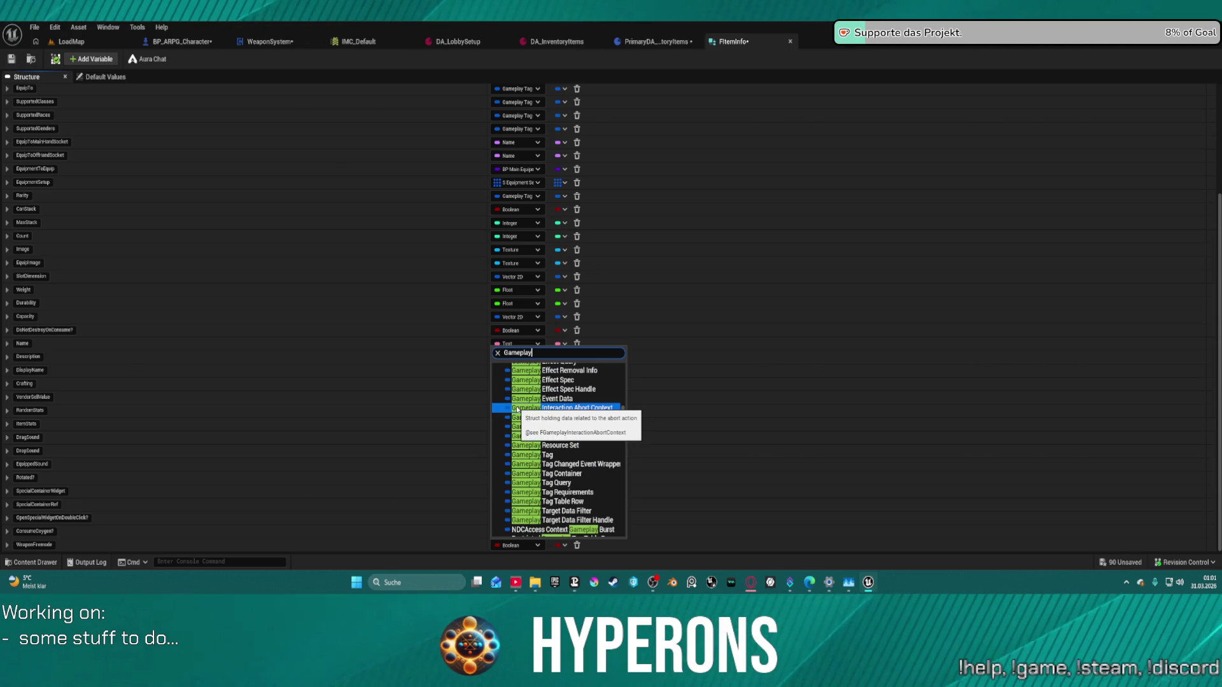
pyautogui.click(531, 455)
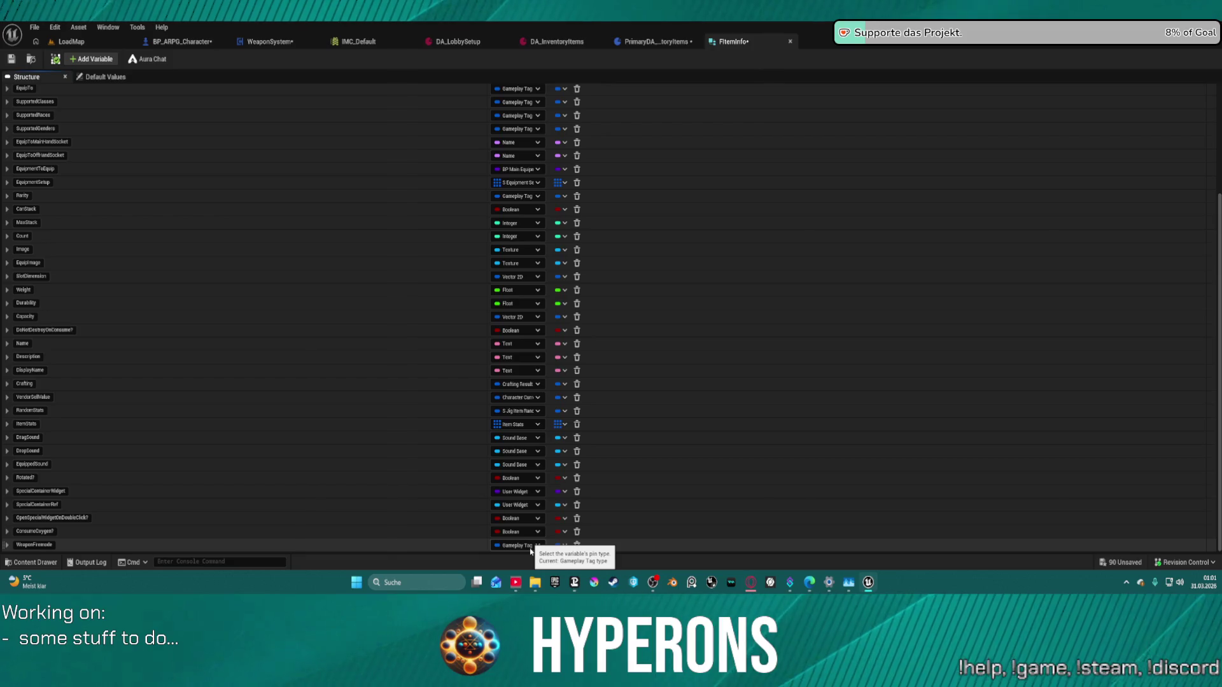
pyautogui.click(530, 549)
pyautogui.write('G')
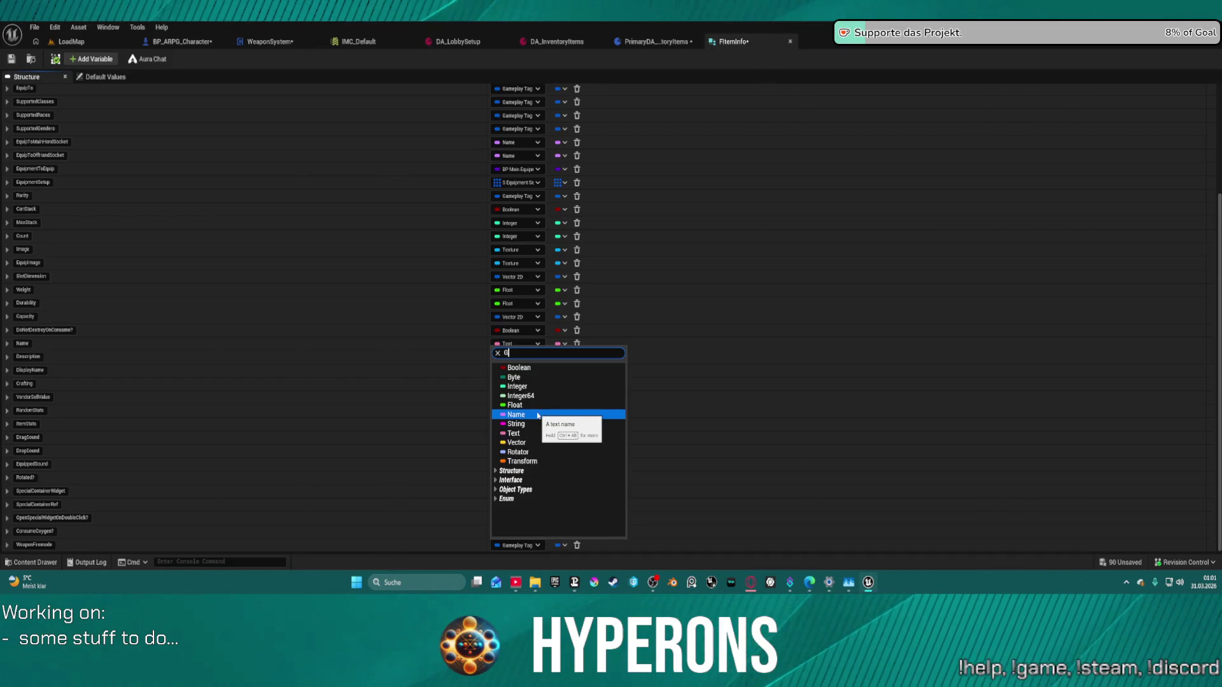
pyautogui.write('am')
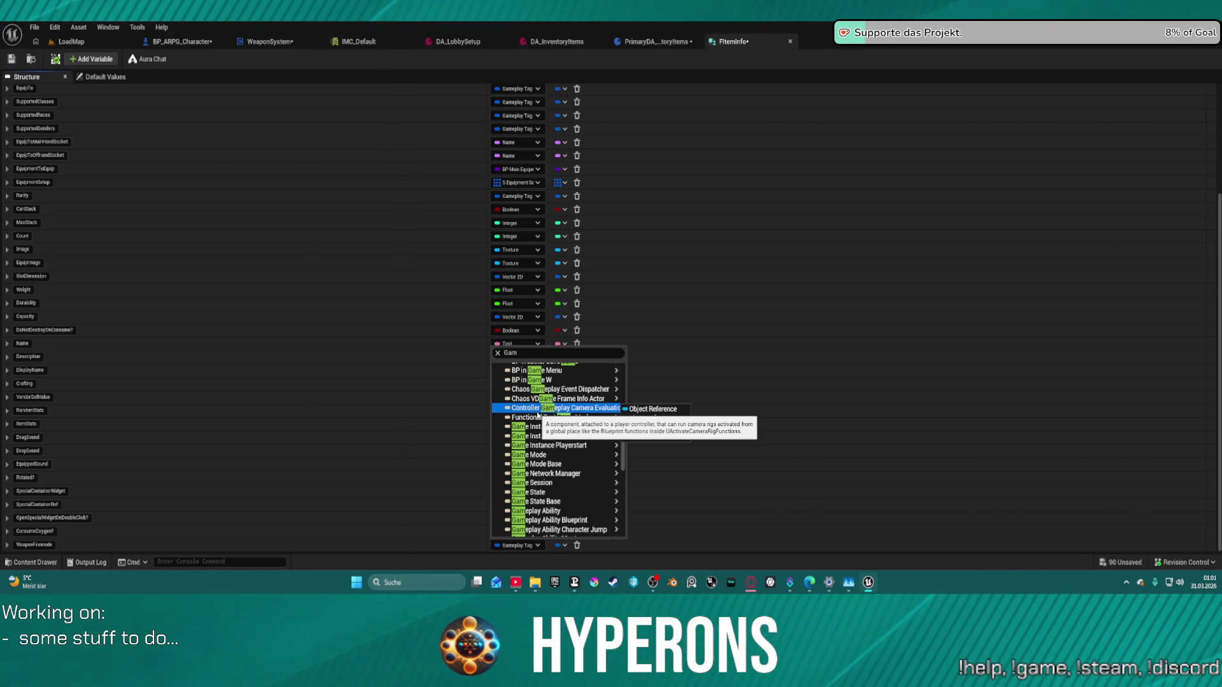
pyautogui.moveTo(584, 452)
pyautogui.click(537, 352)
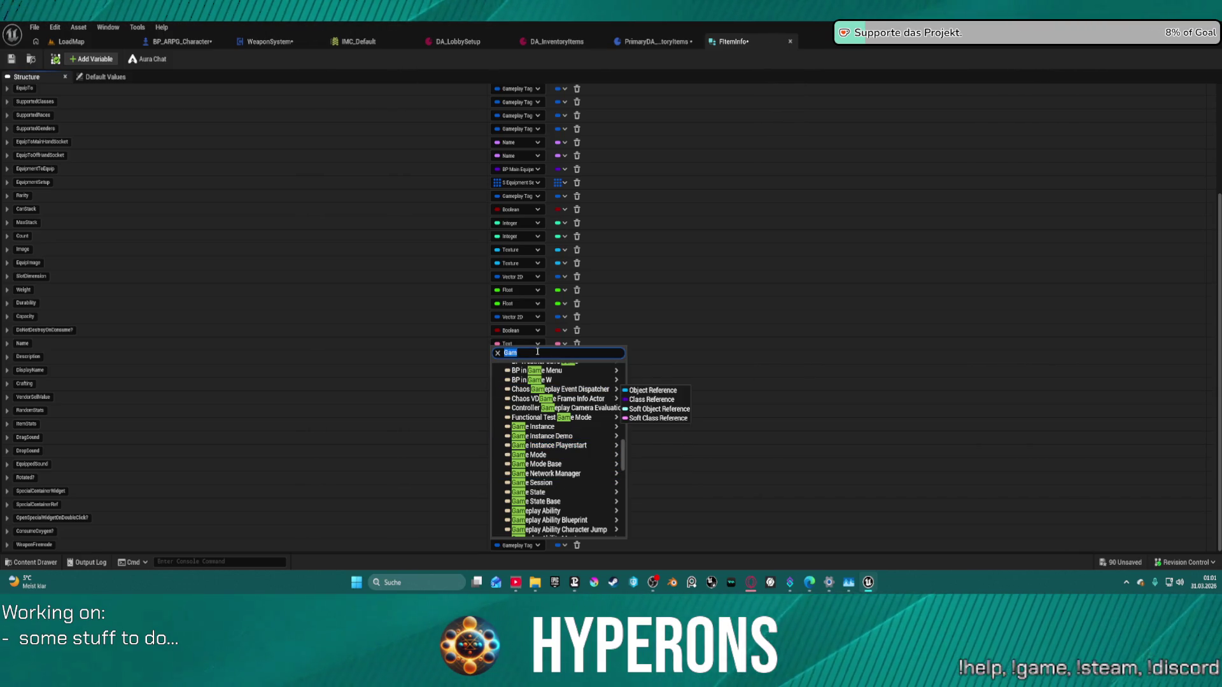
pyautogui.write(' con')
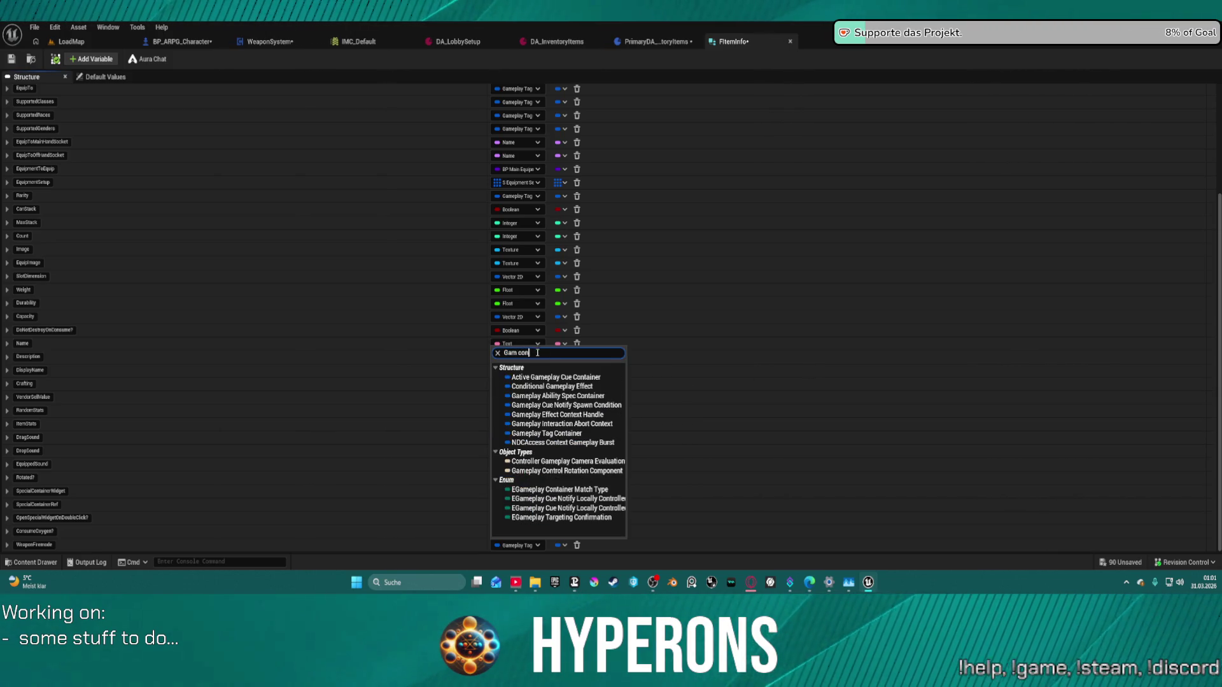
pyautogui.click(563, 433)
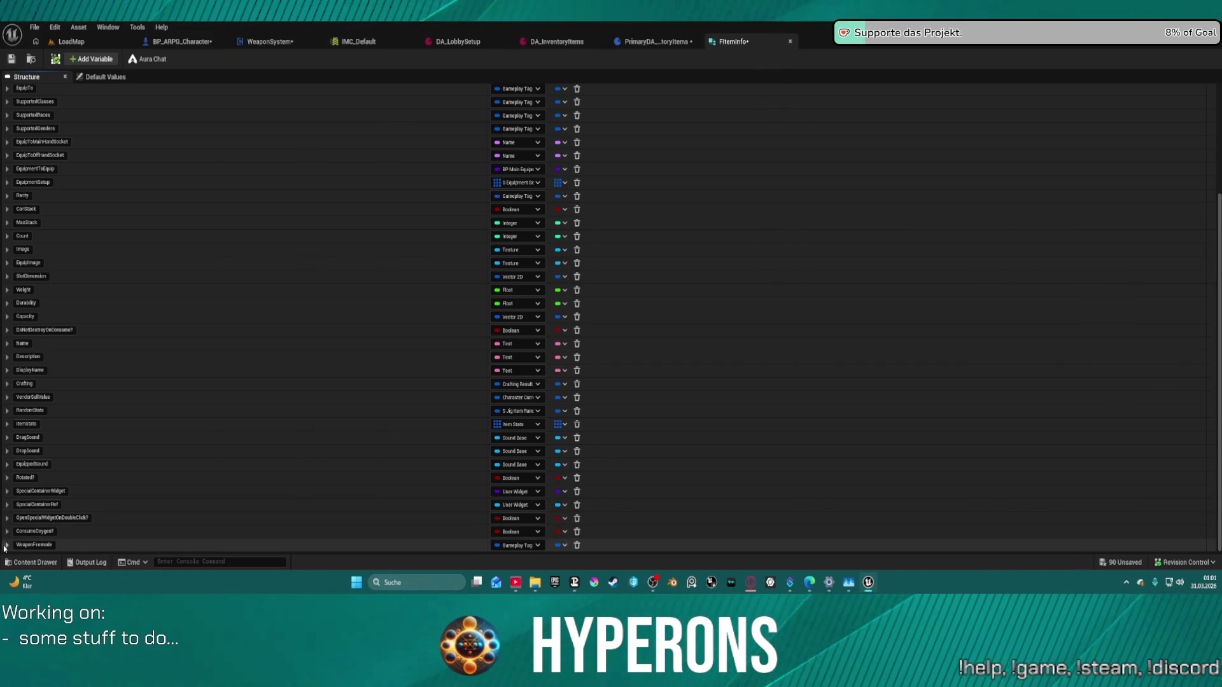
# Step: Move WeaponFiremode up to sit directly after Capacity, above DoNotDestroyOnConsume
pyautogui.moveTo(3, 545); pyautogui.dragTo(16, 326)
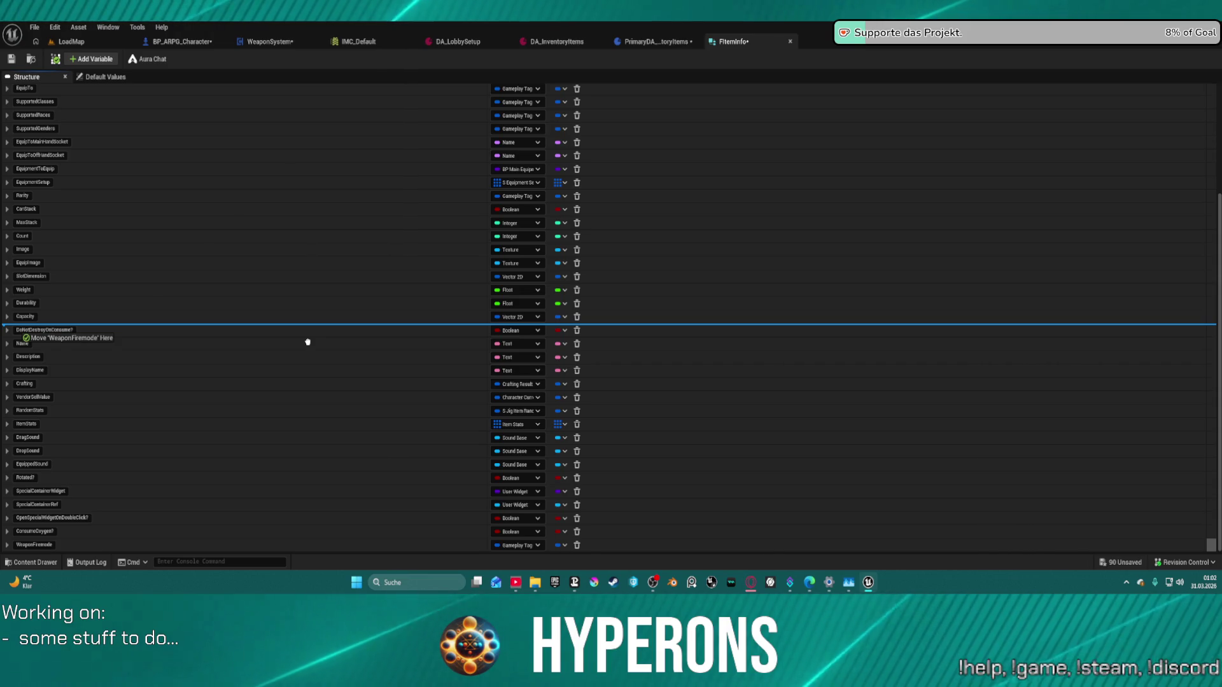
pyautogui.moveTo(308, 342); pyautogui.dragTo(308, 344)
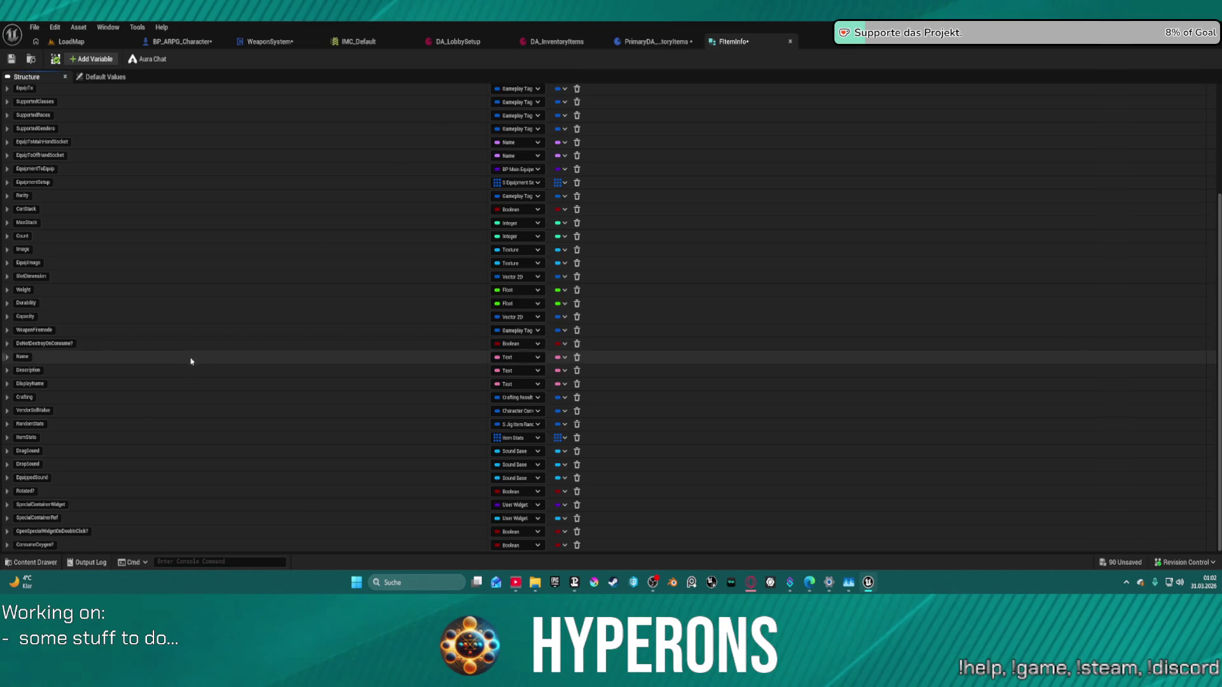
pyautogui.click(40, 330)
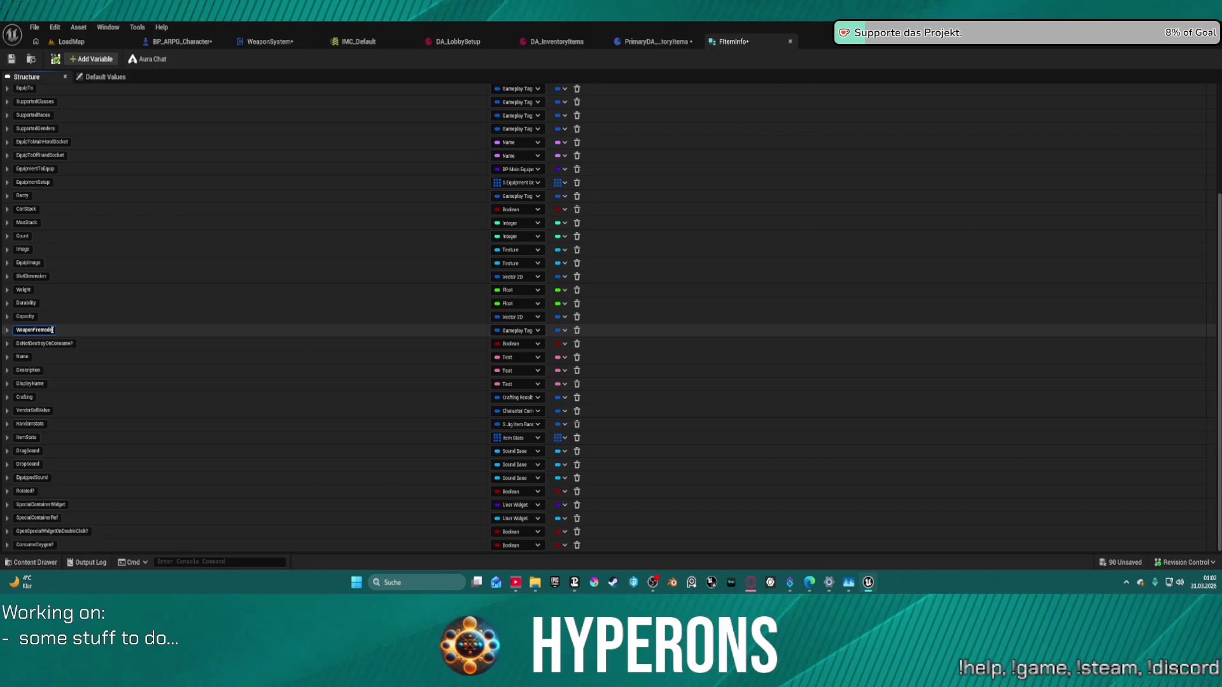
# Step: Rename WeaponFiremode to InfoTagContainer and save the FItemInfo structure
pyautogui.doubleClick(51, 330)
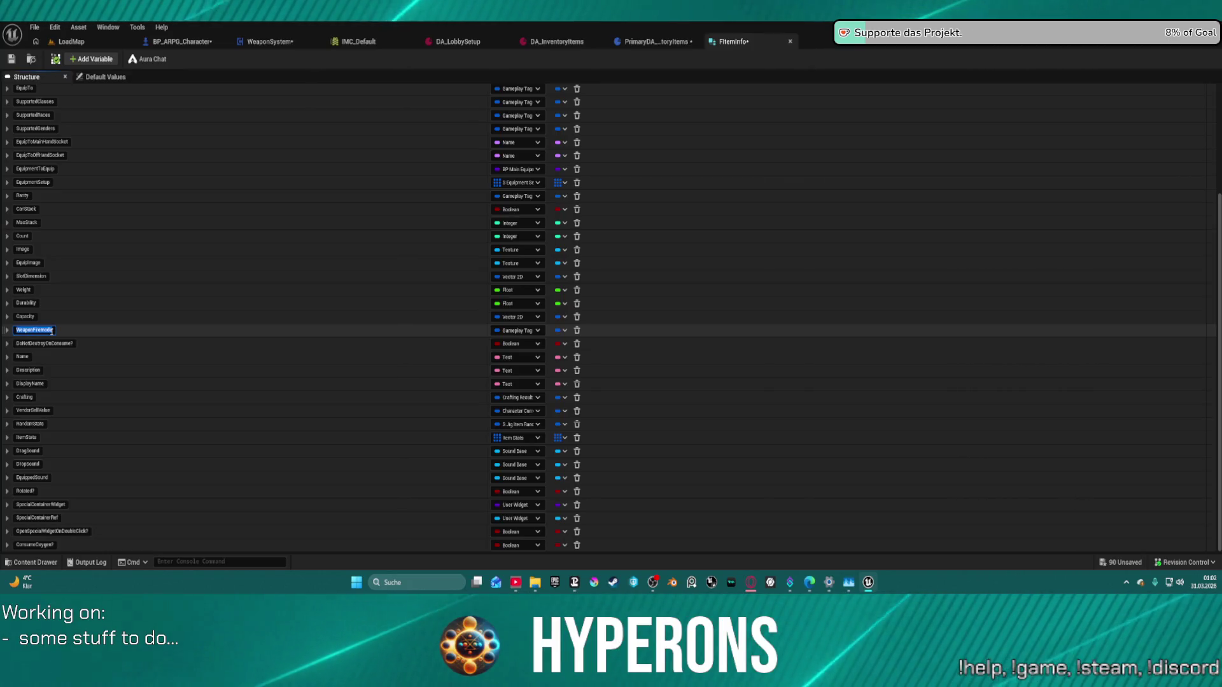
pyautogui.write('InfoTagContainer')
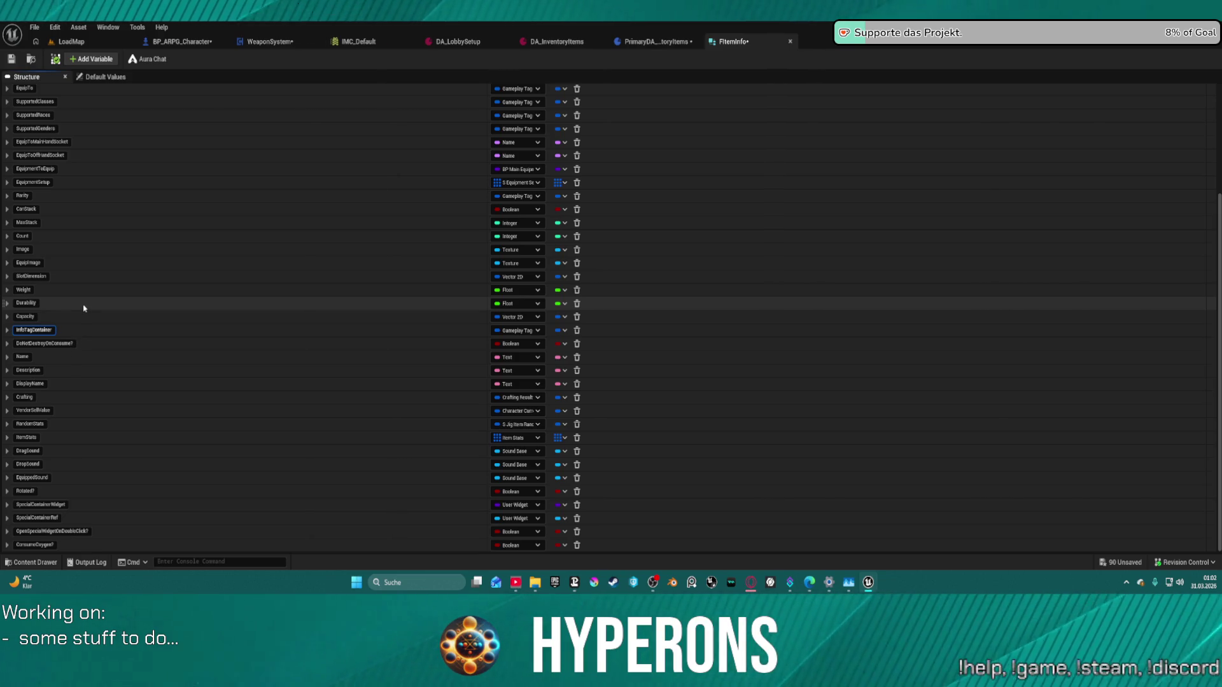
pyautogui.hotkey('ctrl', 's')
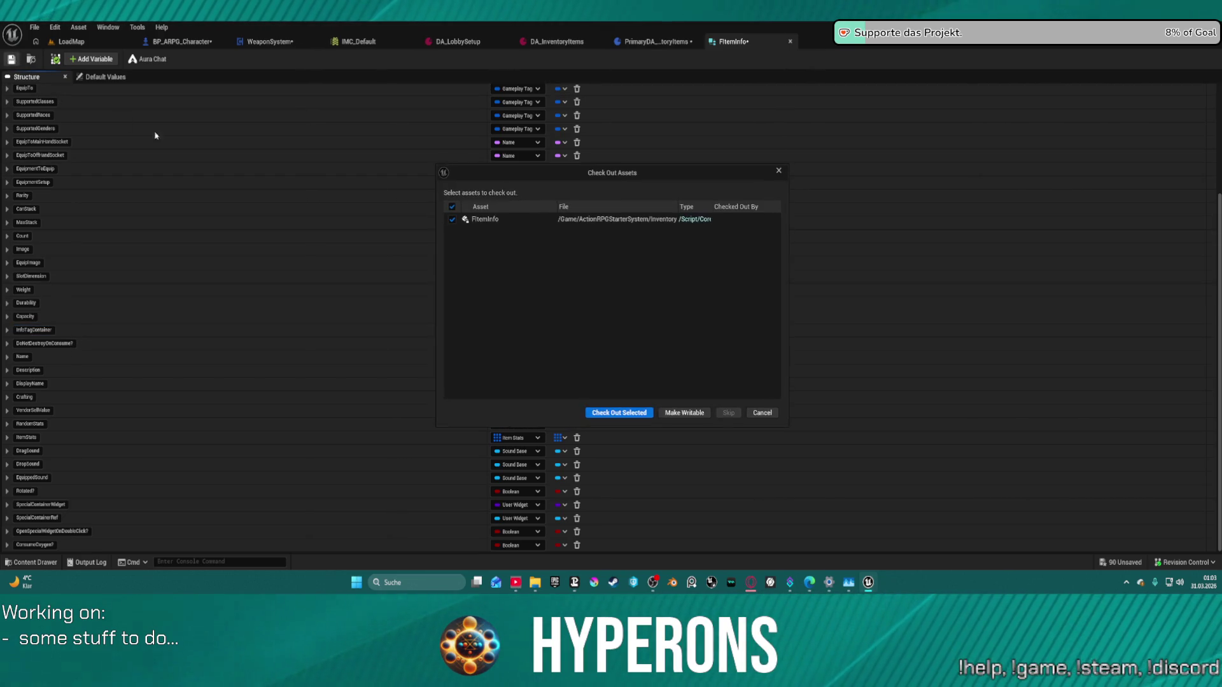
# Step: Check out FItemInfo, compile and save PrimaryDA_InventoryItems, and skip saving the other modified assets
pyautogui.click(607, 412)
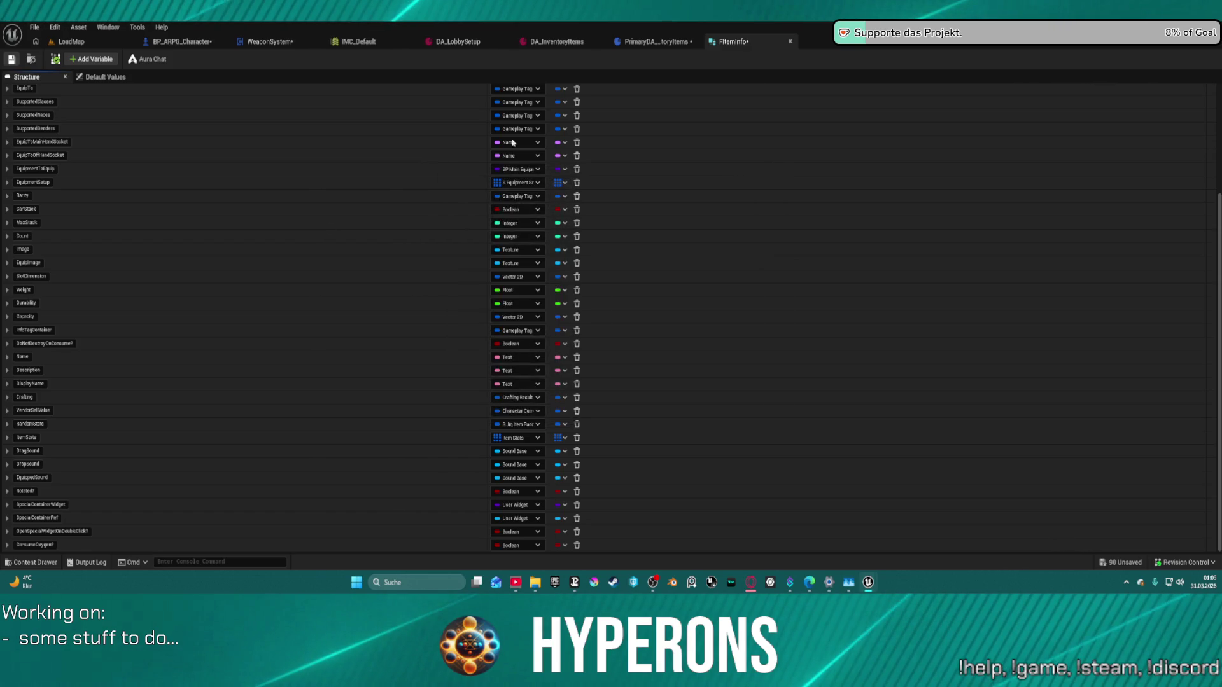
pyautogui.click(655, 41)
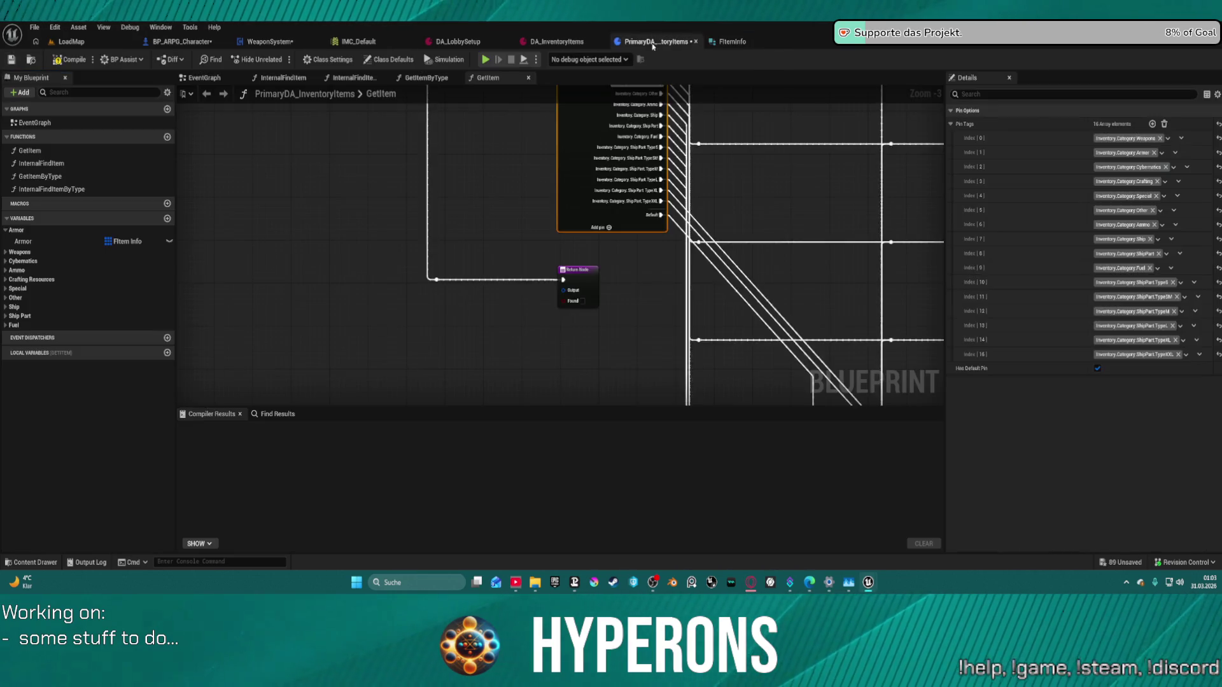
pyautogui.click(53, 65)
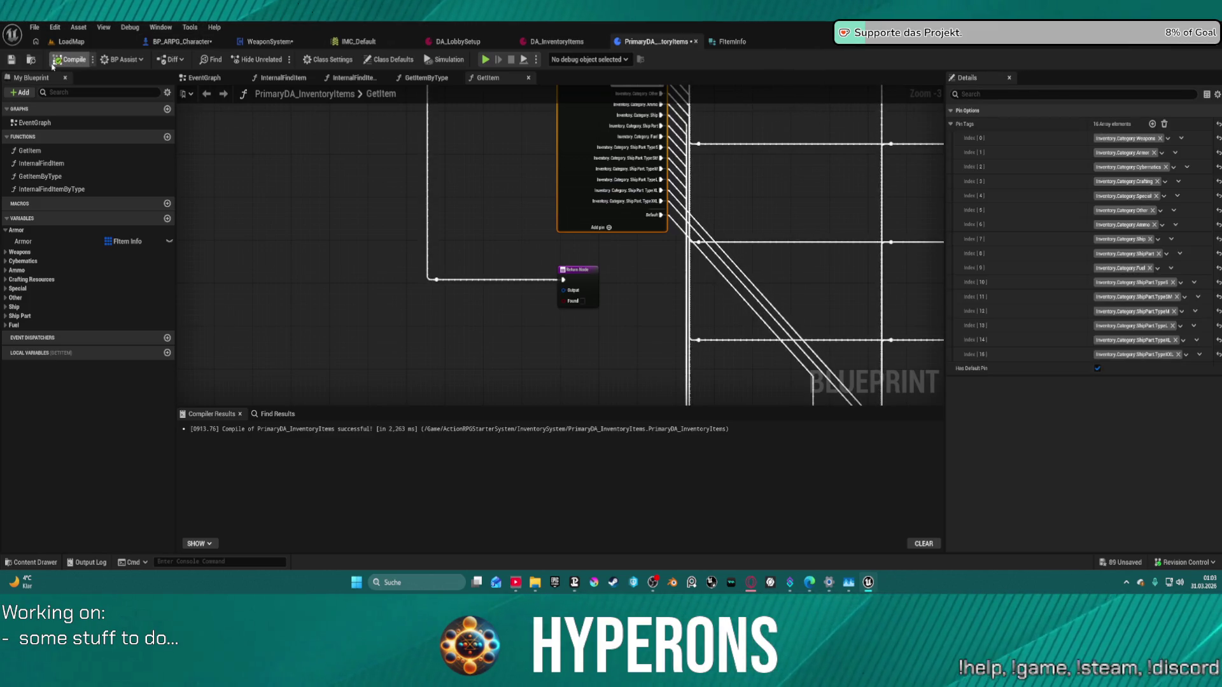
pyautogui.hotkey('ctrl', 's')
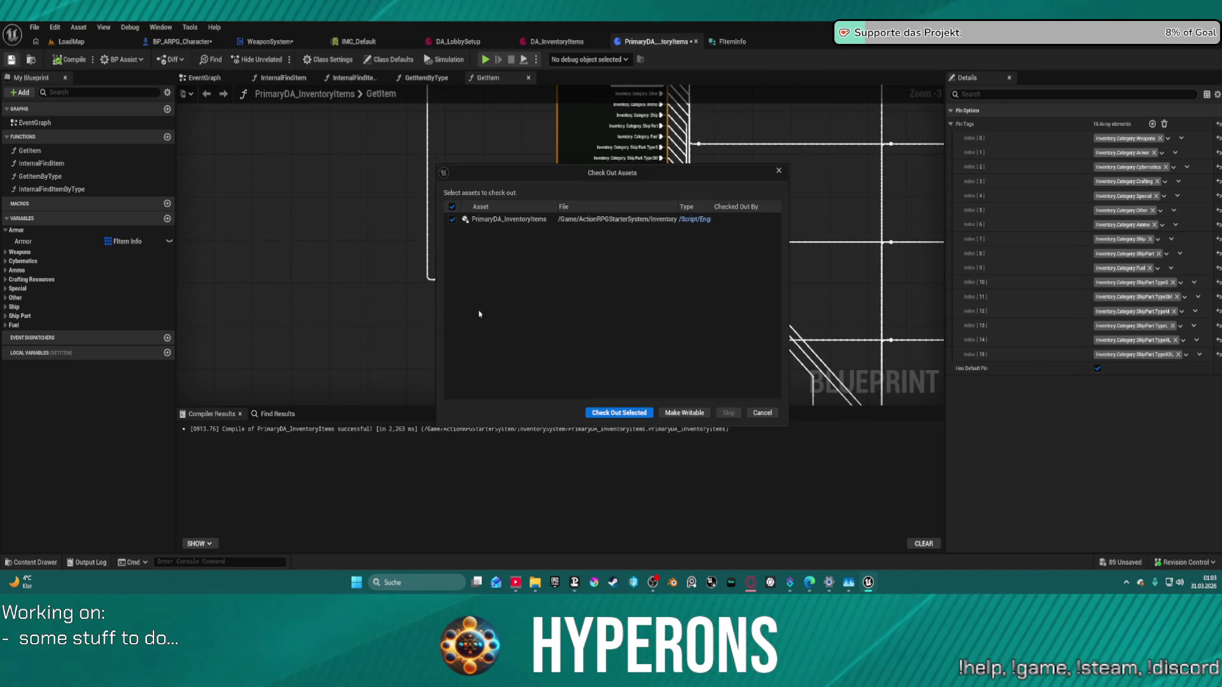
pyautogui.click(619, 413)
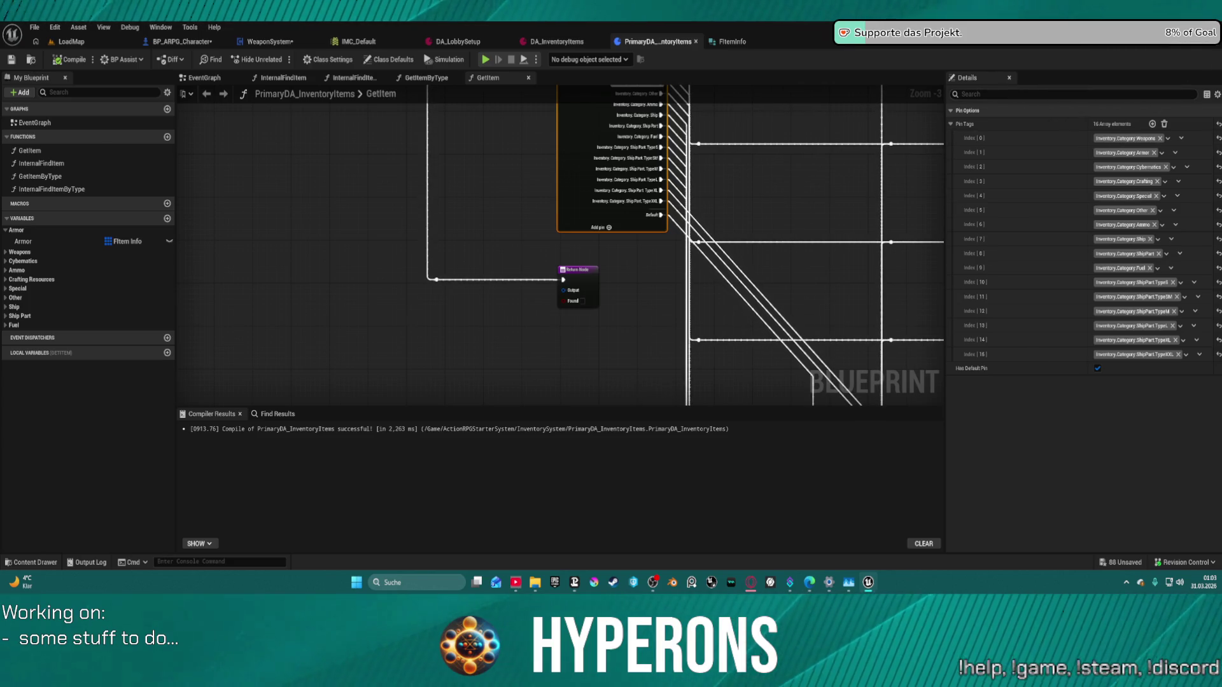
pyautogui.hotkey('ctrl', 'shift', 's')
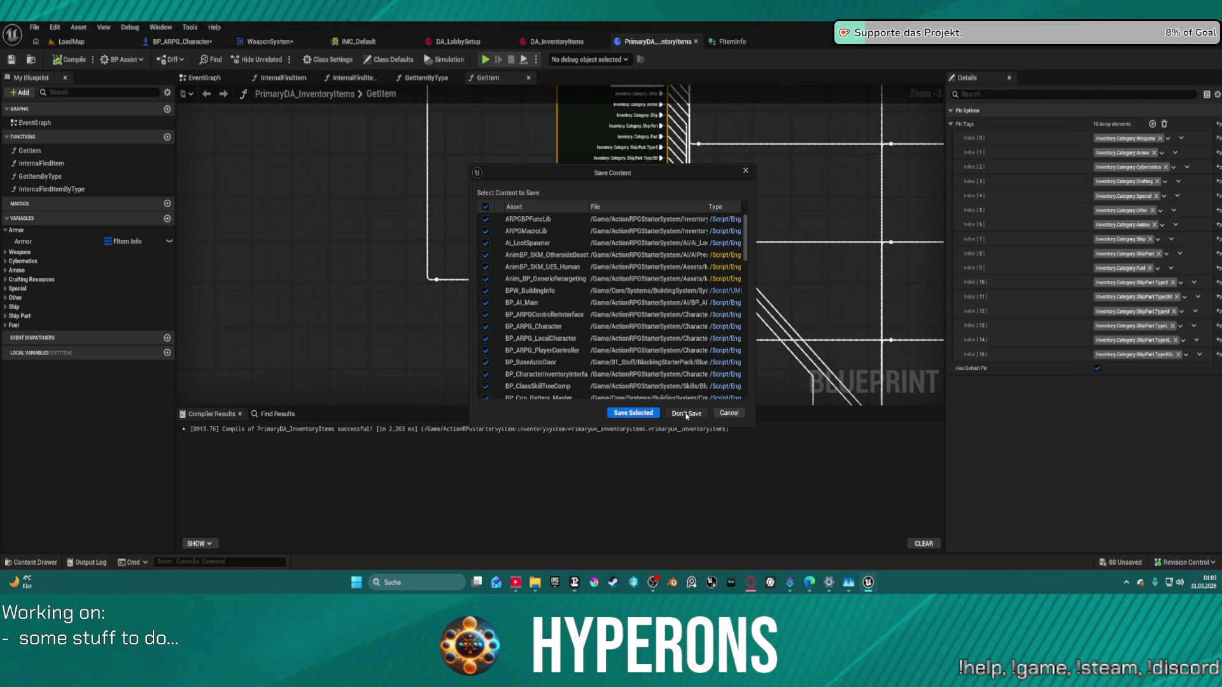
pyautogui.click(686, 414)
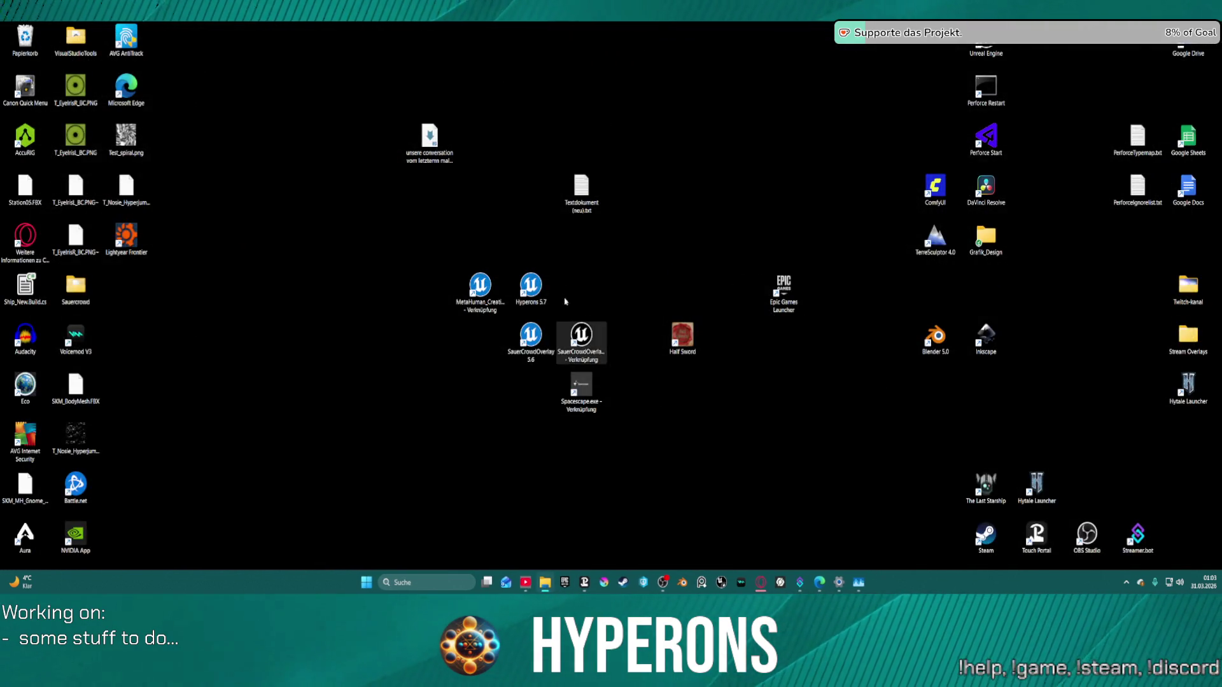
# Step: Relaunch the Hyperons 5.7 project from the project picker
pyautogui.click(531, 287)
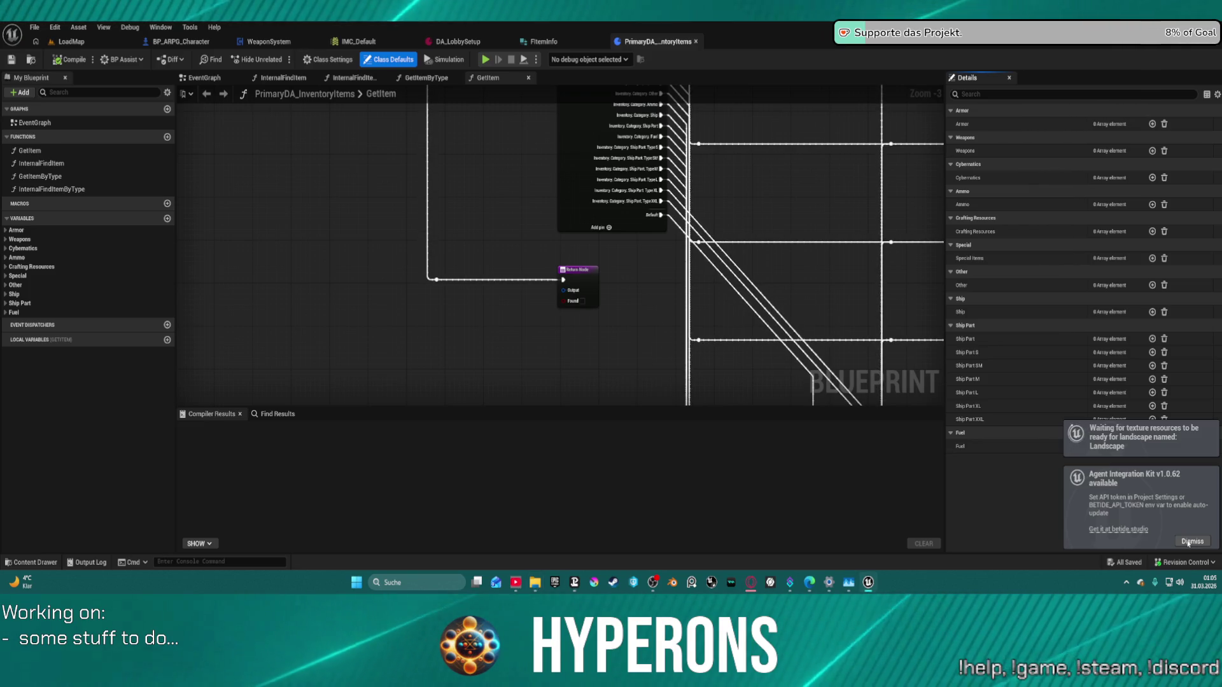
# Step: Dismiss the plugin update notification and open DA_InventoryItems from the InventorySystem folder
pyautogui.click(1187, 542)
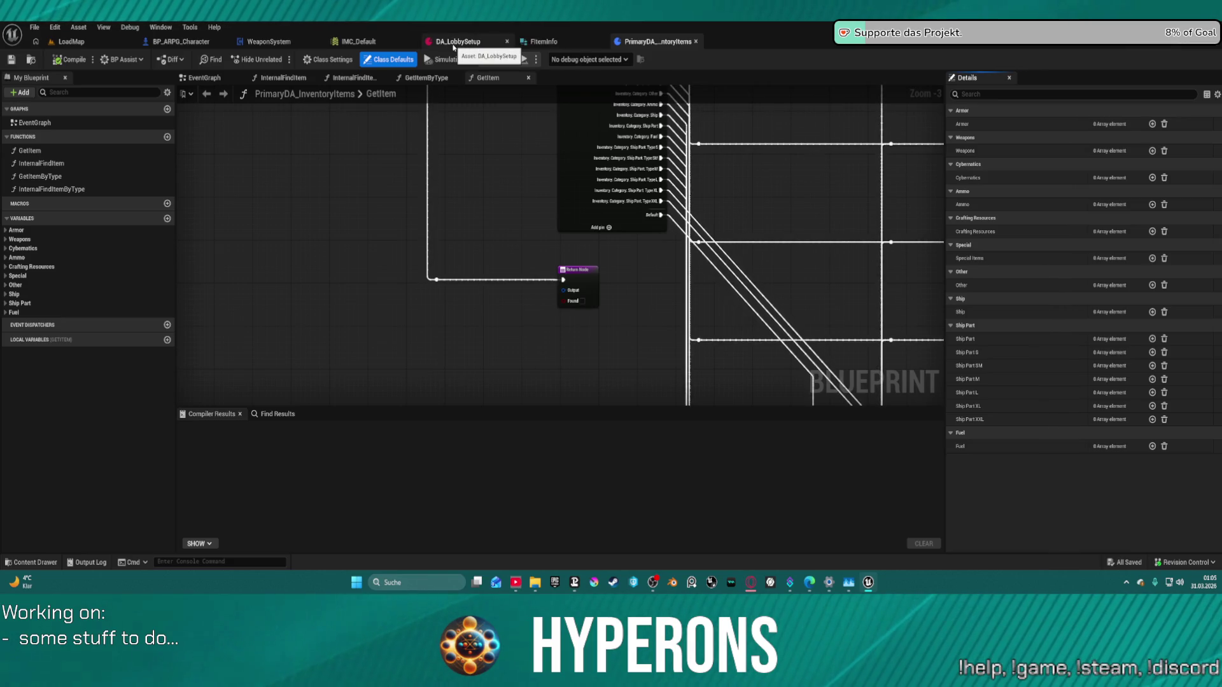
pyautogui.click(31, 562)
pyautogui.click(59, 398)
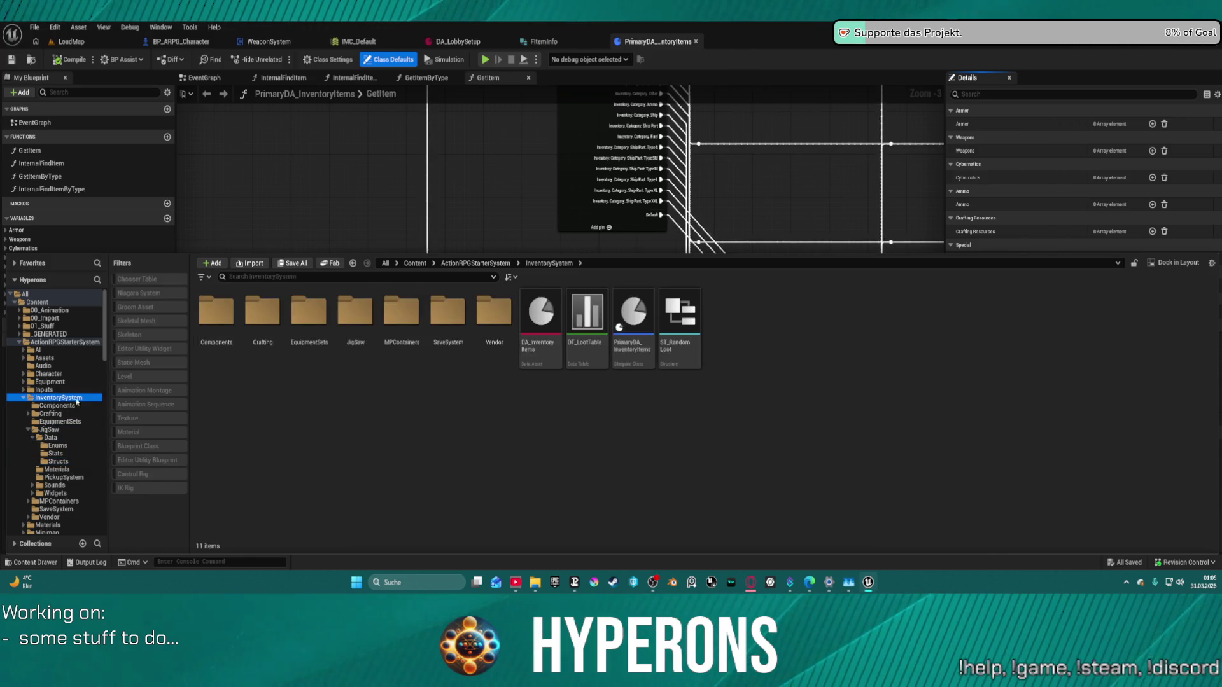
pyautogui.click(533, 320)
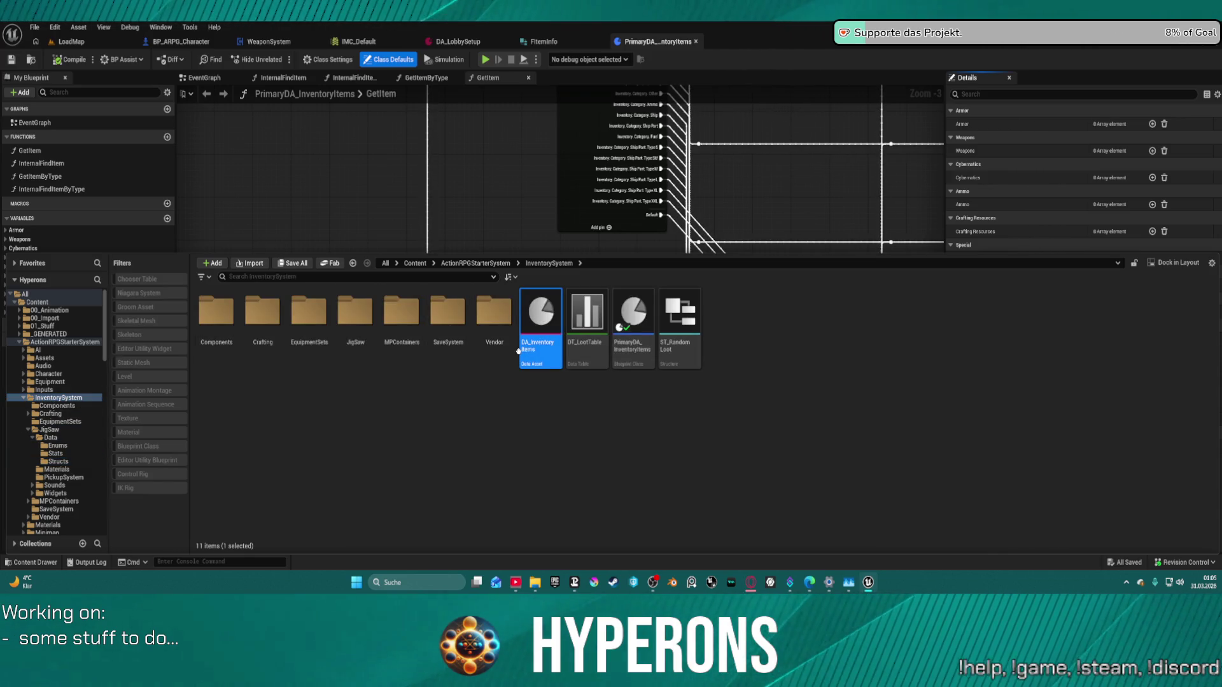
pyautogui.press('Return')
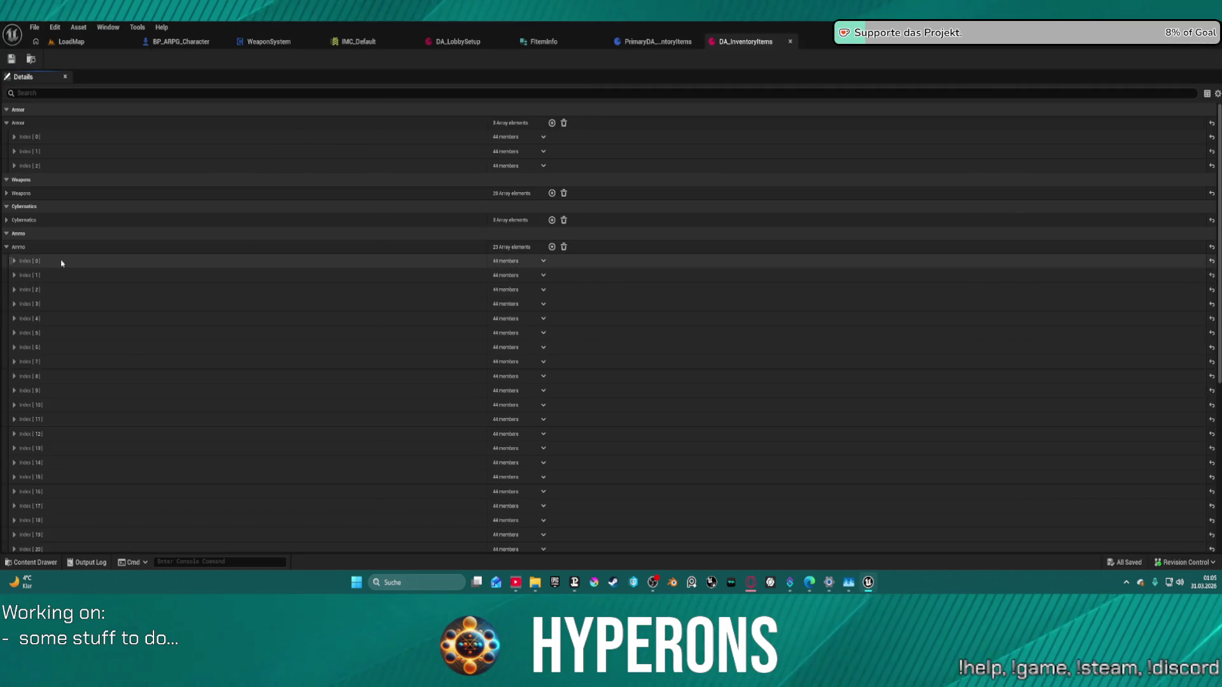
# Step: Expand Ammo Index[0] to view its InfoTagContainer field, then return to PrimaryDA_InventoryItems
pyautogui.click(14, 261)
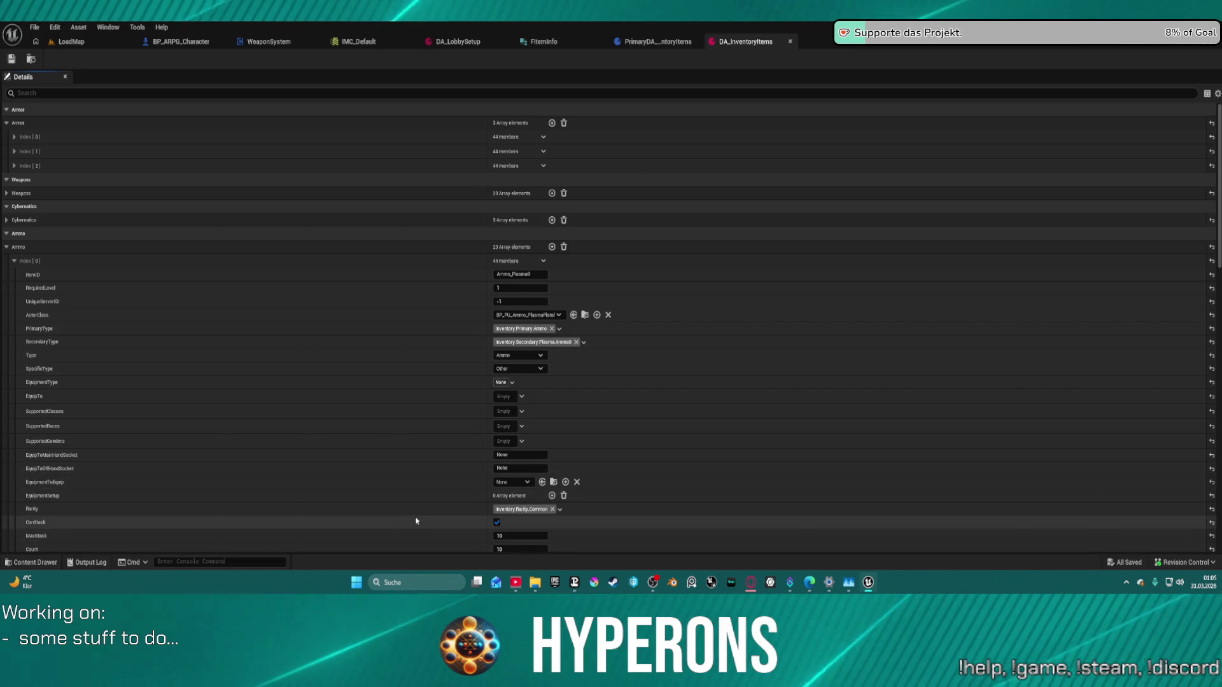
pyautogui.scroll(-6, 403, 477)
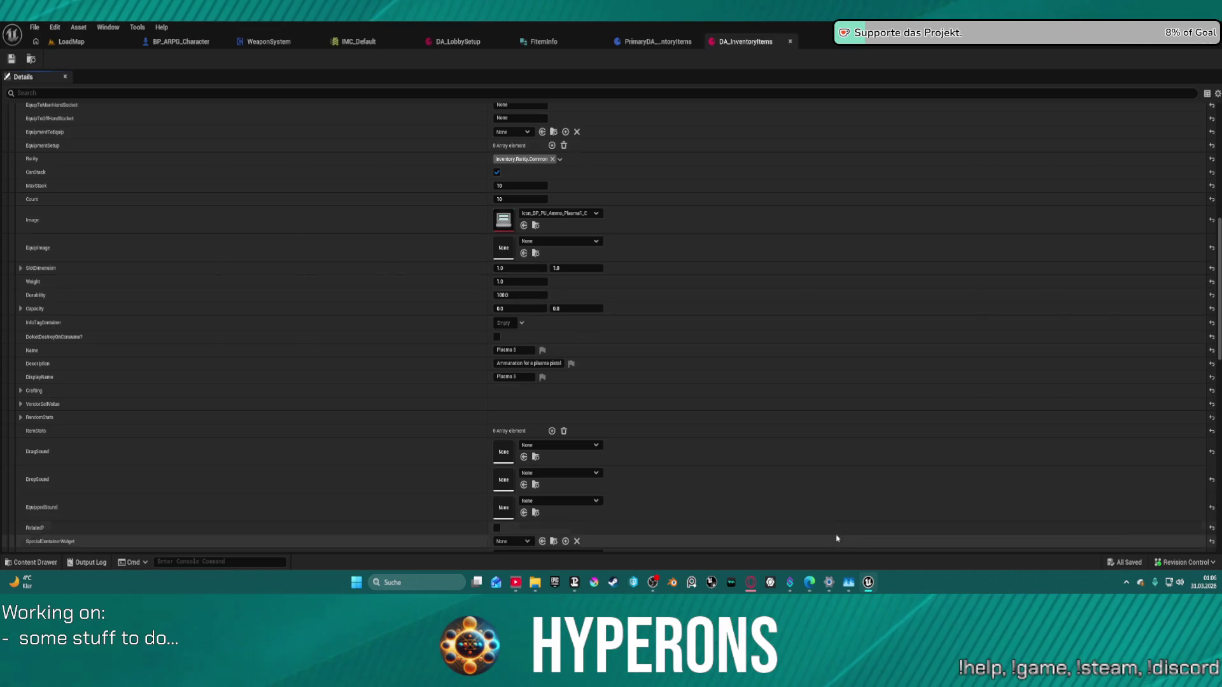
pyautogui.click(658, 44)
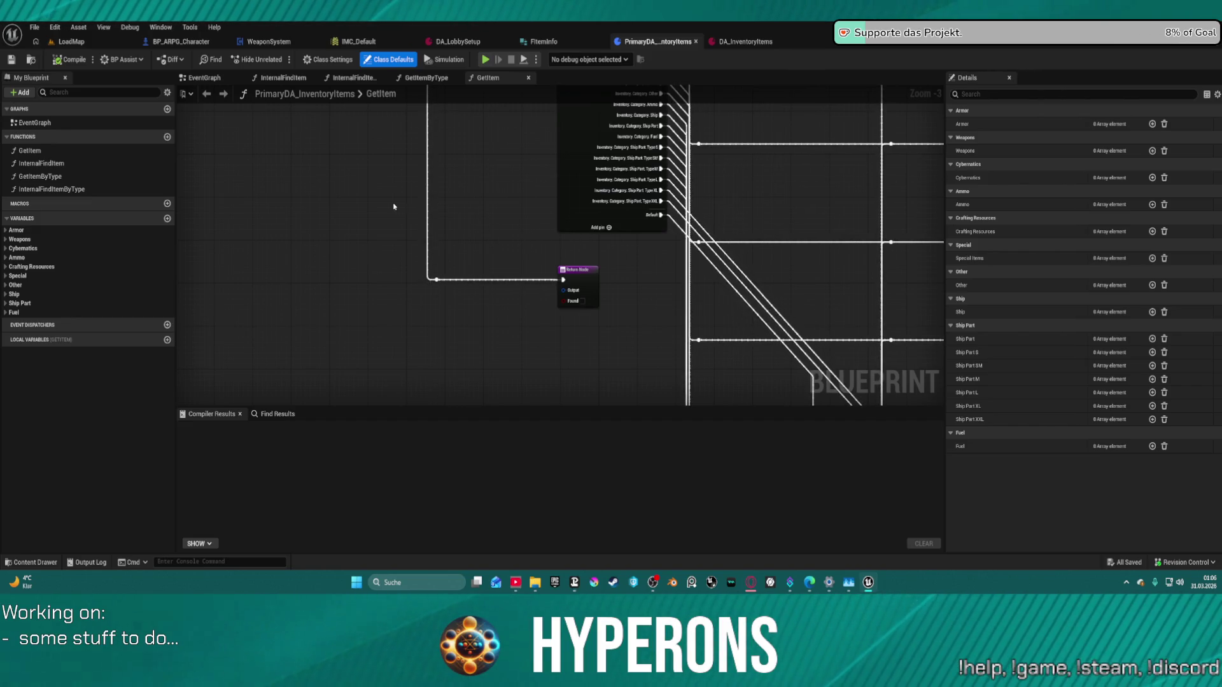
# Step: Look over the GetItem graph and close the PrimaryDA_InventoryItems blueprint
pyautogui.moveTo(479, 159); pyautogui.dragTo(414, 305)
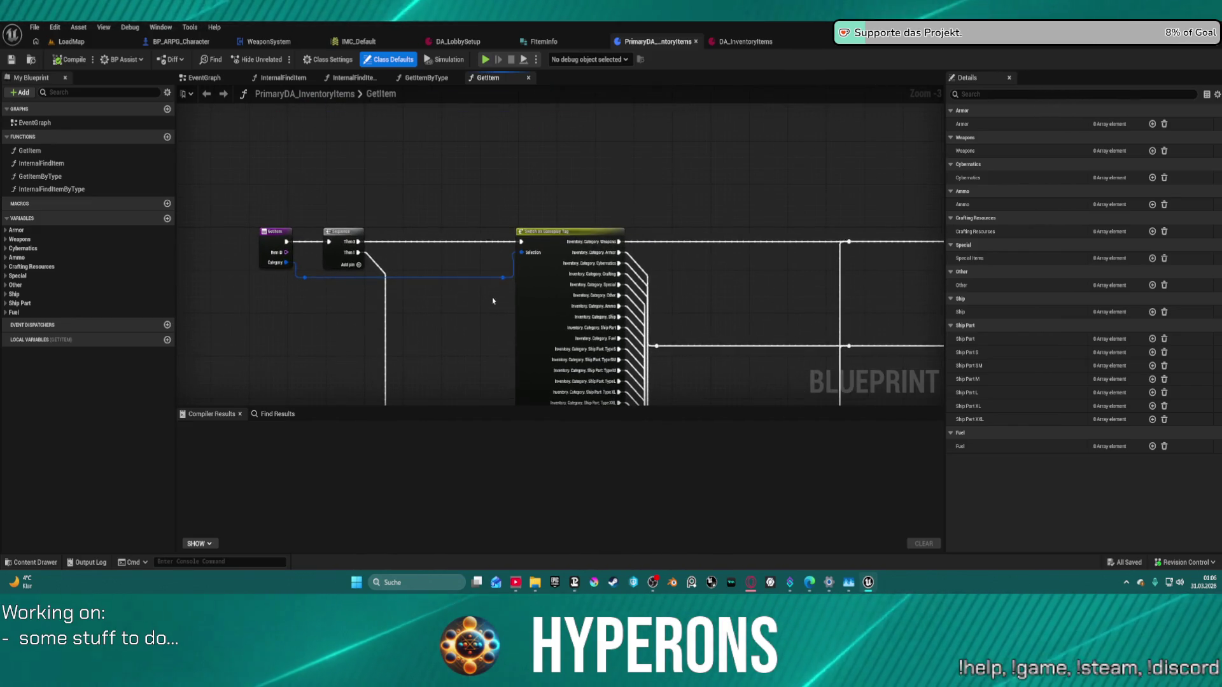
pyautogui.moveTo(493, 295); pyautogui.dragTo(560, 175)
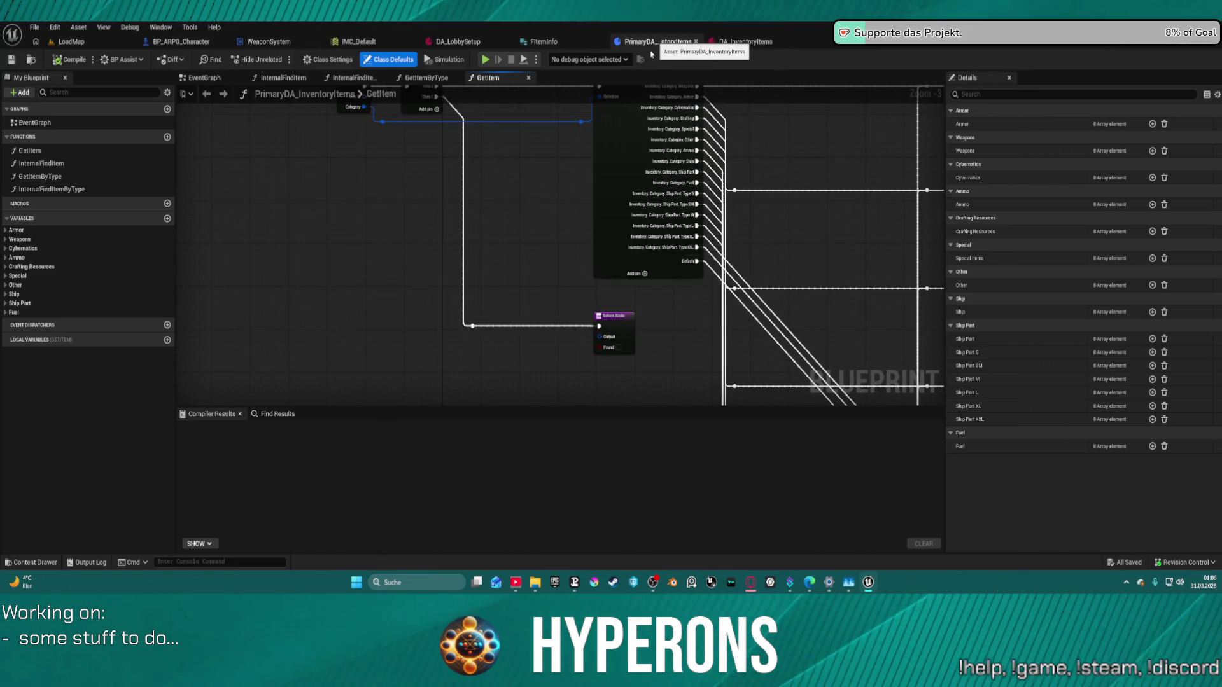
pyautogui.click(695, 42)
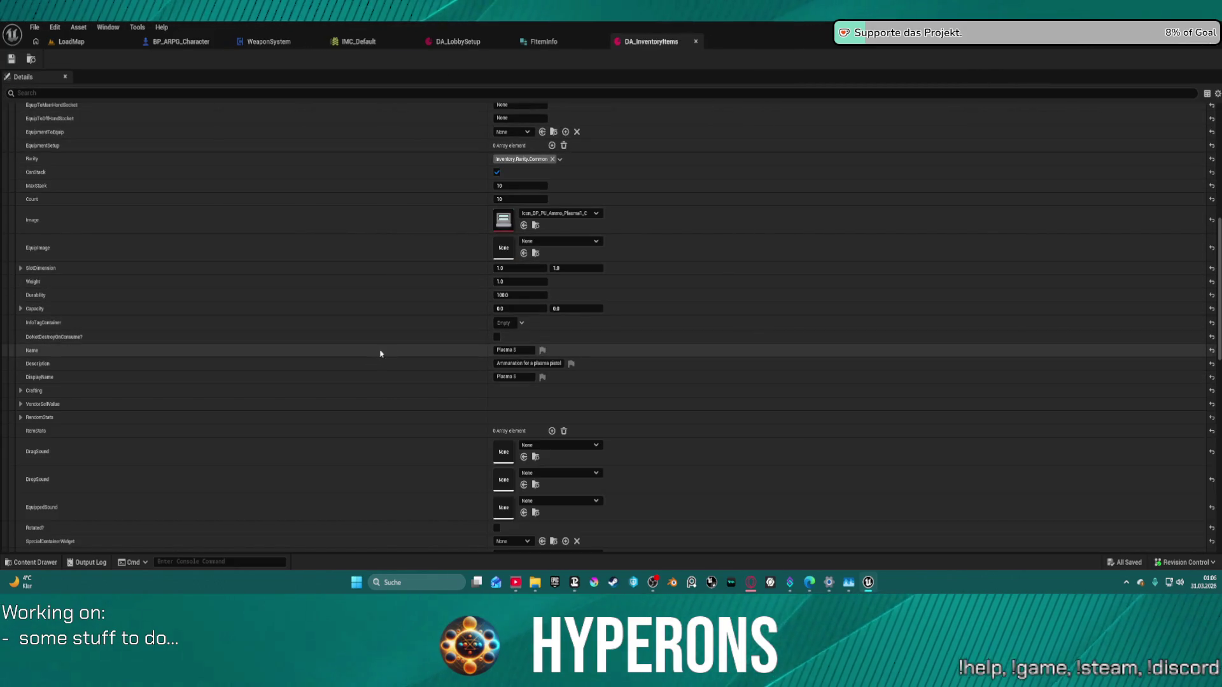
# Step: Collapse Ammo Index[0] in DA_InventoryItems and close the data asset
pyautogui.scroll(10, 305, 347)
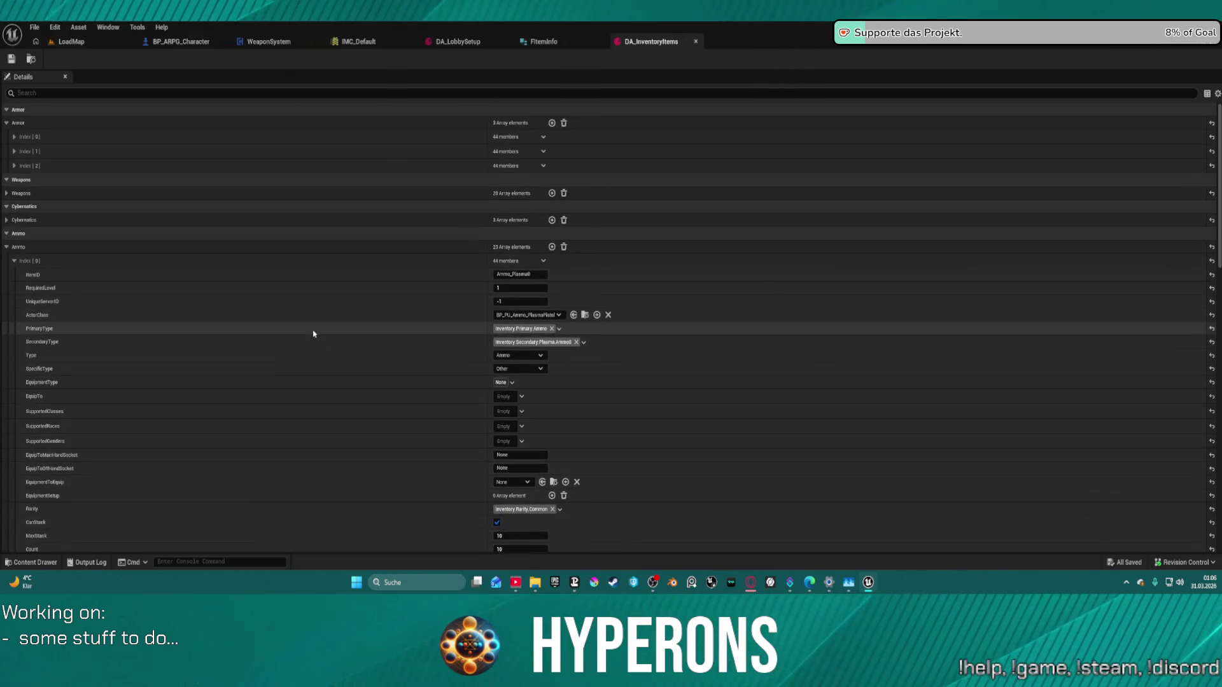
pyautogui.scroll(-4, 176, 311)
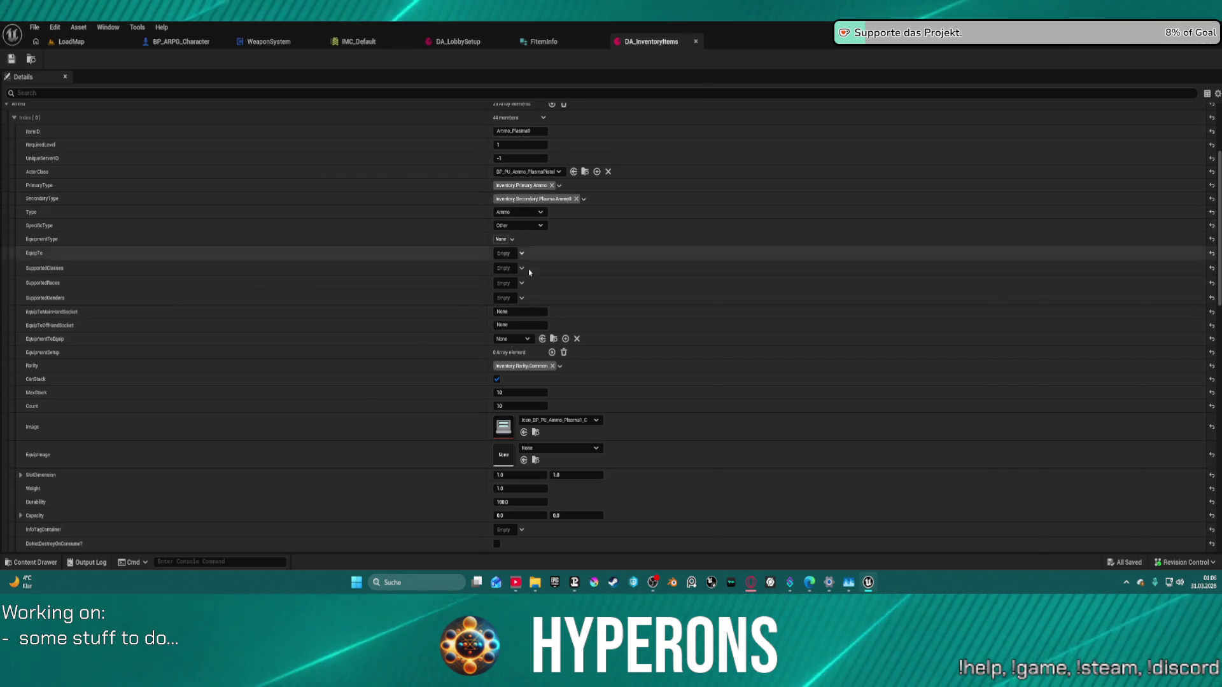
pyautogui.scroll(4, 418, 344)
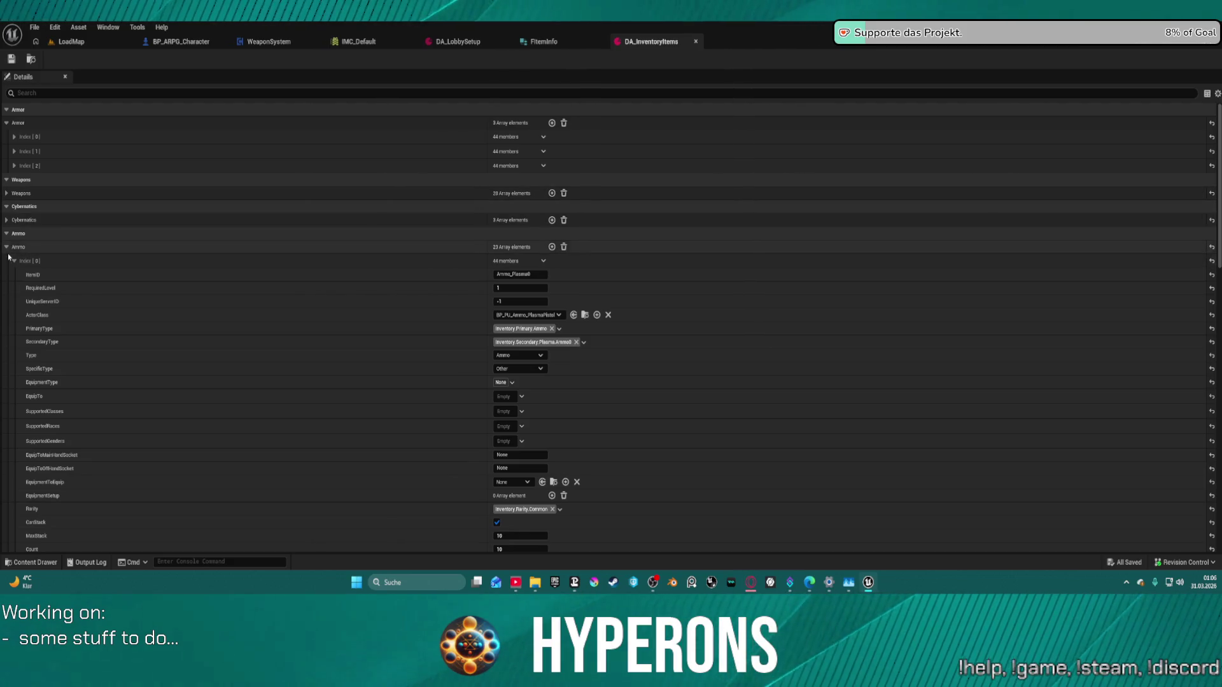
pyautogui.click(12, 260)
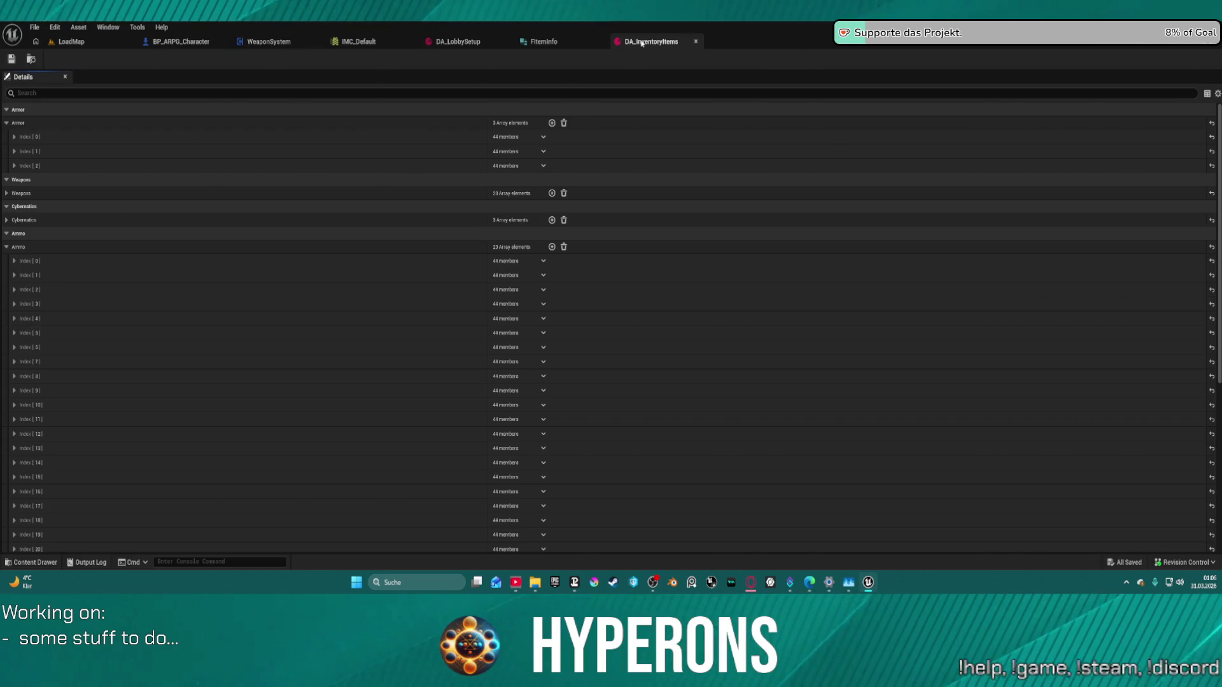
pyautogui.click(696, 42)
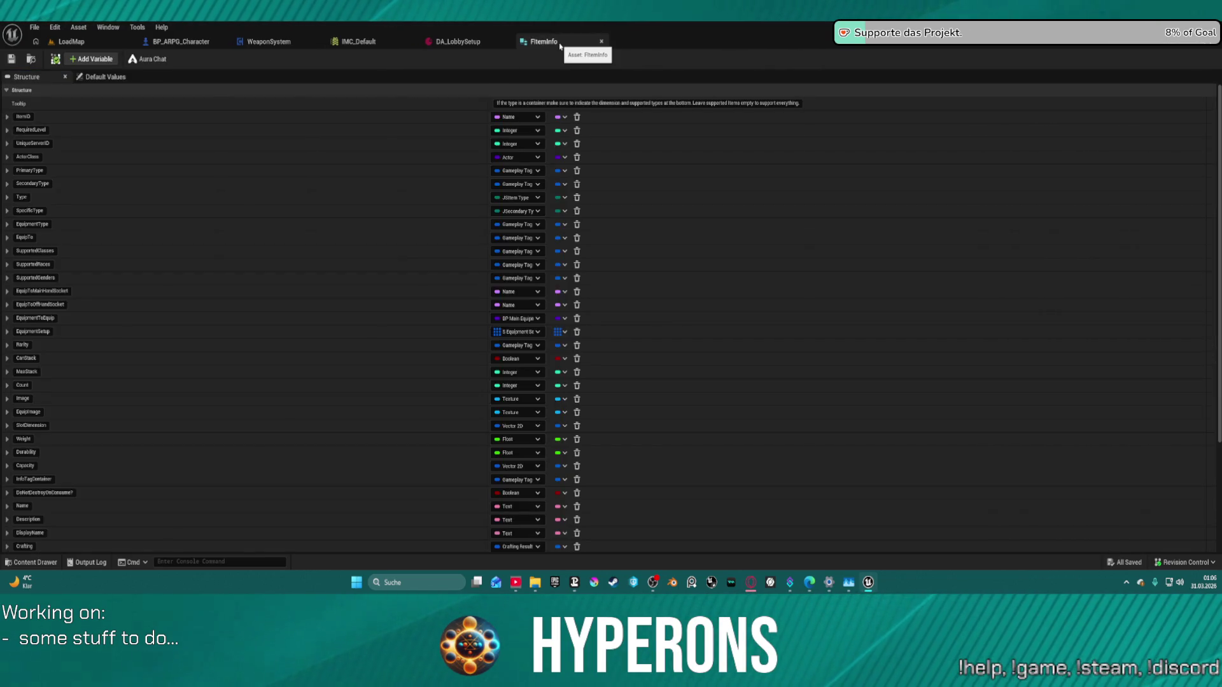
# Step: Open the Output Log and set its Messages and Warnings verbosity filters to None
pyautogui.click(32, 562)
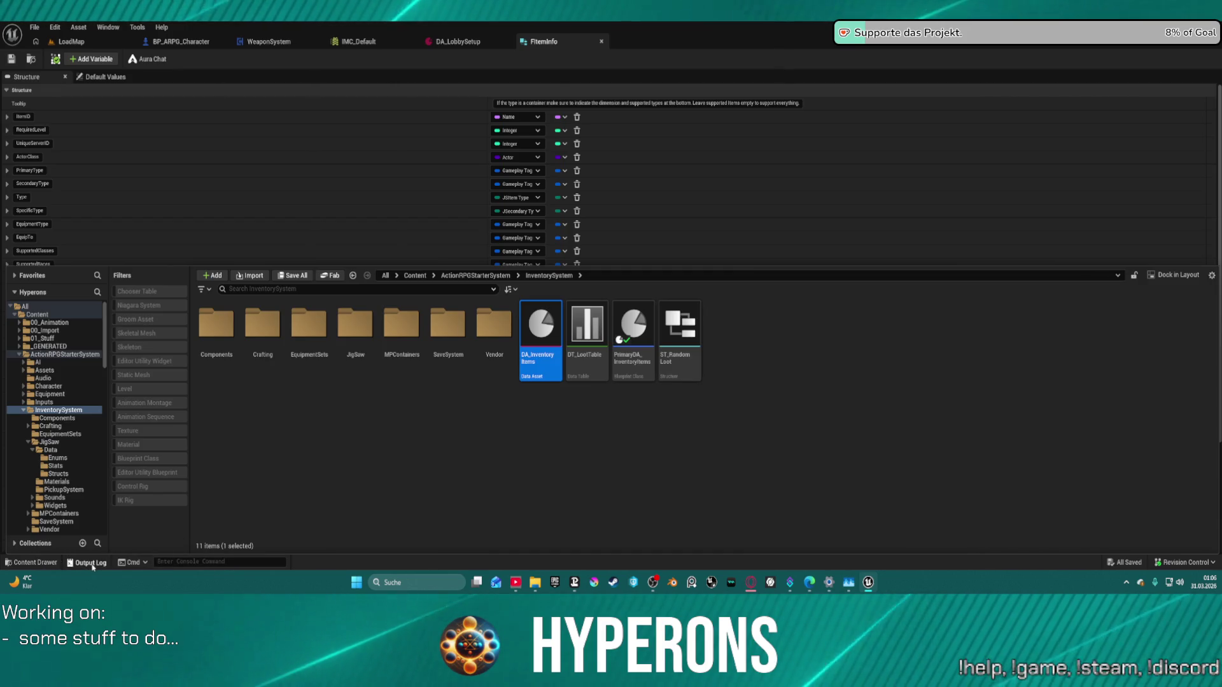
pyautogui.press('`')
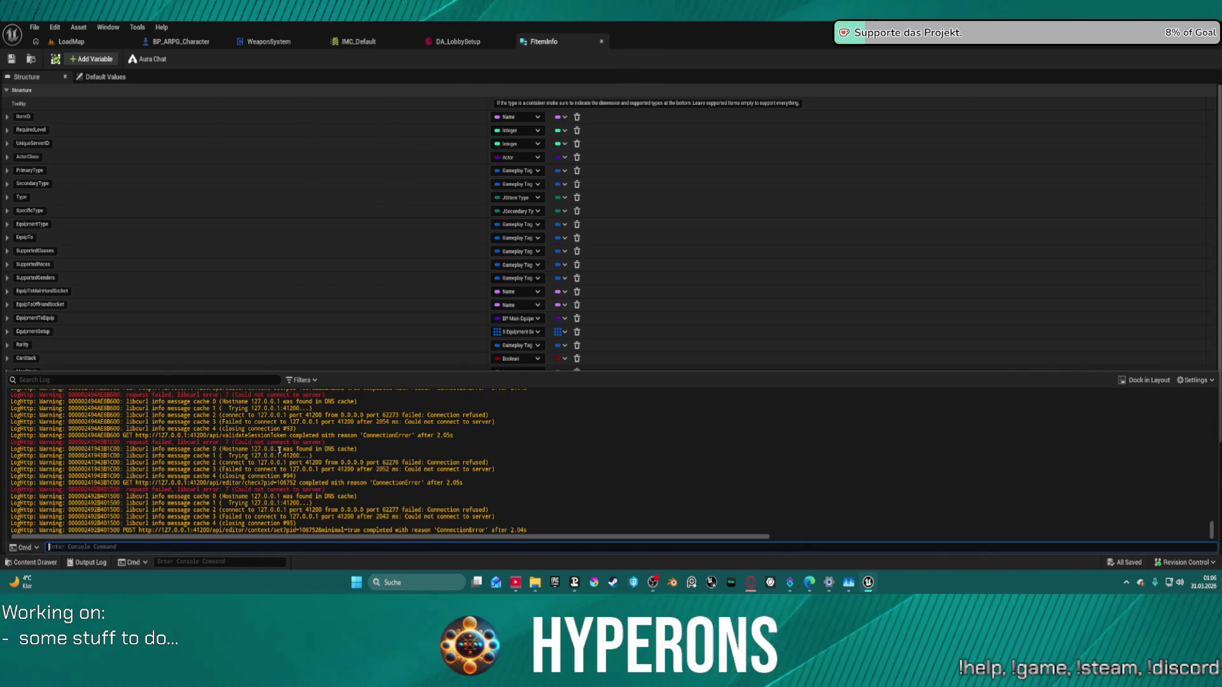
pyautogui.scroll(5, 318, 465)
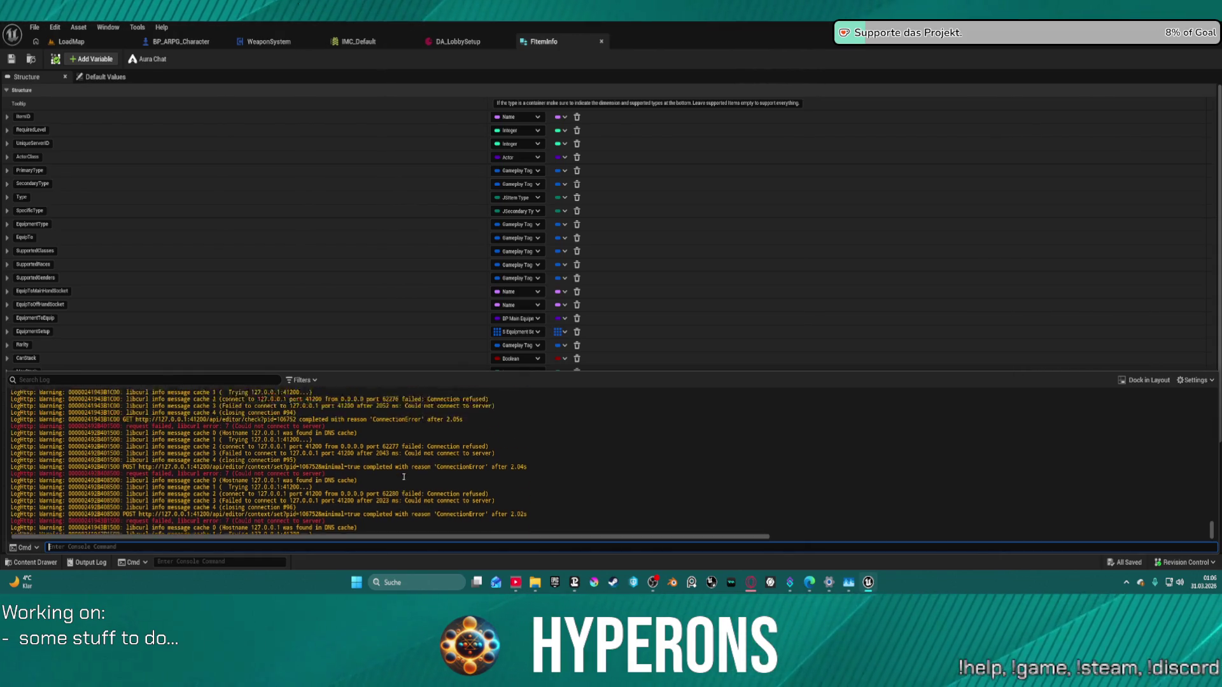
pyautogui.scroll(10, 392, 474)
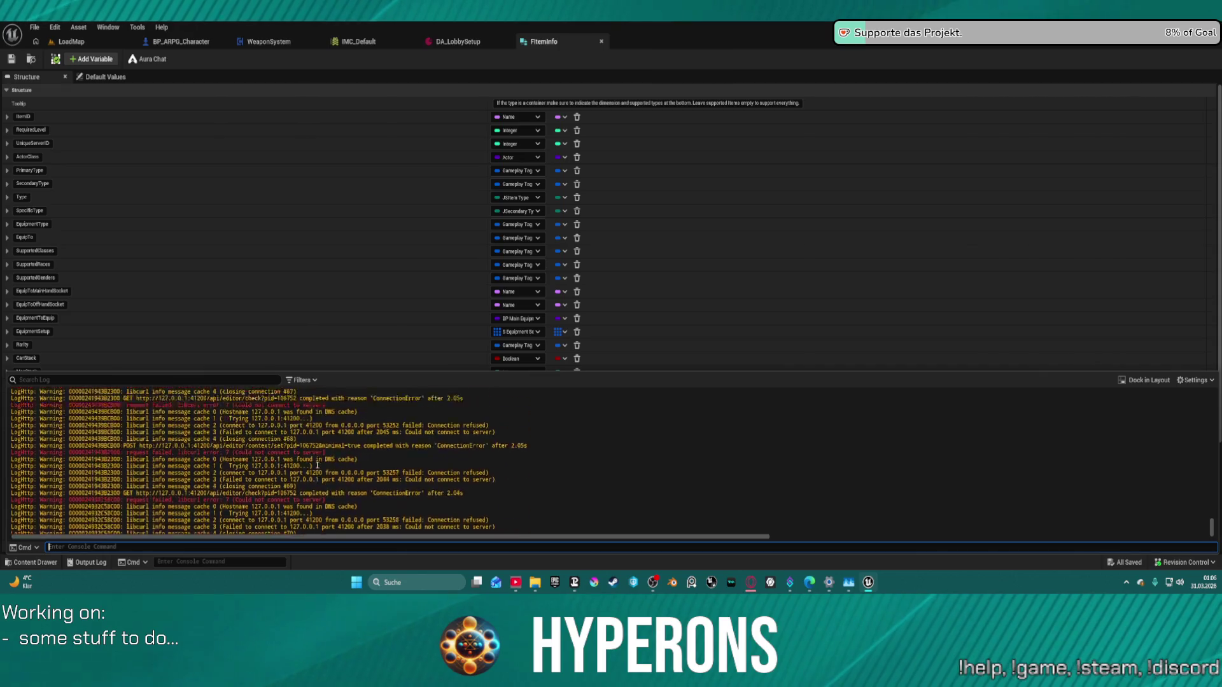
pyautogui.scroll(8, 382, 464)
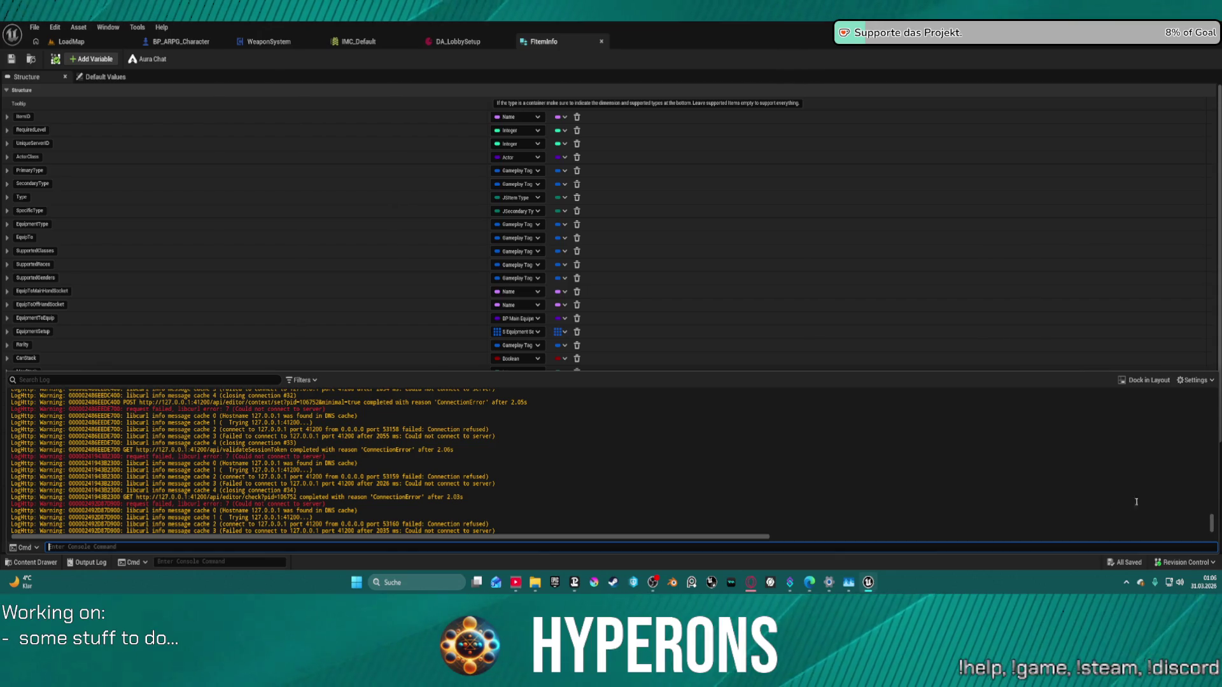
pyautogui.moveTo(1211, 523)
pyautogui.mouseDown()
pyautogui.moveTo(1184, 368)
pyautogui.moveTo(1183, 422)
pyautogui.mouseUp()
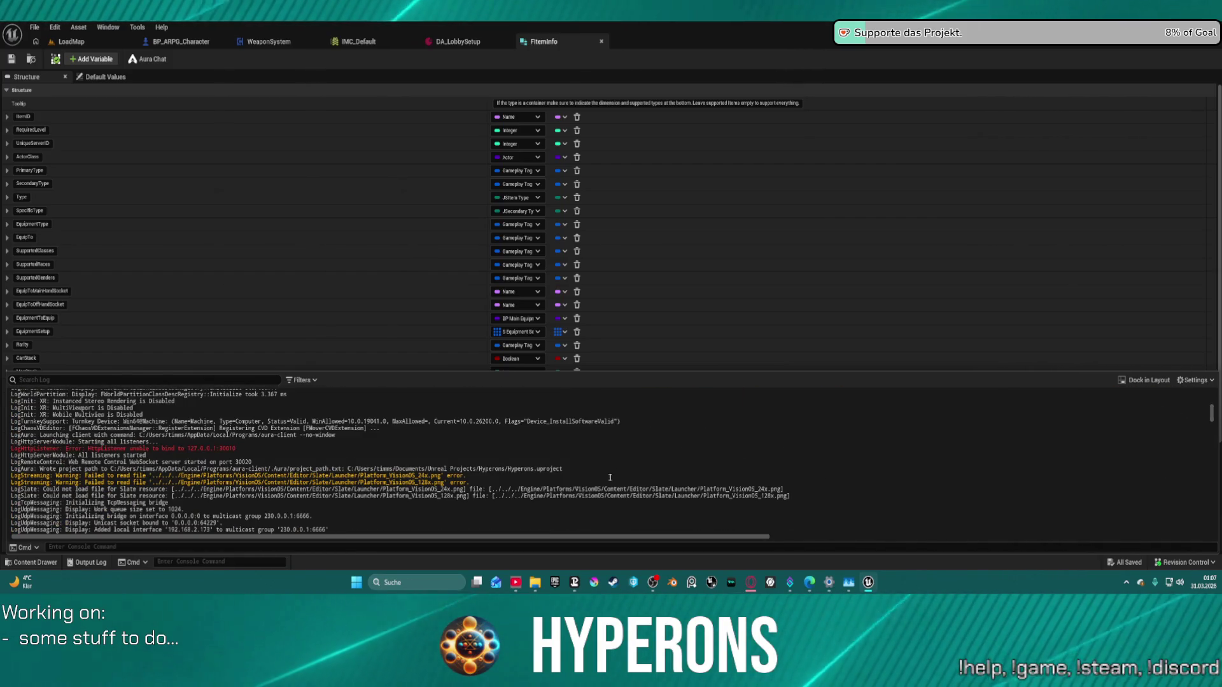
pyautogui.scroll(-3, 390, 449)
pyautogui.click(301, 380)
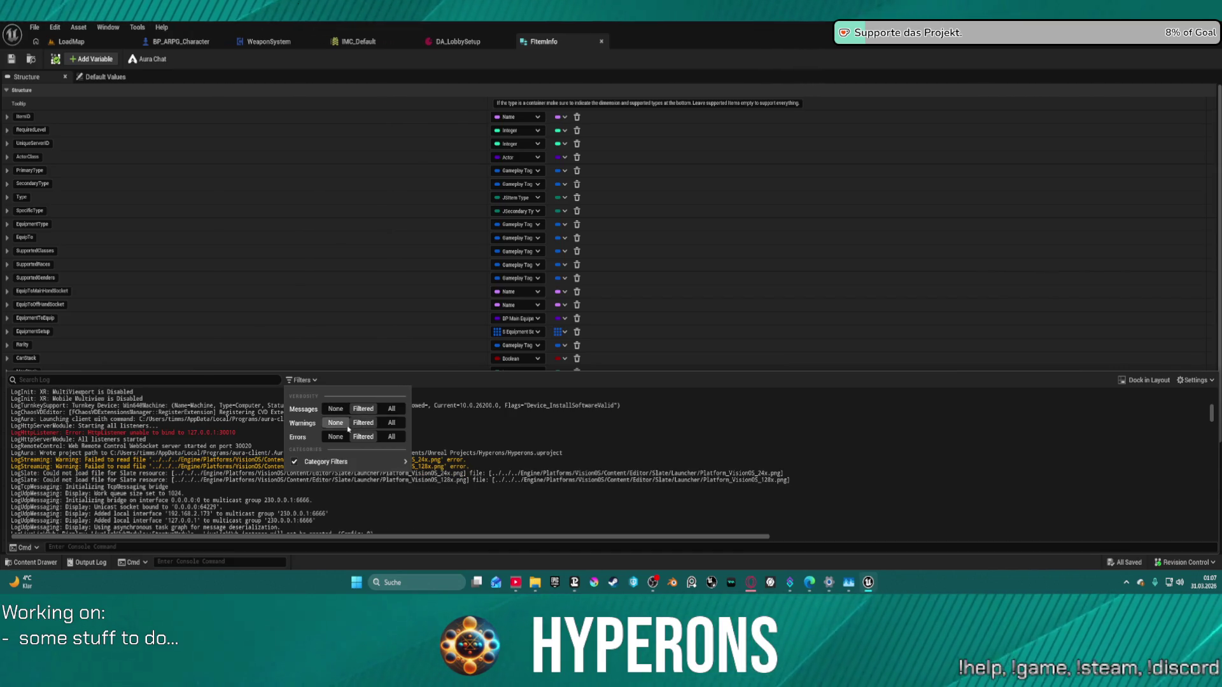
pyautogui.click(342, 425)
pyautogui.click(341, 410)
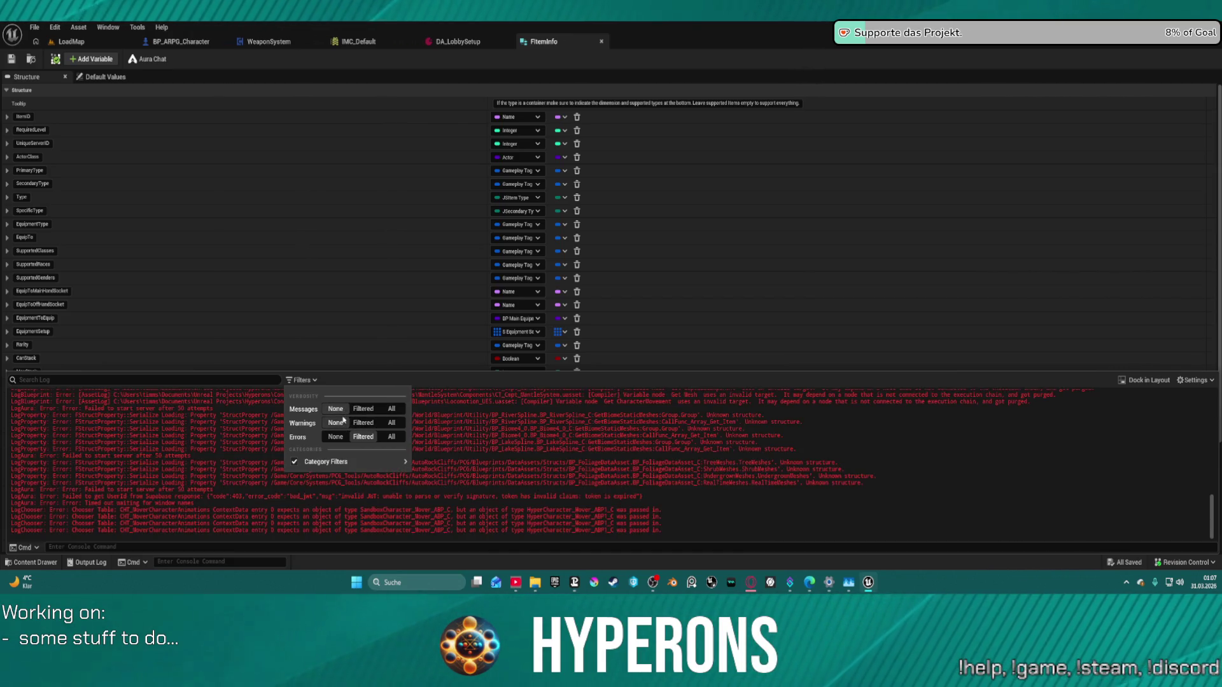
pyautogui.click(210, 464)
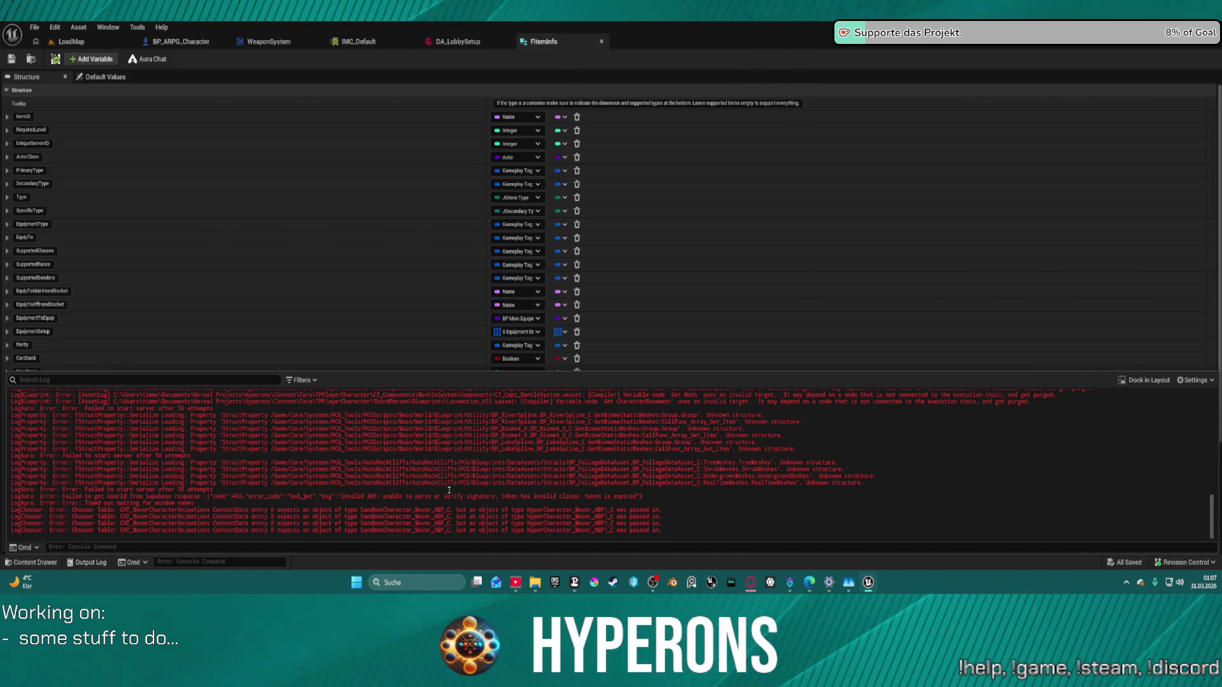
# Step: Scroll through the error log and select the incompatible Character Object Reference pin errors
pyautogui.scroll(4, 476, 462)
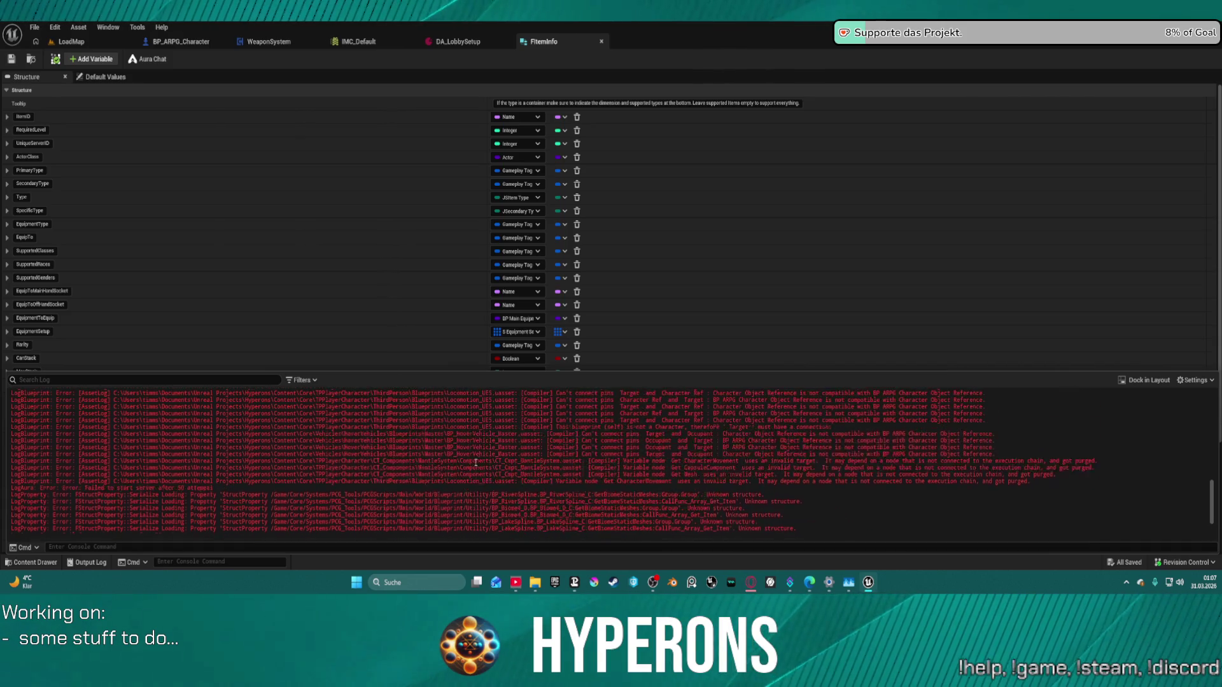
pyautogui.scroll(5, 476, 463)
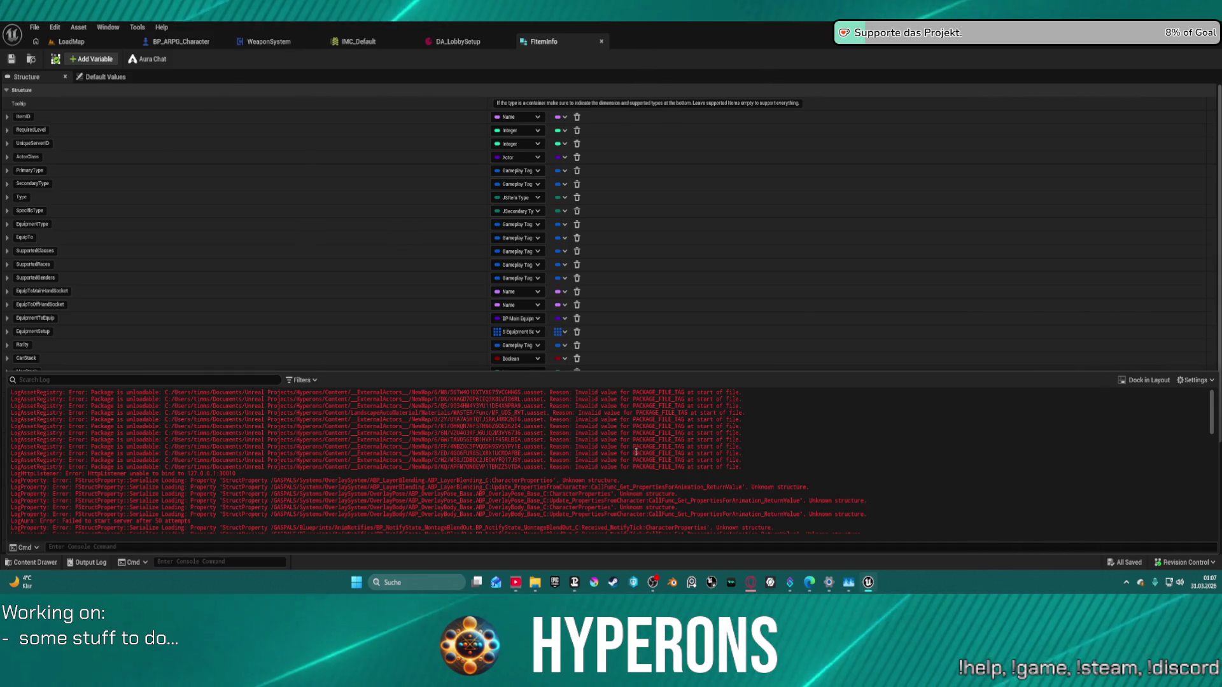
pyautogui.scroll(-2, 350, 459)
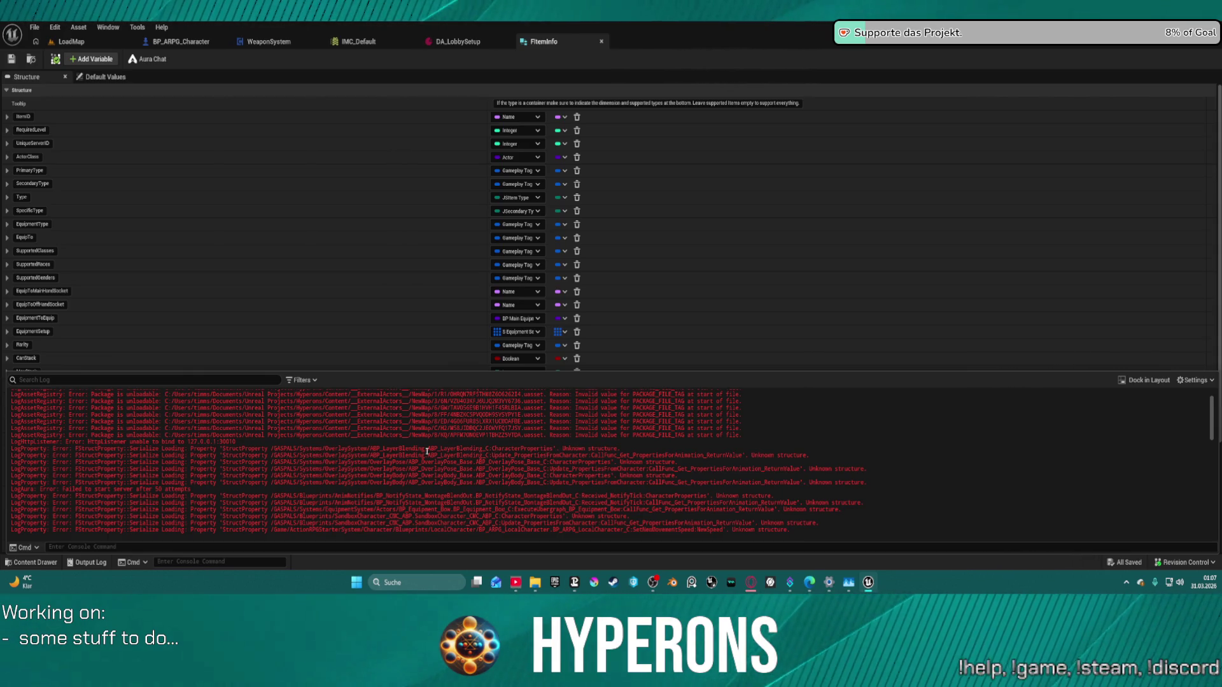
pyautogui.scroll(-3, 396, 453)
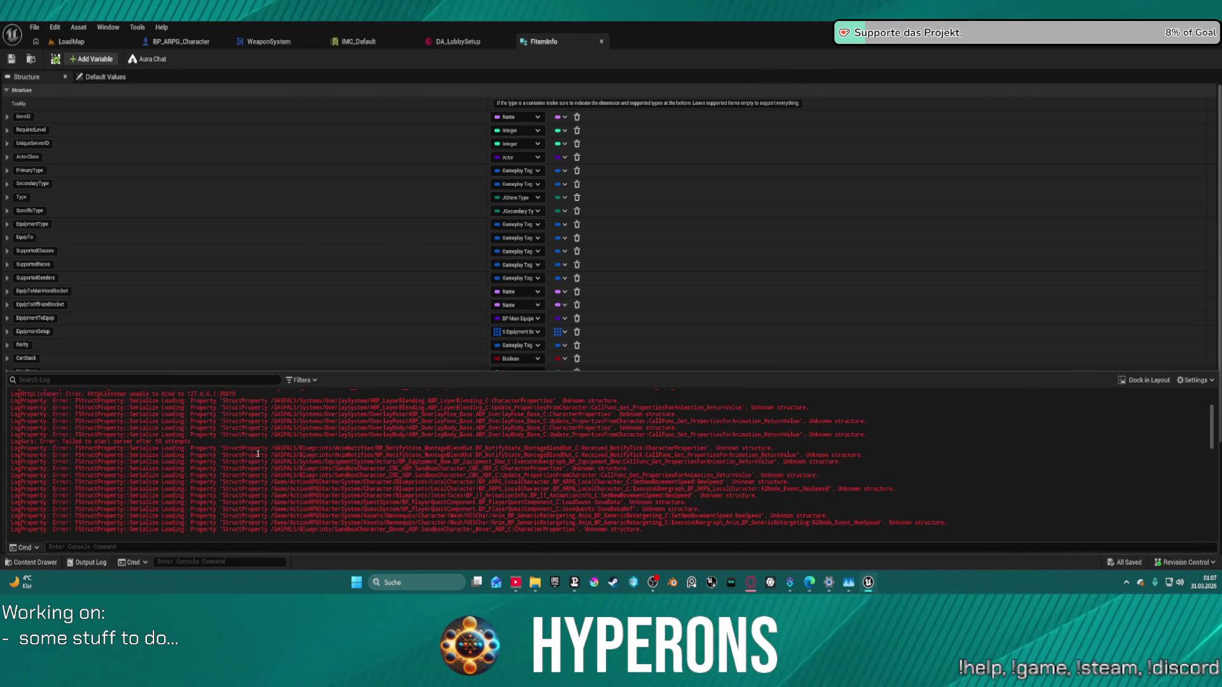
pyautogui.scroll(-3, 574, 452)
pyautogui.scroll(3, 486, 430)
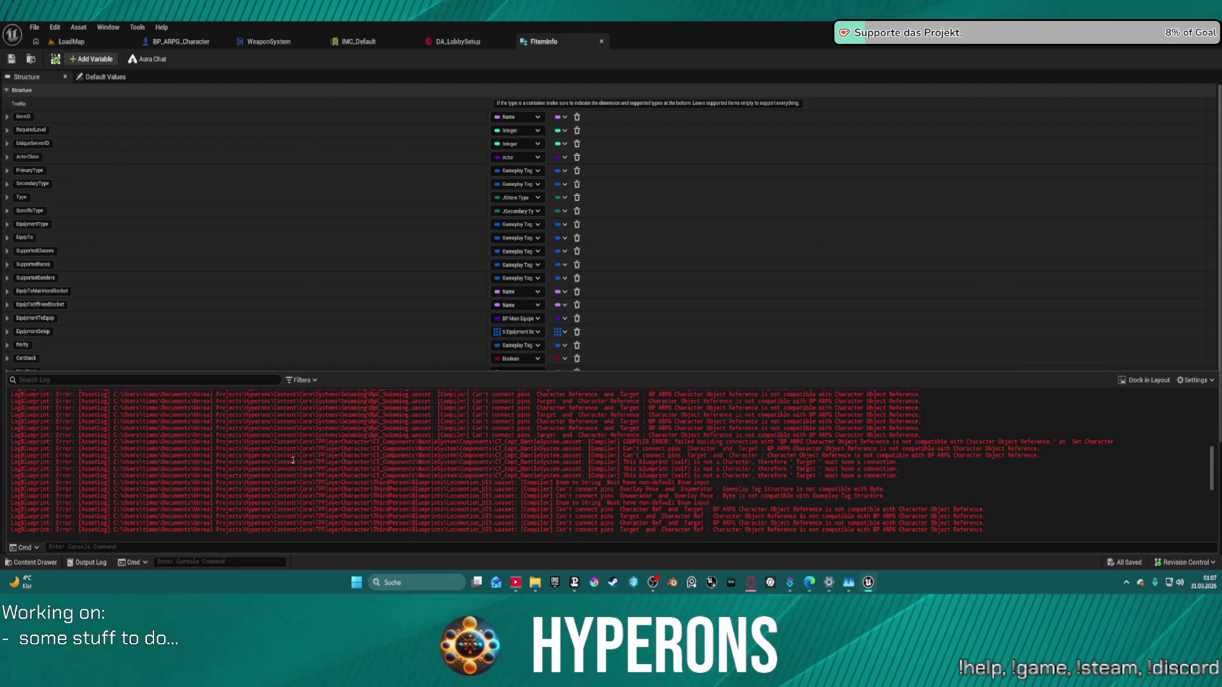
pyautogui.moveTo(722, 443)
pyautogui.mouseDown()
pyautogui.moveTo(686, 449)
pyautogui.moveTo(916, 448)
pyautogui.moveTo(902, 449)
pyautogui.mouseUp()
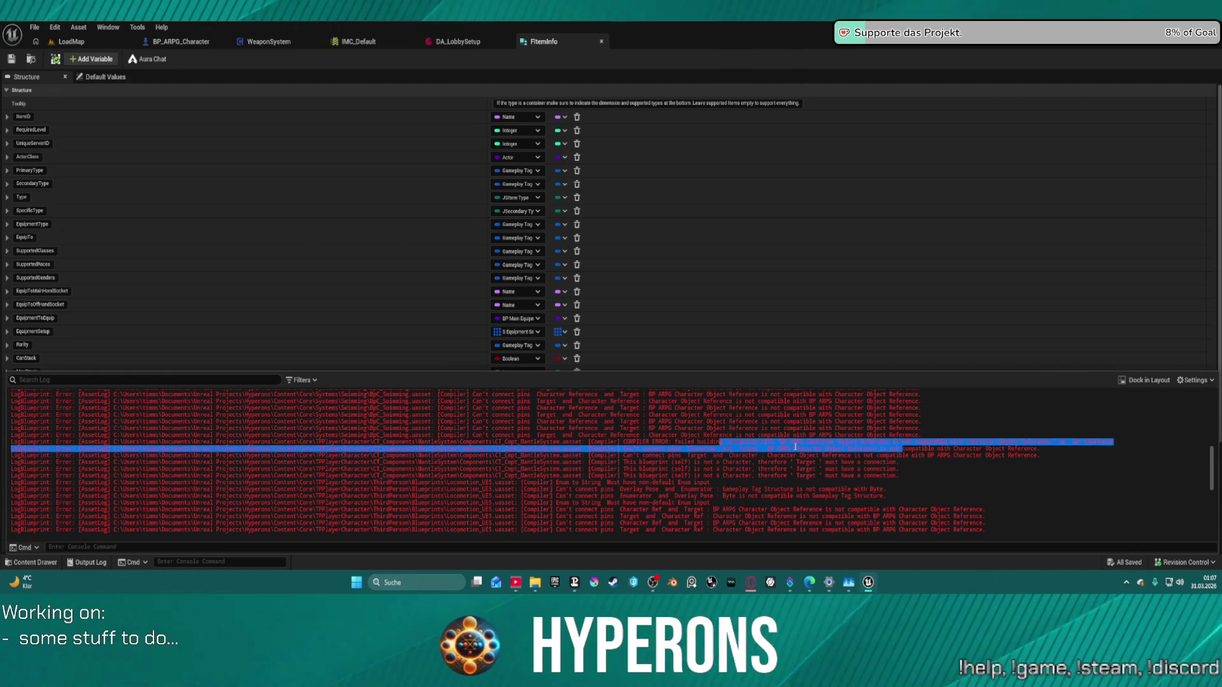
pyautogui.scroll(-3, 564, 471)
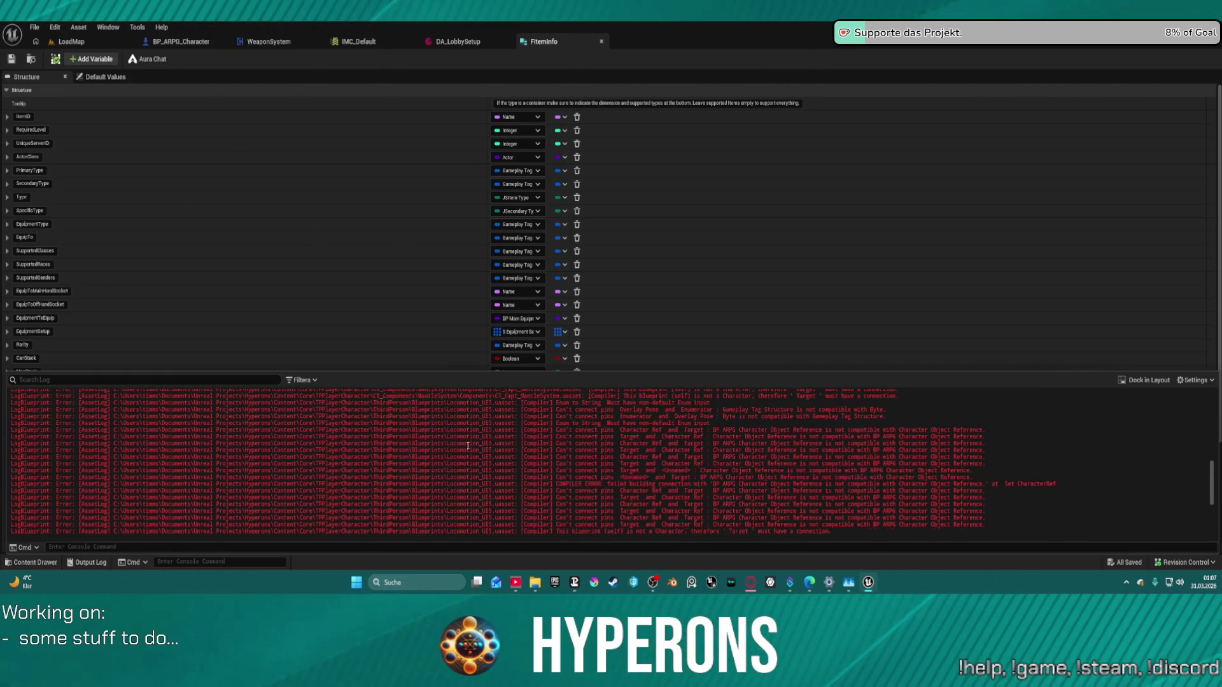
pyautogui.scroll(-3, 757, 427)
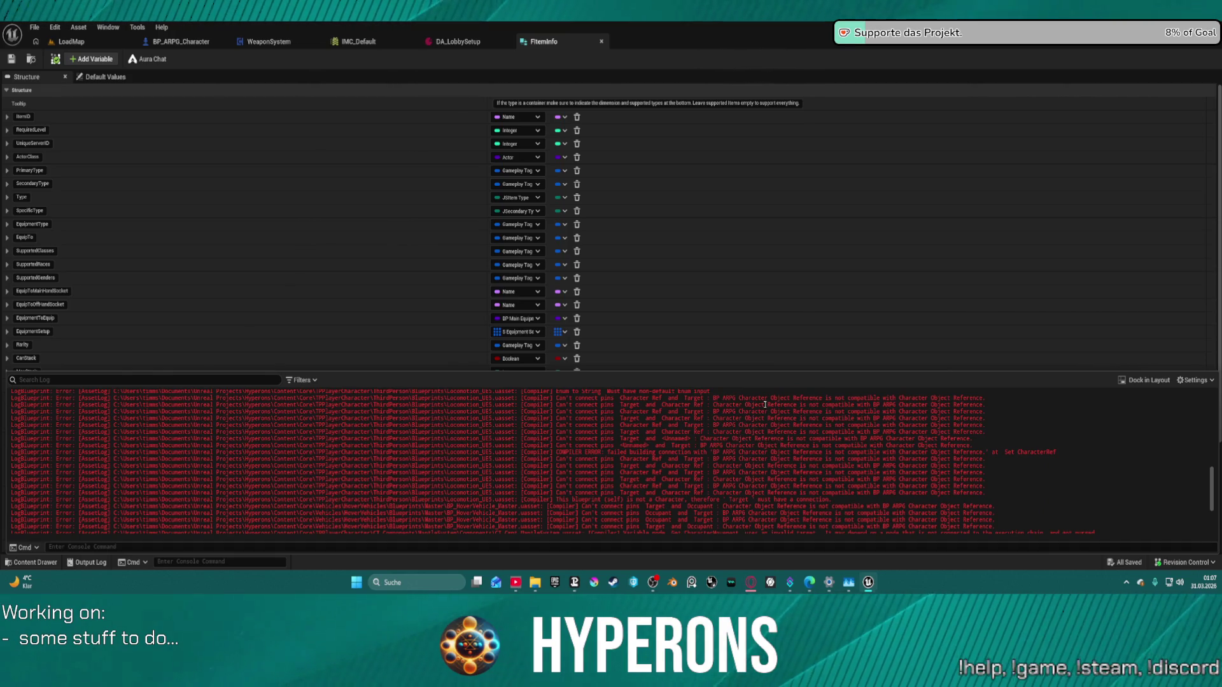
pyautogui.moveTo(765, 405); pyautogui.dragTo(707, 401)
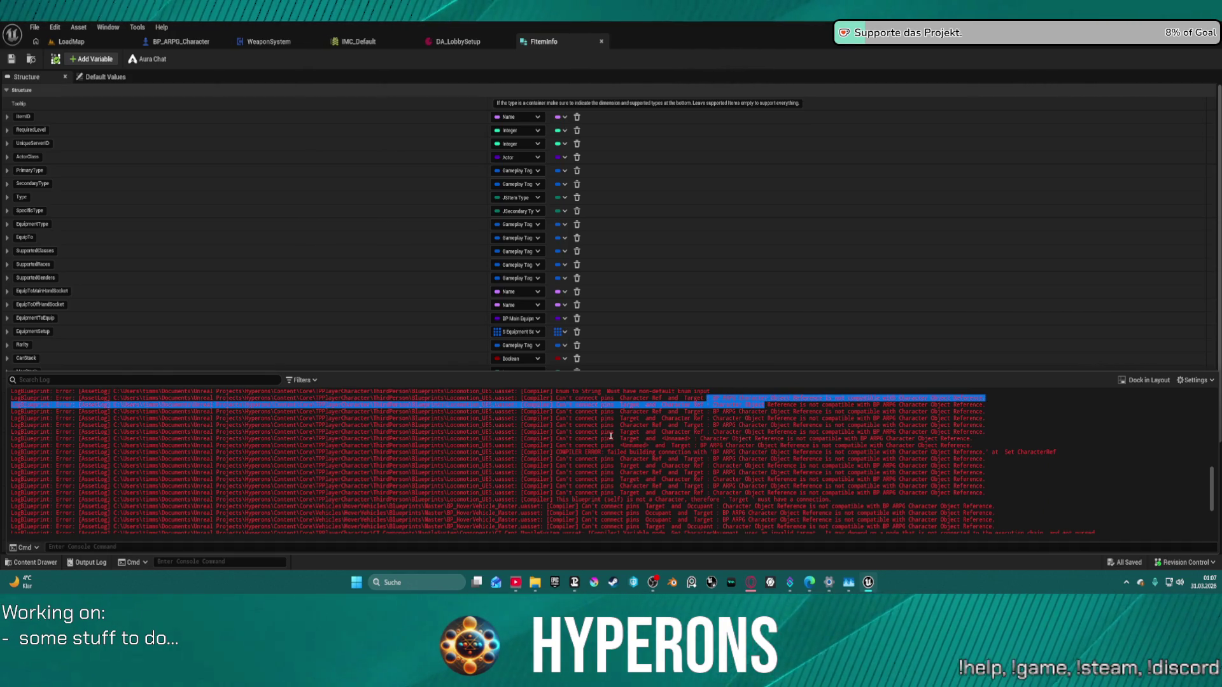
pyautogui.scroll(4, 638, 430)
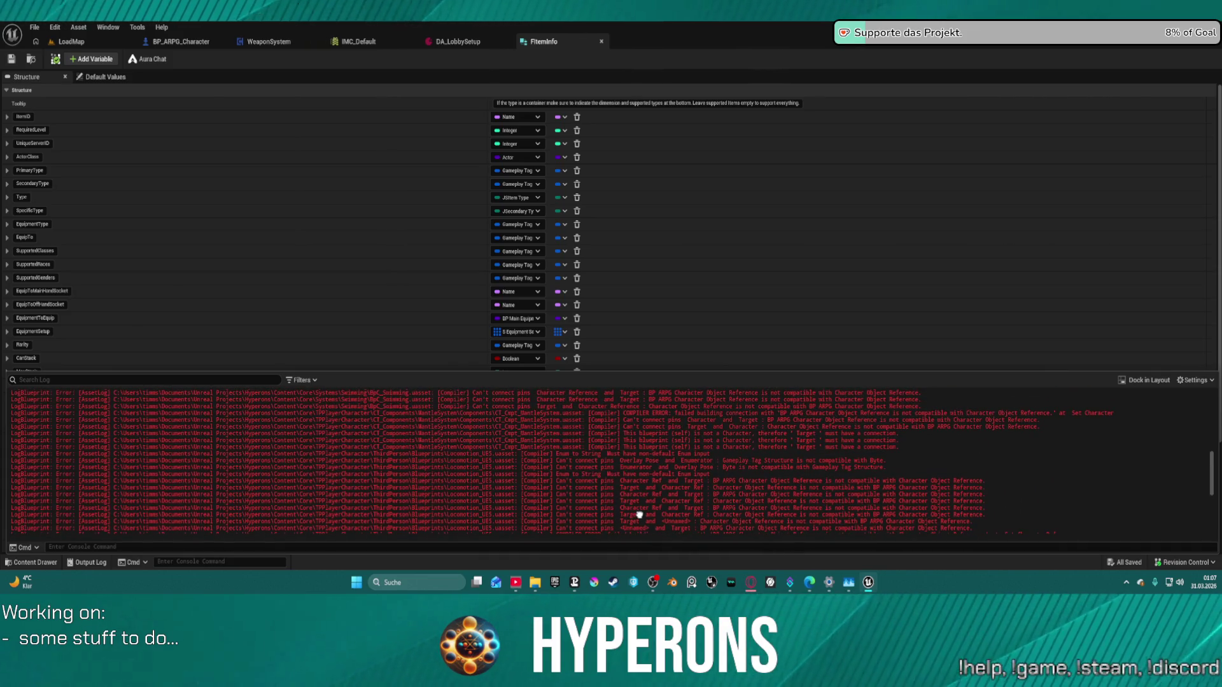
pyautogui.scroll(-5, 410, 461)
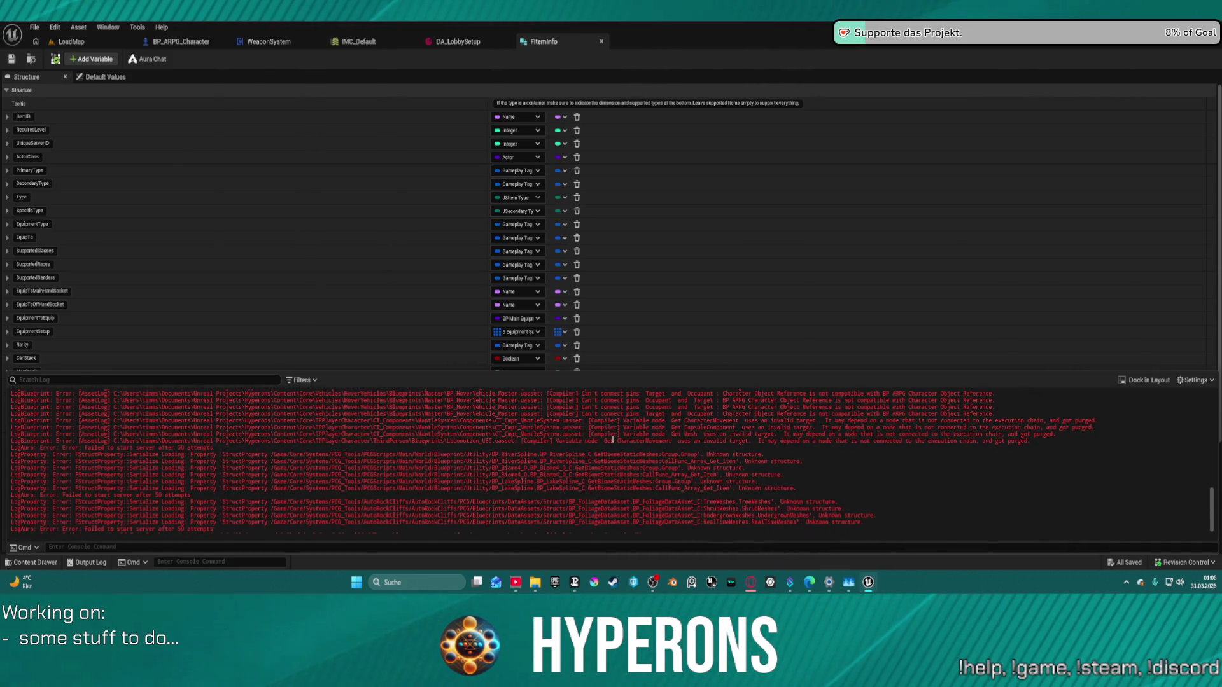
pyautogui.moveTo(422, 419)
pyautogui.mouseDown()
pyautogui.moveTo(401, 438)
pyautogui.moveTo(783, 439)
pyautogui.moveTo(535, 449)
pyautogui.mouseUp()
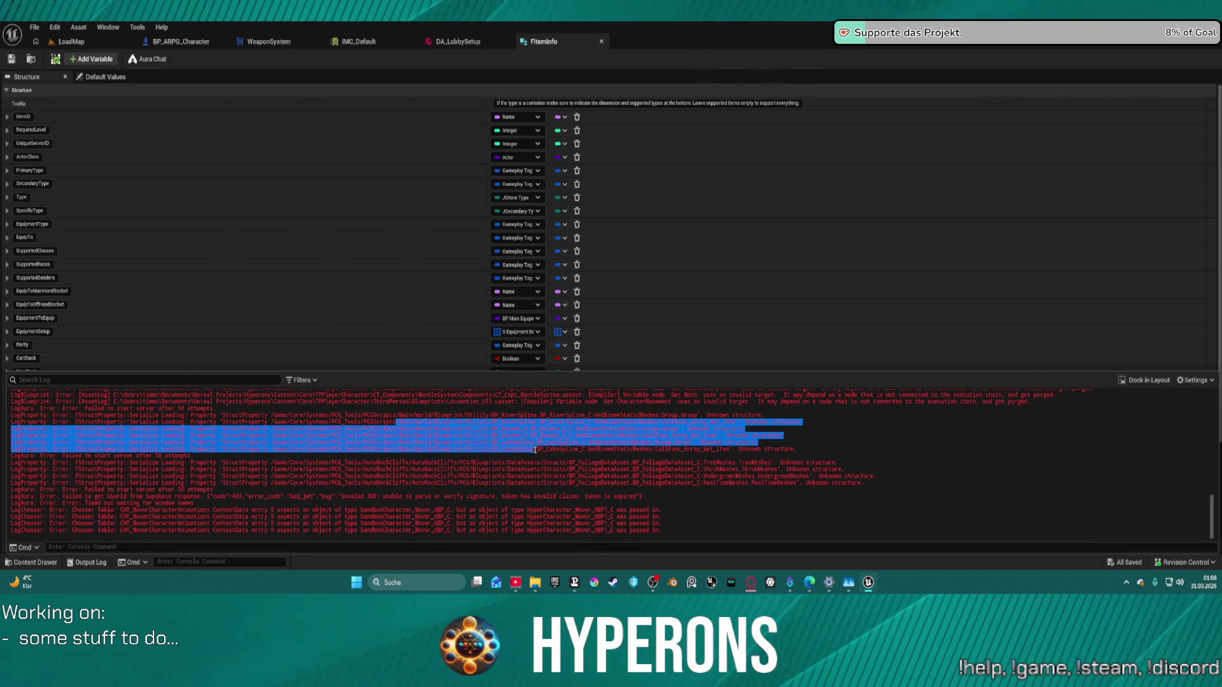
pyautogui.click(693, 448)
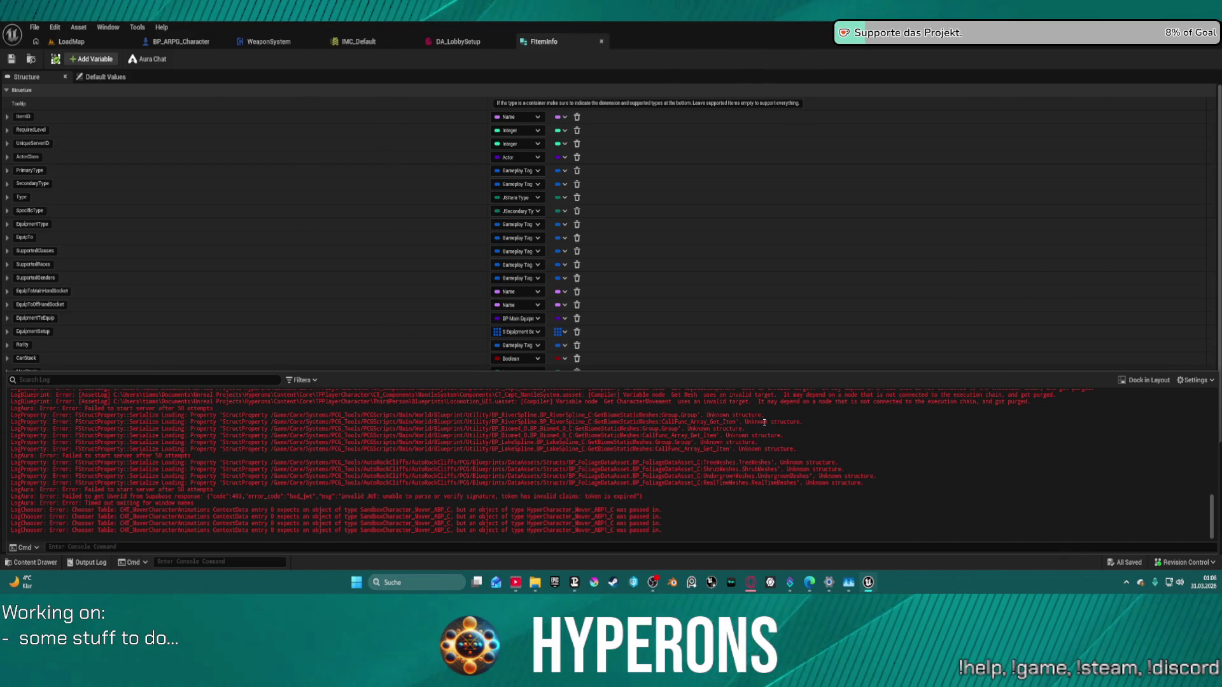
# Step: Select the unknown structure and LogChooser wrong character type error lines to read them
pyautogui.moveTo(731, 415); pyautogui.dragTo(60, 417)
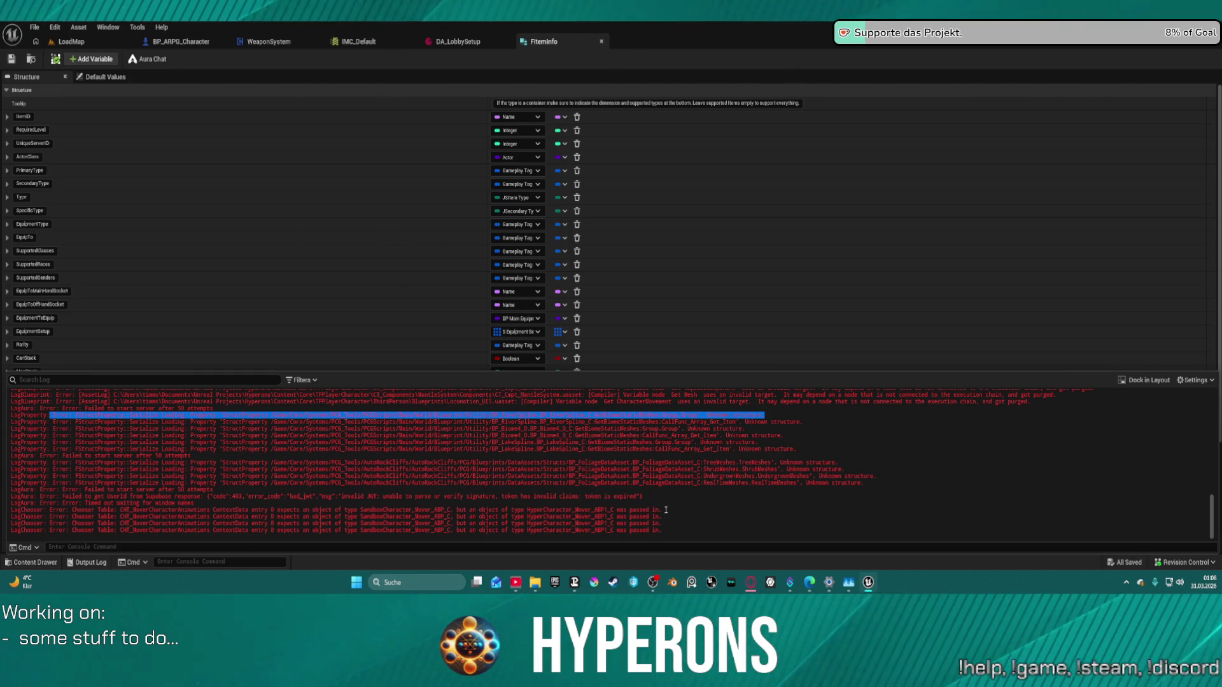
pyautogui.moveTo(616, 517)
pyautogui.mouseDown()
pyautogui.moveTo(356, 529)
pyautogui.moveTo(344, 518)
pyautogui.mouseUp()
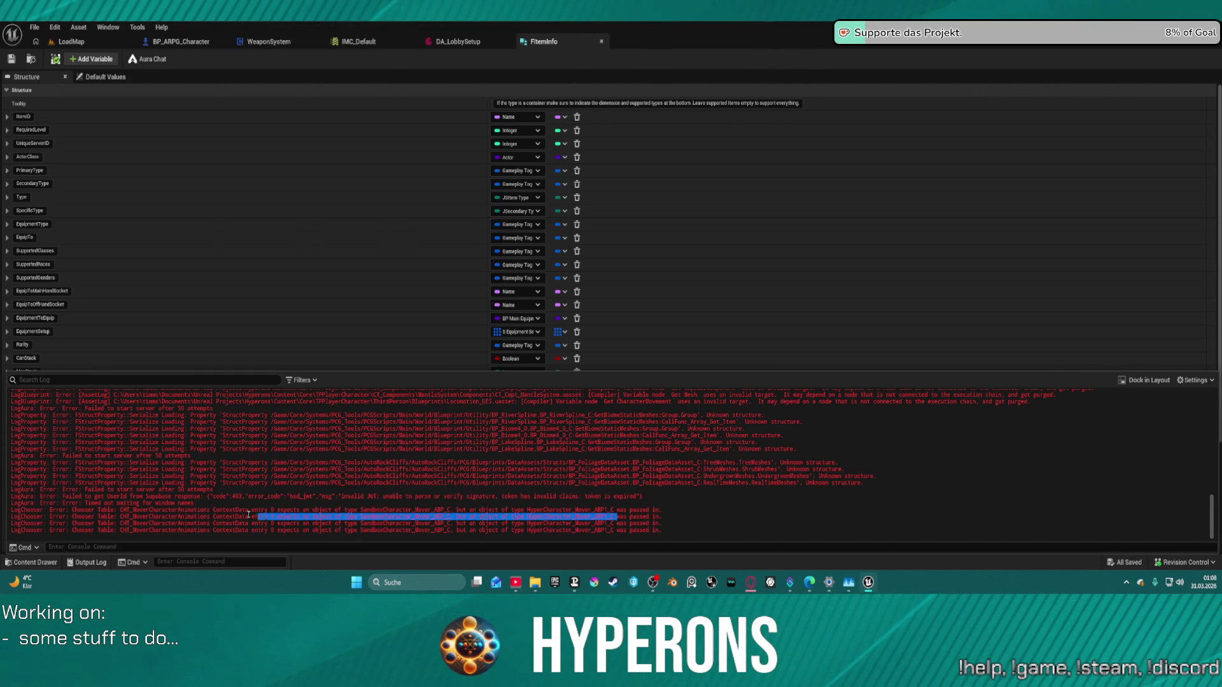
pyautogui.moveTo(183, 517); pyautogui.dragTo(141, 523)
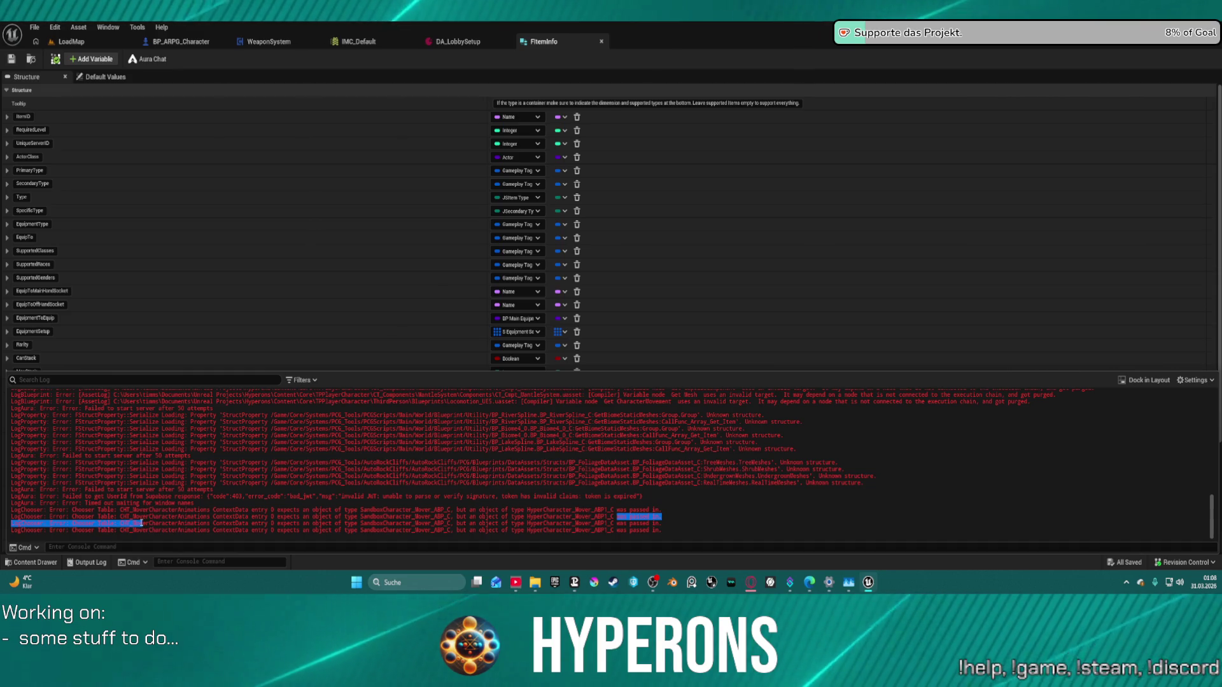
pyautogui.moveTo(271, 510); pyautogui.dragTo(273, 517)
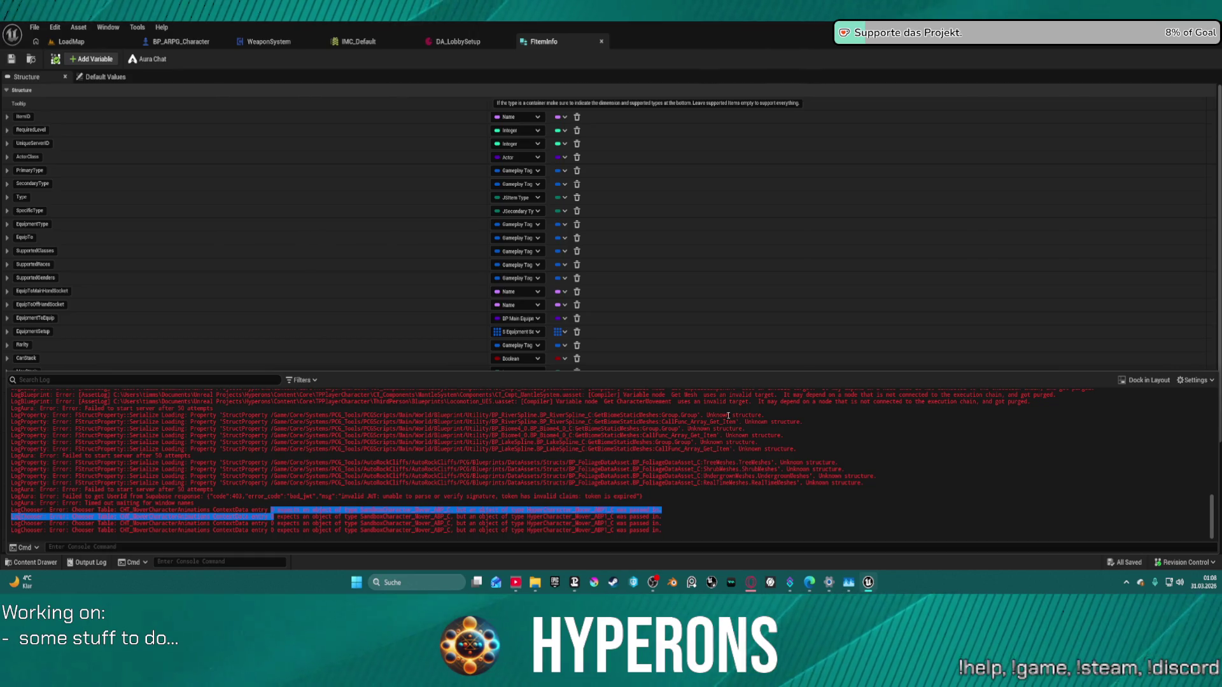
pyautogui.moveTo(211, 513)
pyautogui.mouseDown()
pyautogui.moveTo(153, 509)
pyautogui.moveTo(411, 497)
pyautogui.mouseUp()
pyautogui.scroll(4, 412, 500)
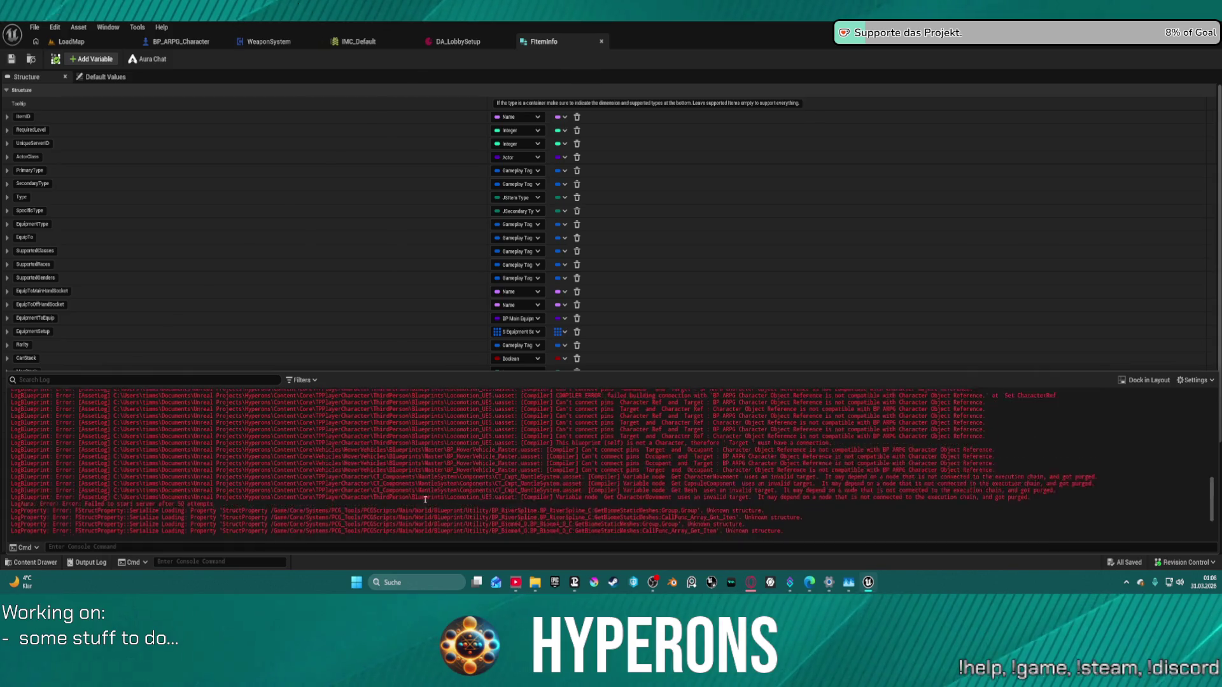
pyautogui.scroll(10, 413, 500)
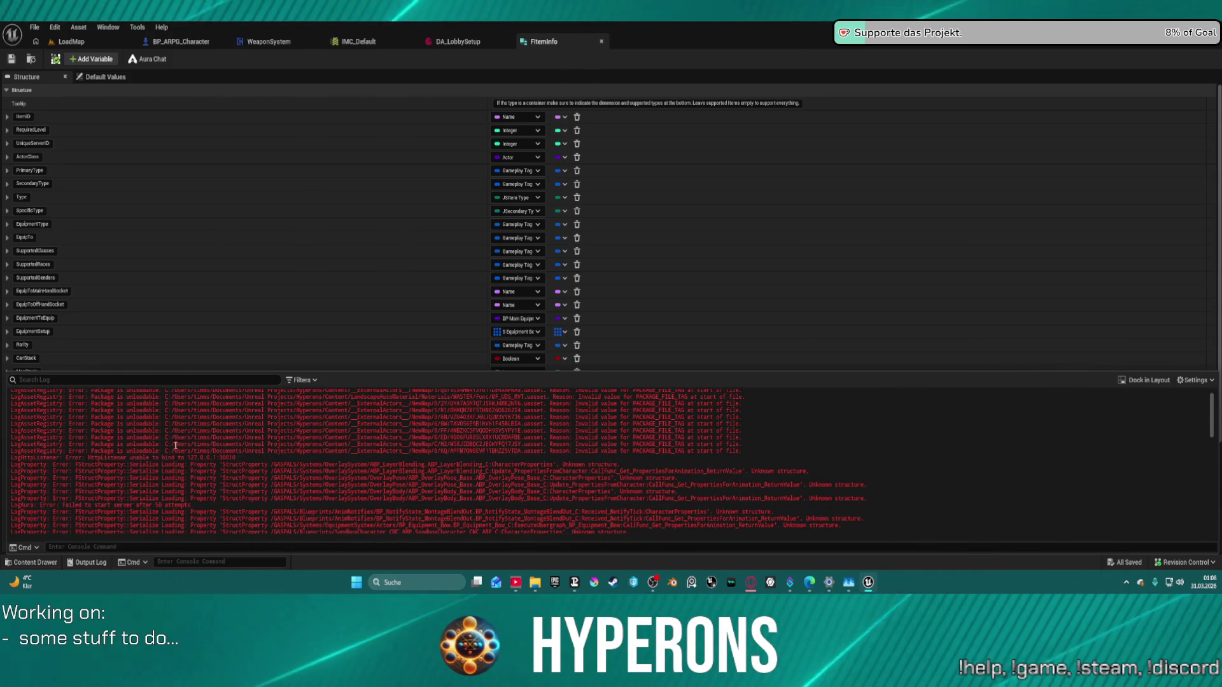
# Step: Select the package-unloadable error lines in the Output Log, then bring up its verbosity Filters
pyautogui.moveTo(10, 466)
pyautogui.mouseDown()
pyautogui.moveTo(668, 466)
pyautogui.moveTo(276, 399)
pyautogui.moveTo(138, 391)
pyautogui.mouseUp()
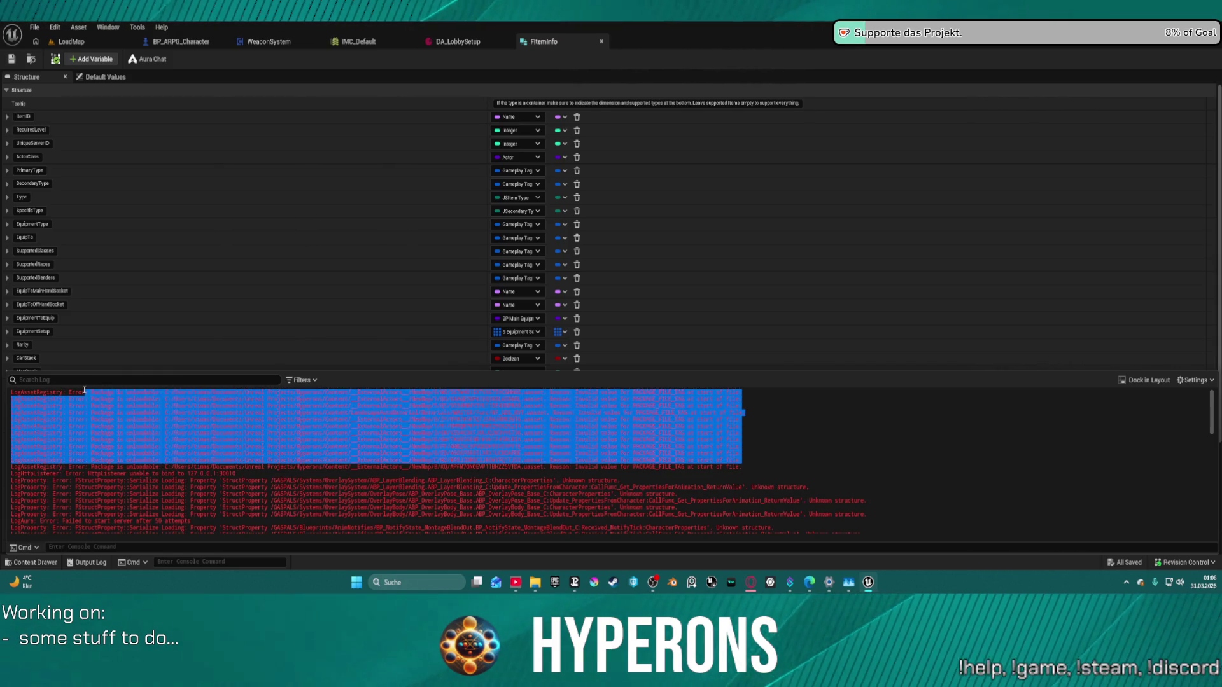
pyautogui.click(398, 468)
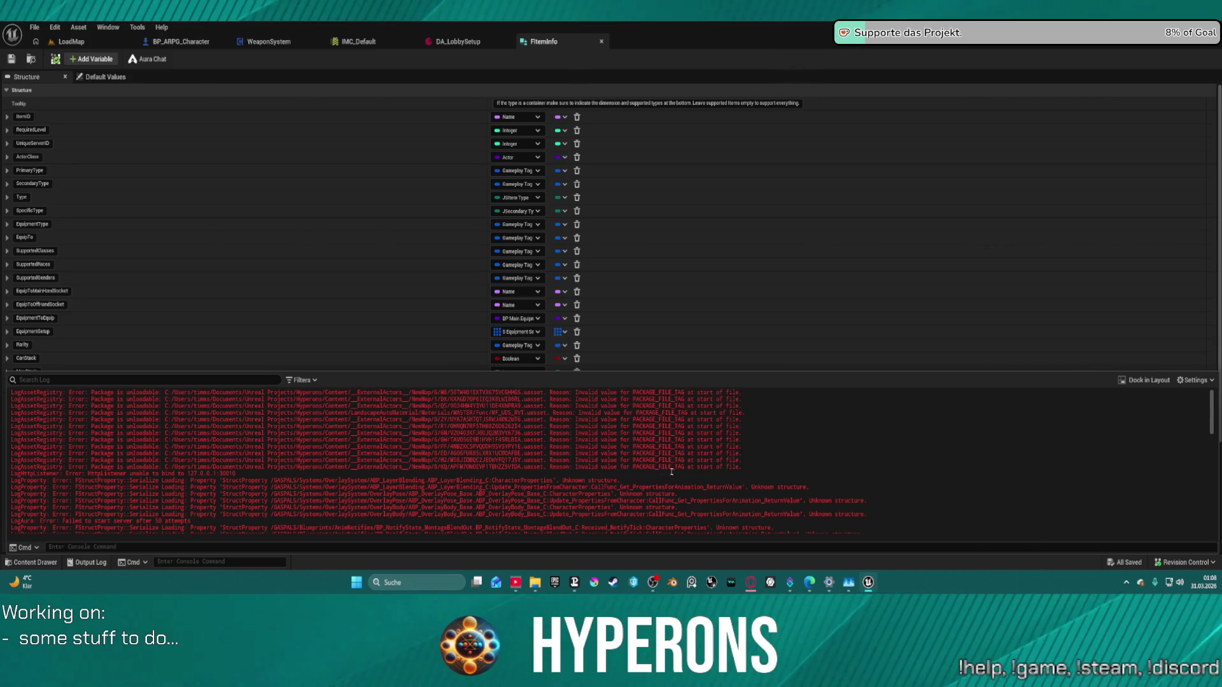
pyautogui.moveTo(748, 471)
pyautogui.mouseDown()
pyautogui.moveTo(13, 463)
pyautogui.moveTo(19, 399)
pyautogui.mouseUp()
pyautogui.click(79, 433)
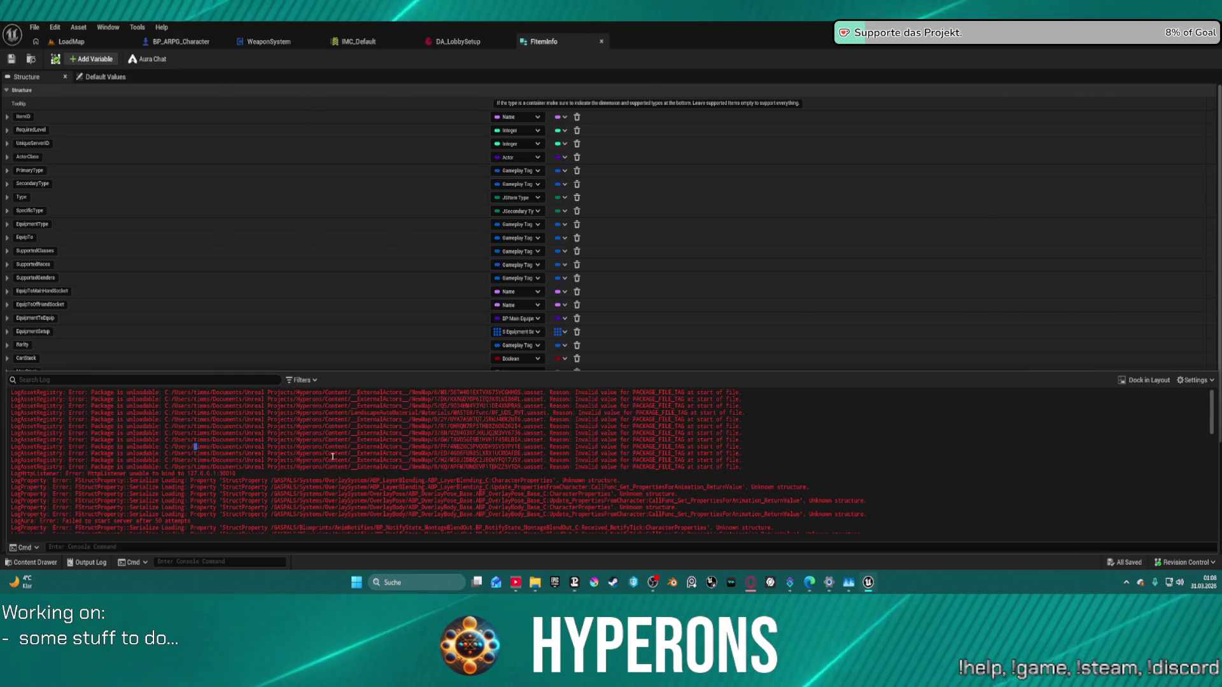
pyautogui.moveTo(305, 460); pyautogui.dragTo(255, 460)
pyautogui.moveTo(742, 469); pyautogui.dragTo(11, 460)
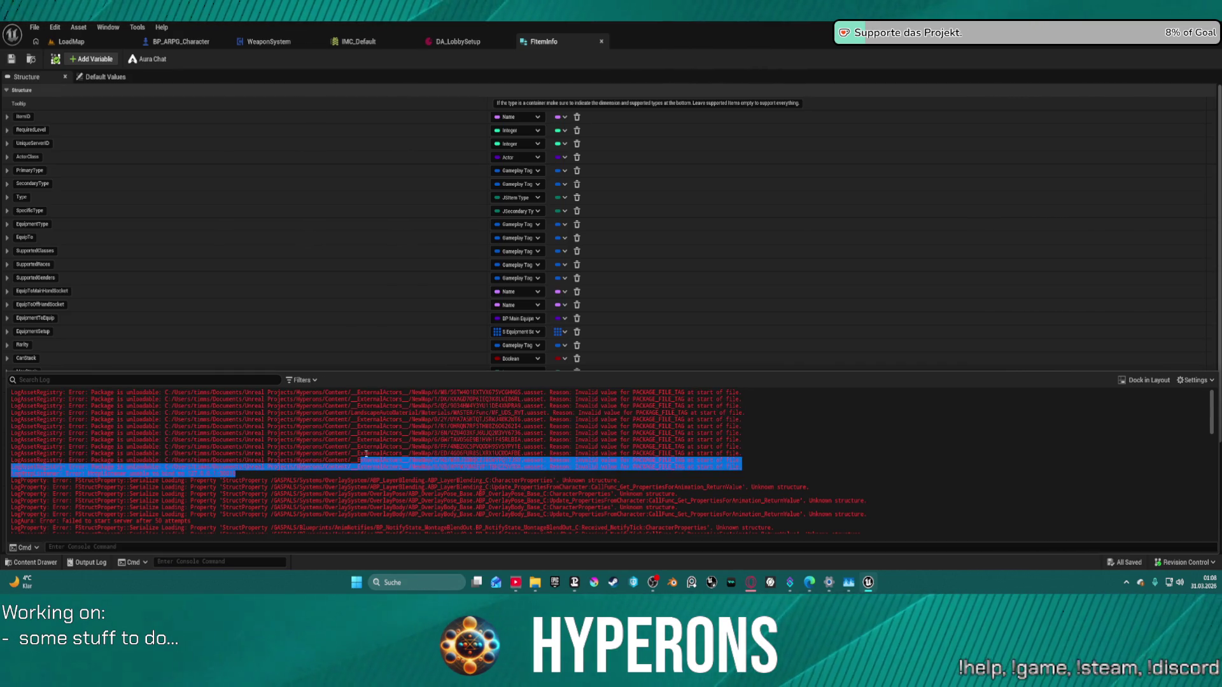
pyautogui.moveTo(745, 470)
pyautogui.mouseDown()
pyautogui.moveTo(758, 469)
pyautogui.moveTo(2, 394)
pyautogui.mouseUp()
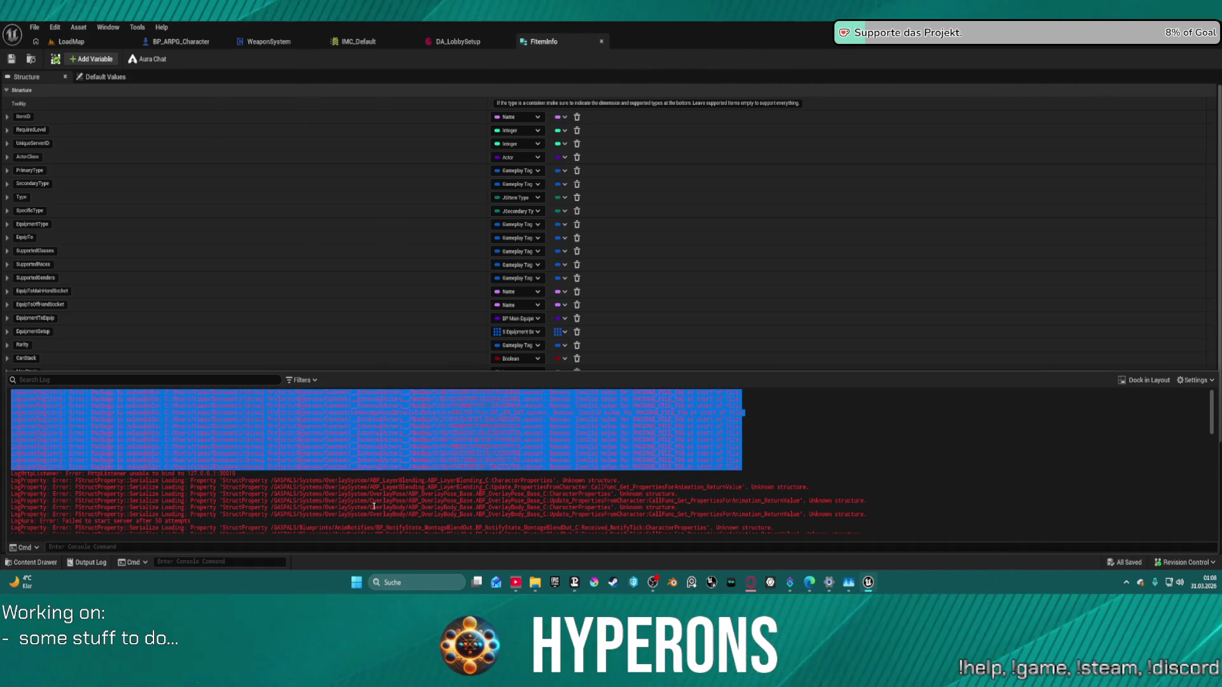
pyautogui.scroll(-3, 427, 490)
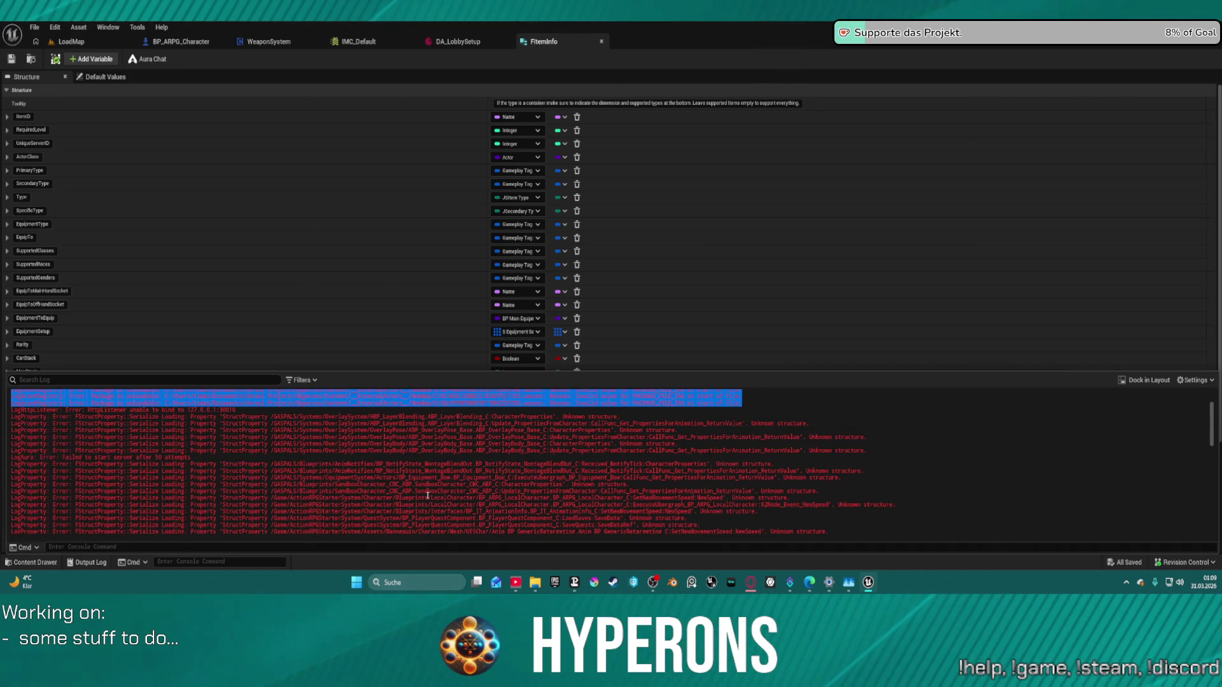
pyautogui.click(301, 380)
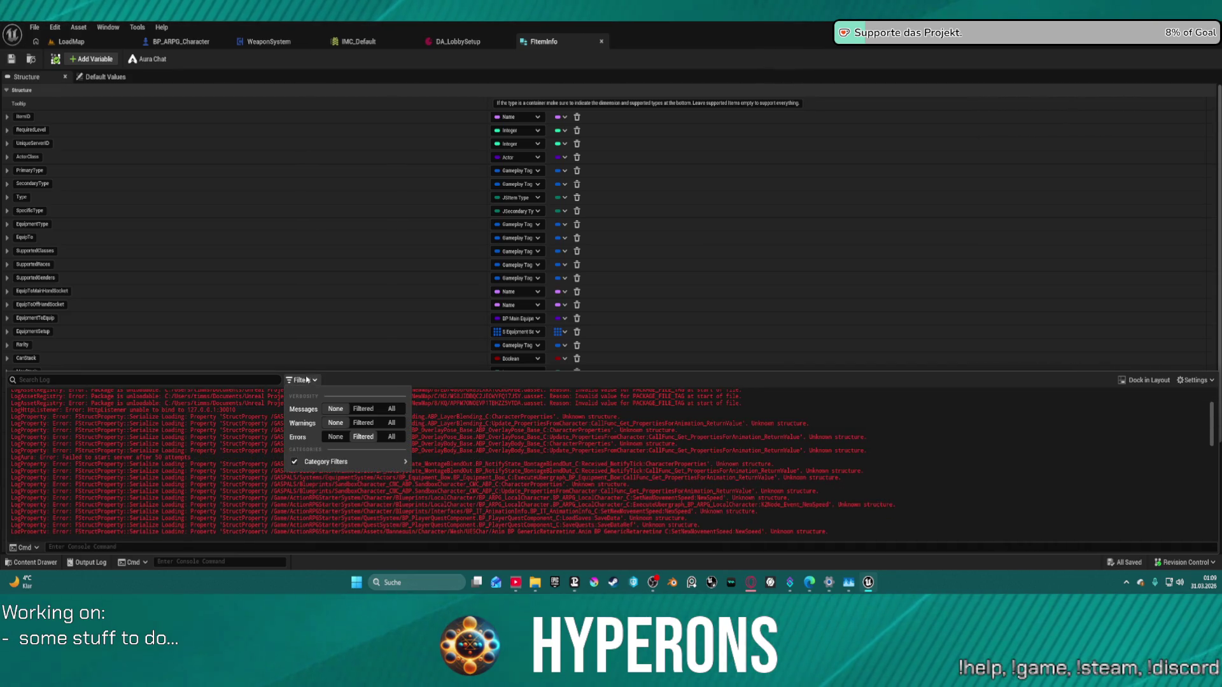
# Step: In the log Filters, set Messages to None and Warnings to All
pyautogui.click(362, 409)
pyautogui.click(363, 423)
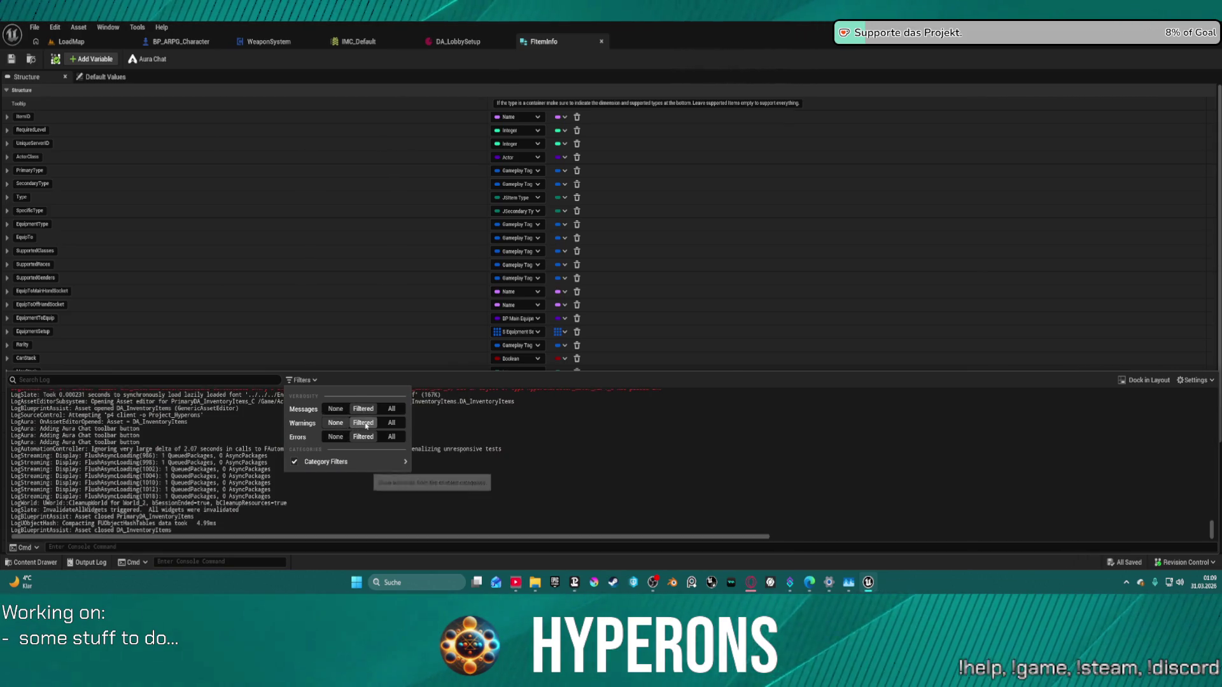
pyautogui.click(392, 423)
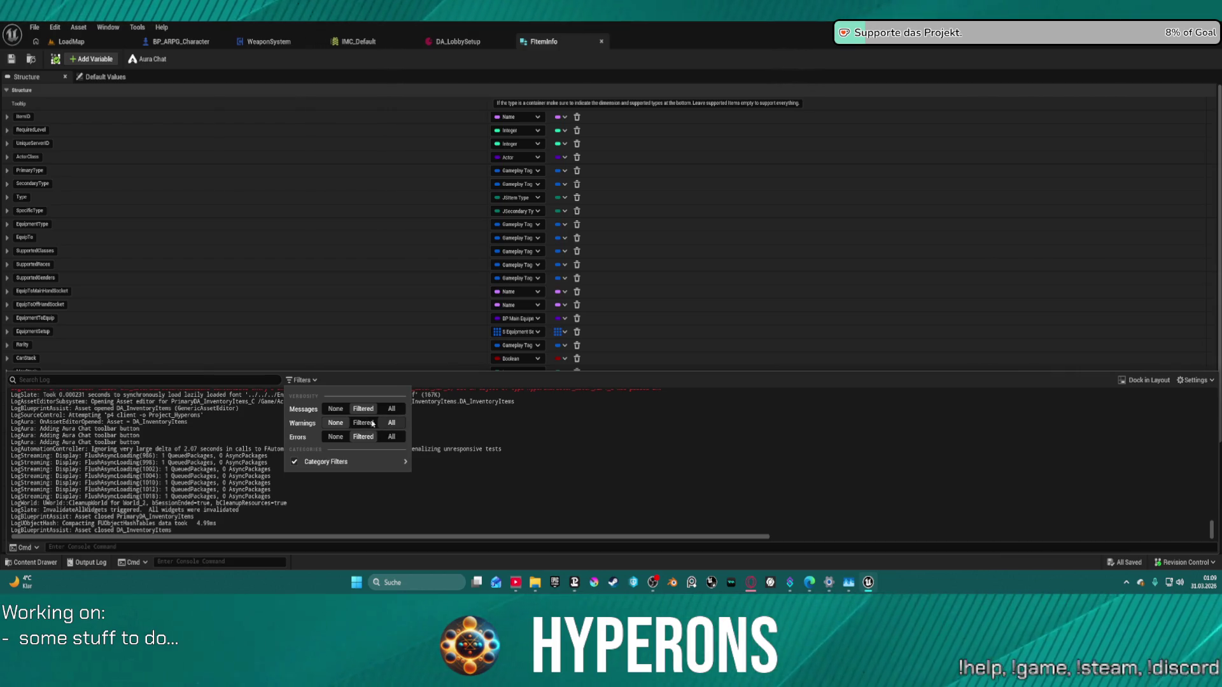
pyautogui.click(339, 412)
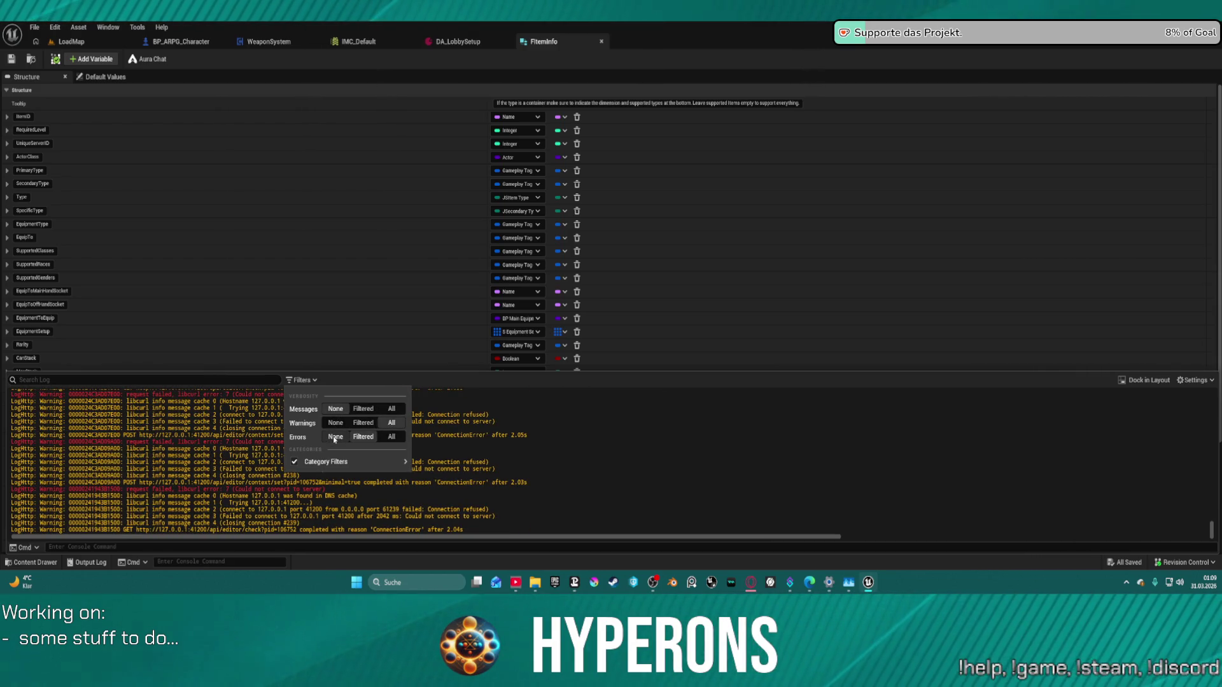
pyautogui.click(632, 429)
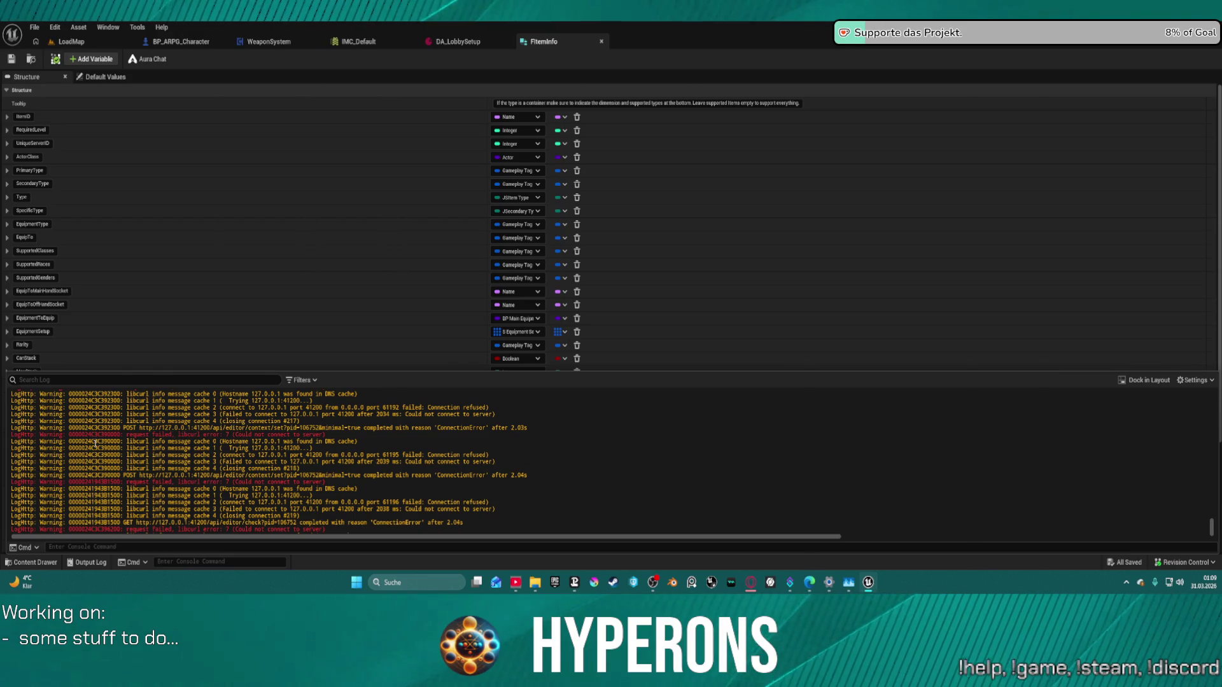
# Step: Scroll through the filtered log and select the failed POST and load error lines
pyautogui.moveTo(233, 430)
pyautogui.mouseDown()
pyautogui.moveTo(178, 428)
pyautogui.moveTo(454, 426)
pyautogui.moveTo(356, 420)
pyautogui.moveTo(344, 433)
pyautogui.mouseUp()
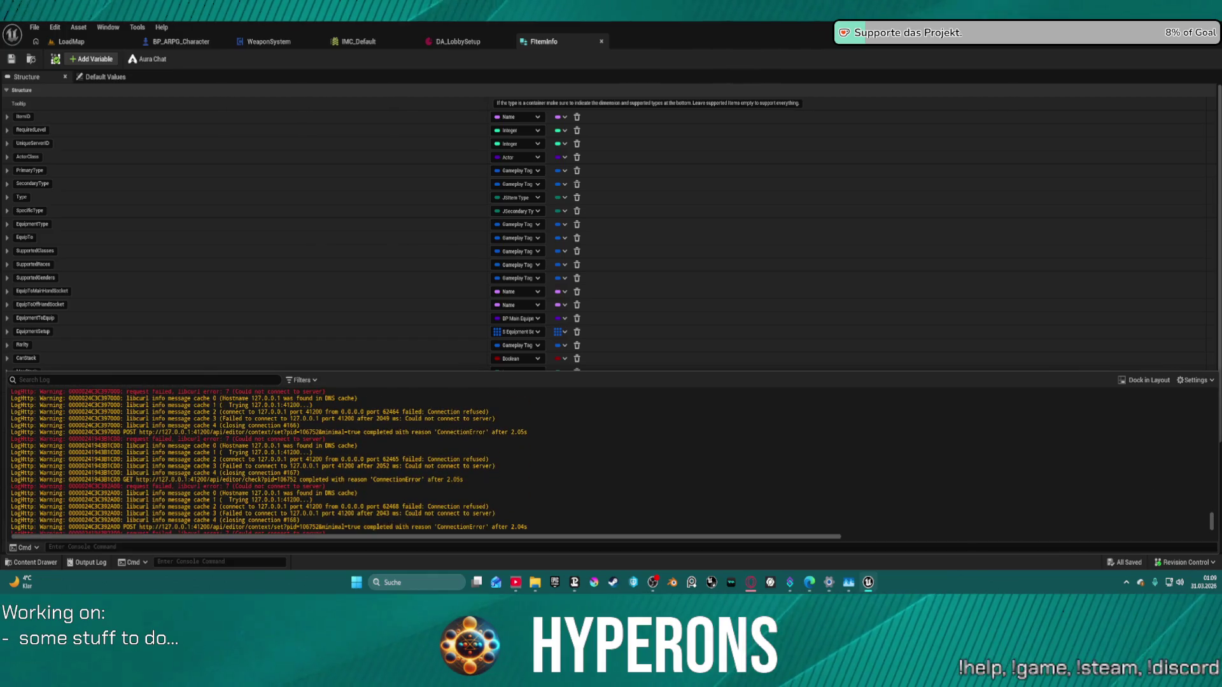
pyautogui.moveTo(1212, 521); pyautogui.dragTo(1213, 405)
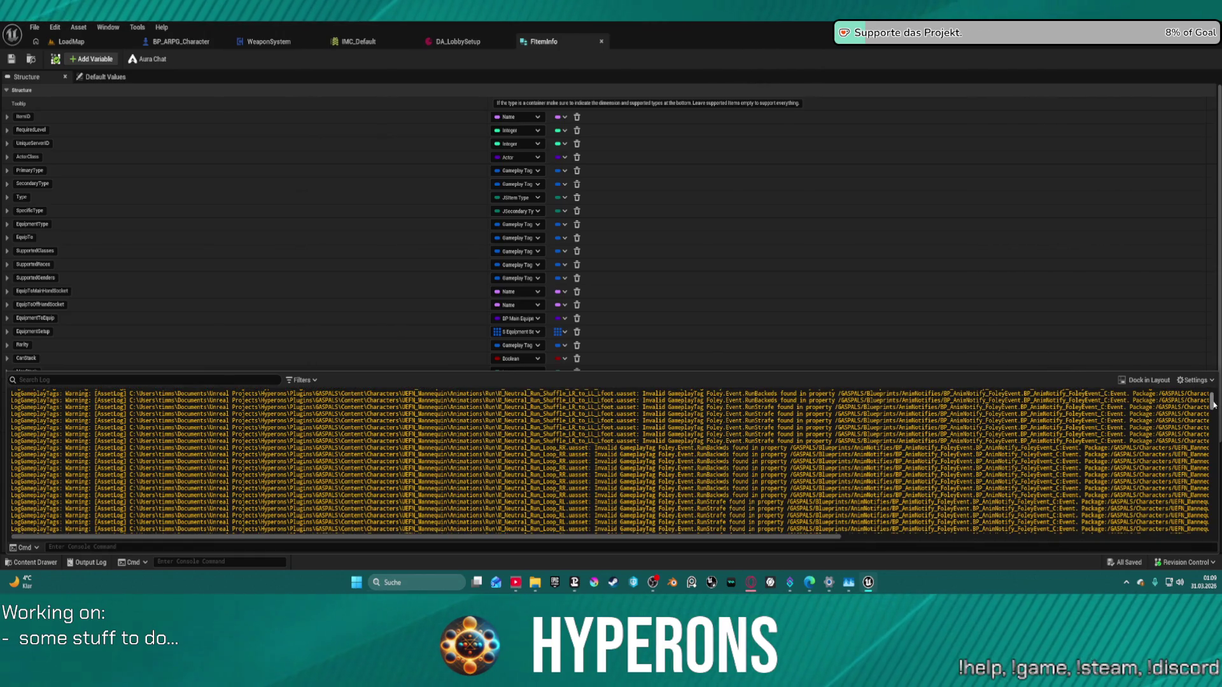
pyautogui.scroll(-3, 1213, 405)
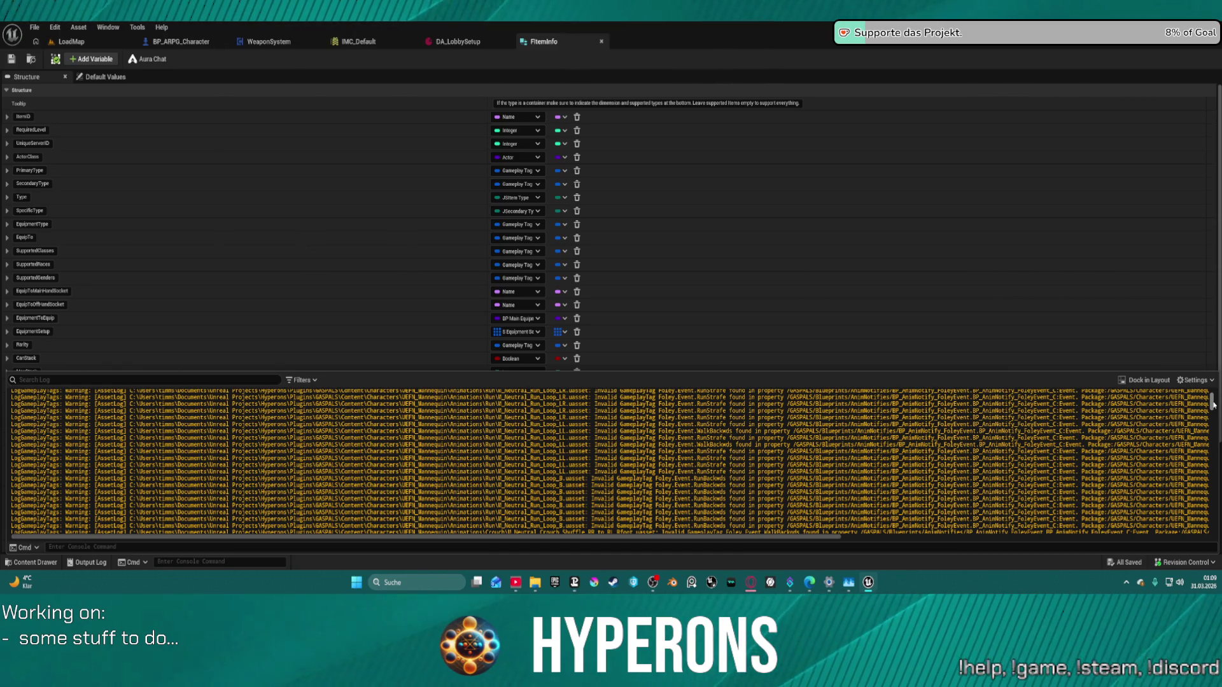
pyautogui.moveTo(1213, 404); pyautogui.dragTo(1218, 487)
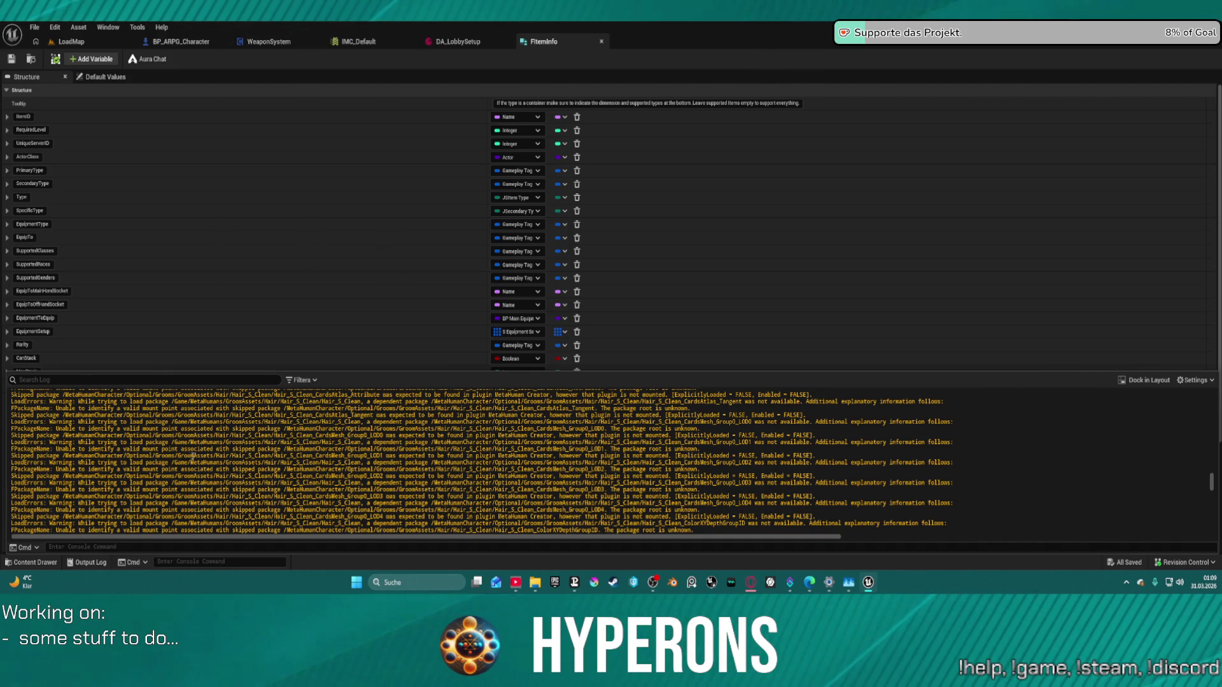
pyautogui.moveTo(192, 455); pyautogui.dragTo(535, 441)
pyautogui.moveTo(1211, 482)
pyautogui.mouseDown()
pyautogui.moveTo(1206, 495)
pyautogui.moveTo(1212, 444)
pyautogui.mouseUp()
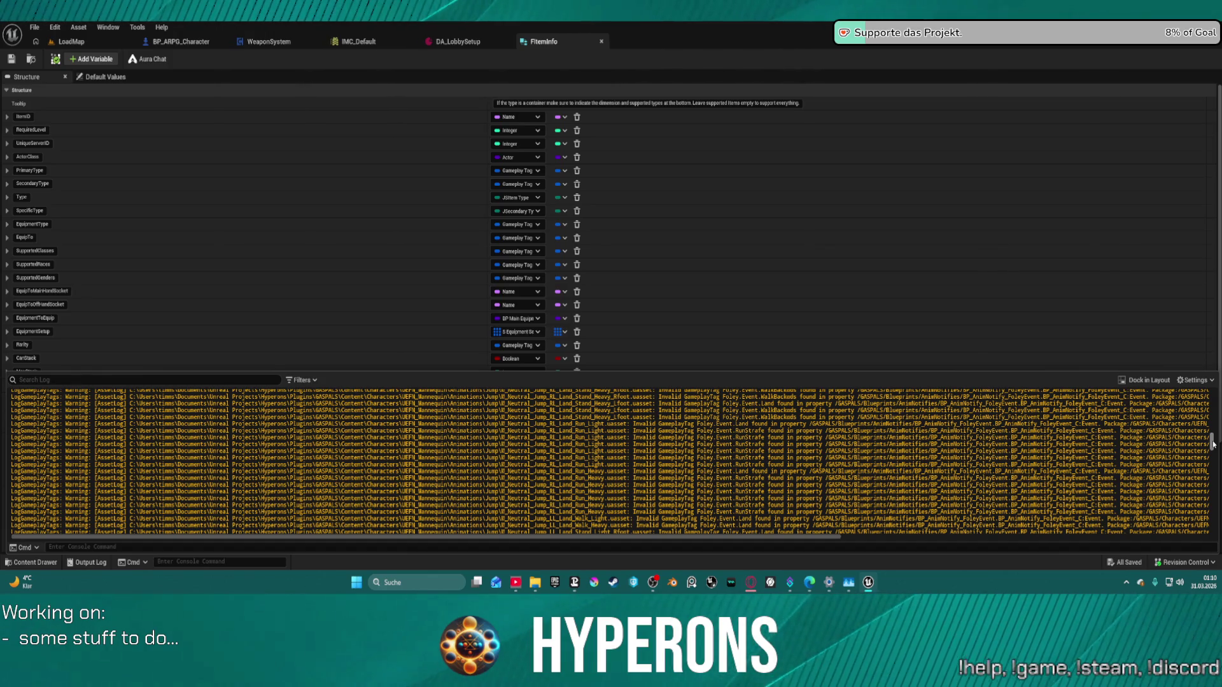
pyautogui.moveTo(1212, 444); pyautogui.dragTo(1212, 399)
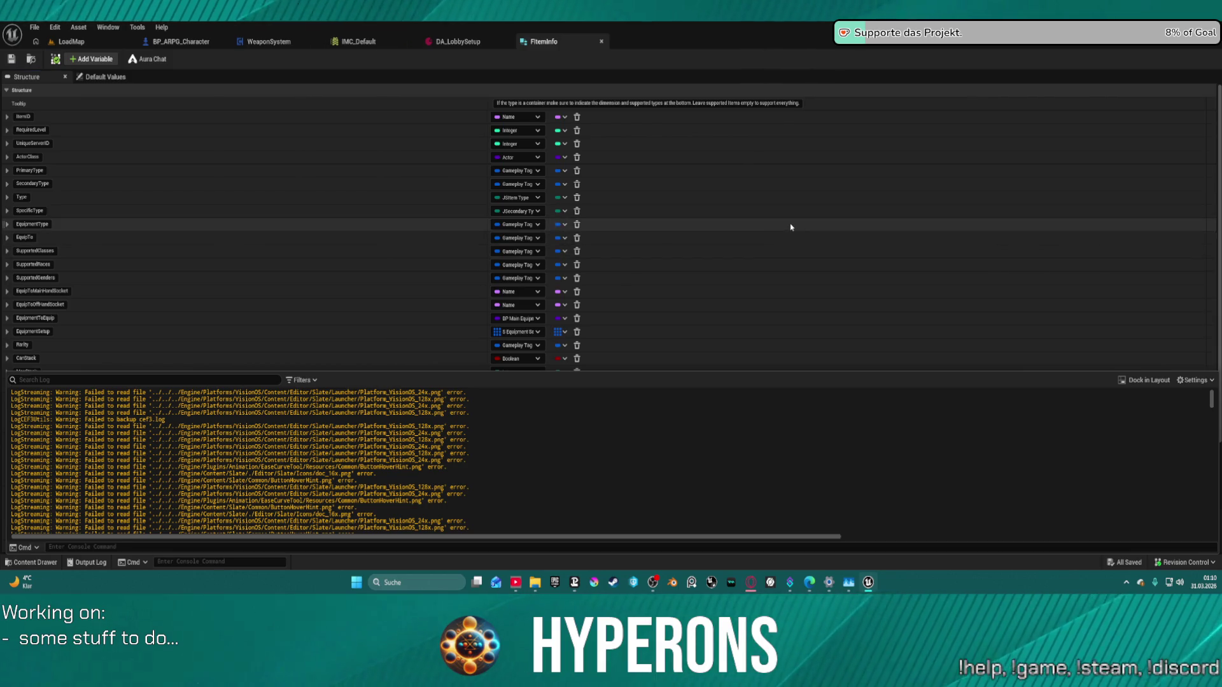
# Step: Close the DA_LobbySetup and FItemInfo tabs and reopen DA_InventoryItems from the InventorySystem folder
pyautogui.click(52, 43)
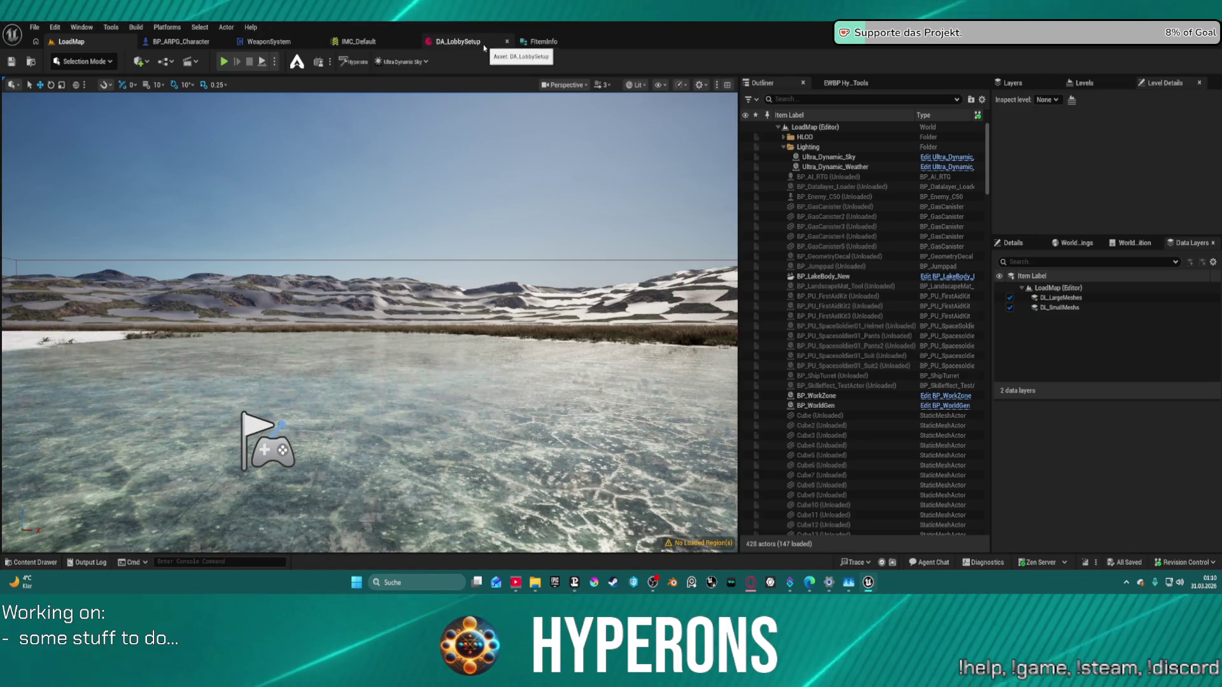
pyautogui.click(457, 42)
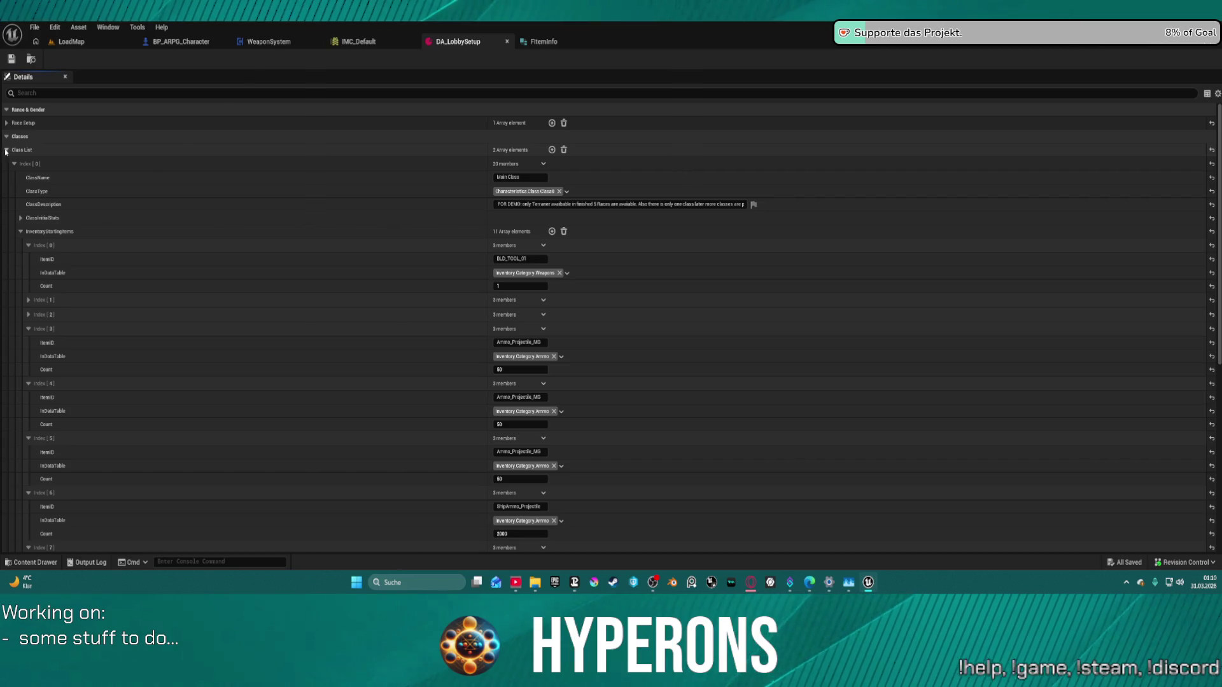
pyautogui.click(5, 150)
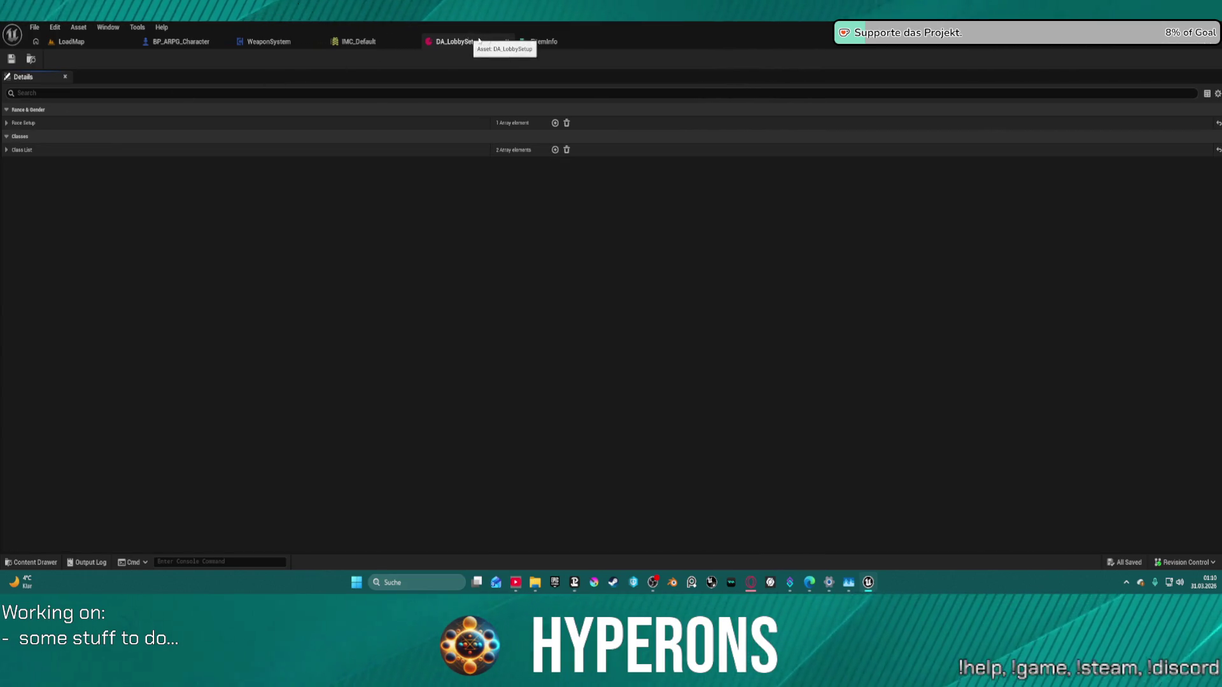
pyautogui.middleClick(484, 43)
pyautogui.middleClick(479, 50)
pyautogui.hotkey('ctrl', 'space')
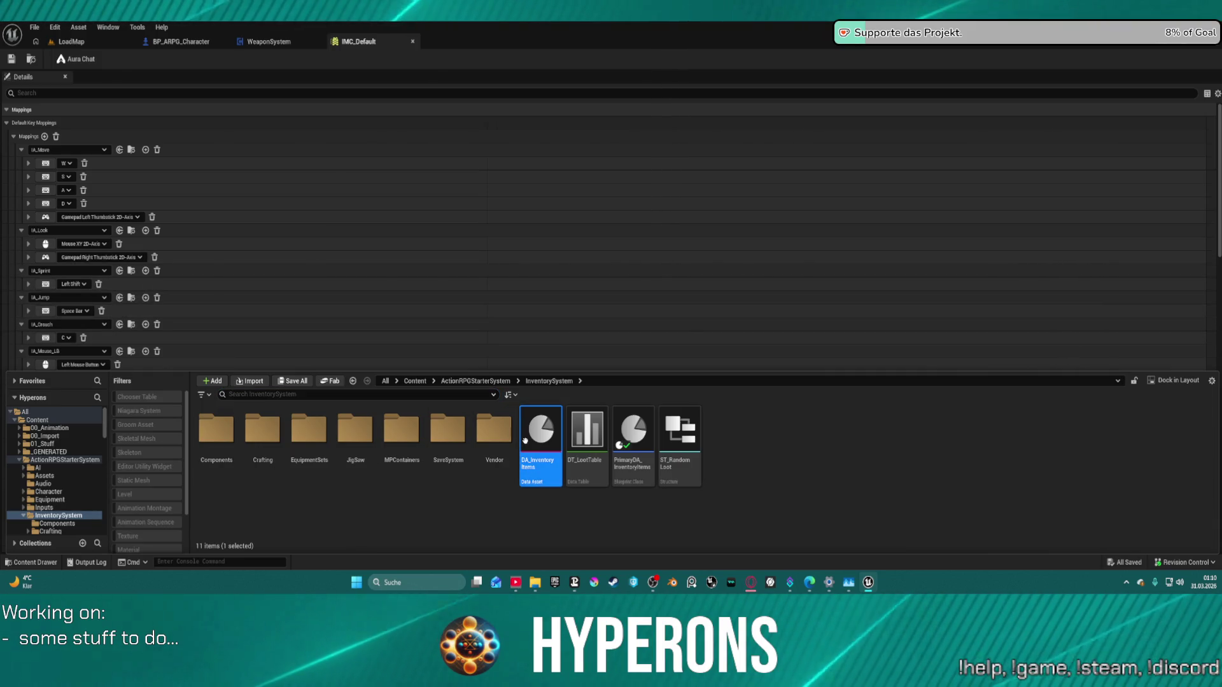
pyautogui.press('Return')
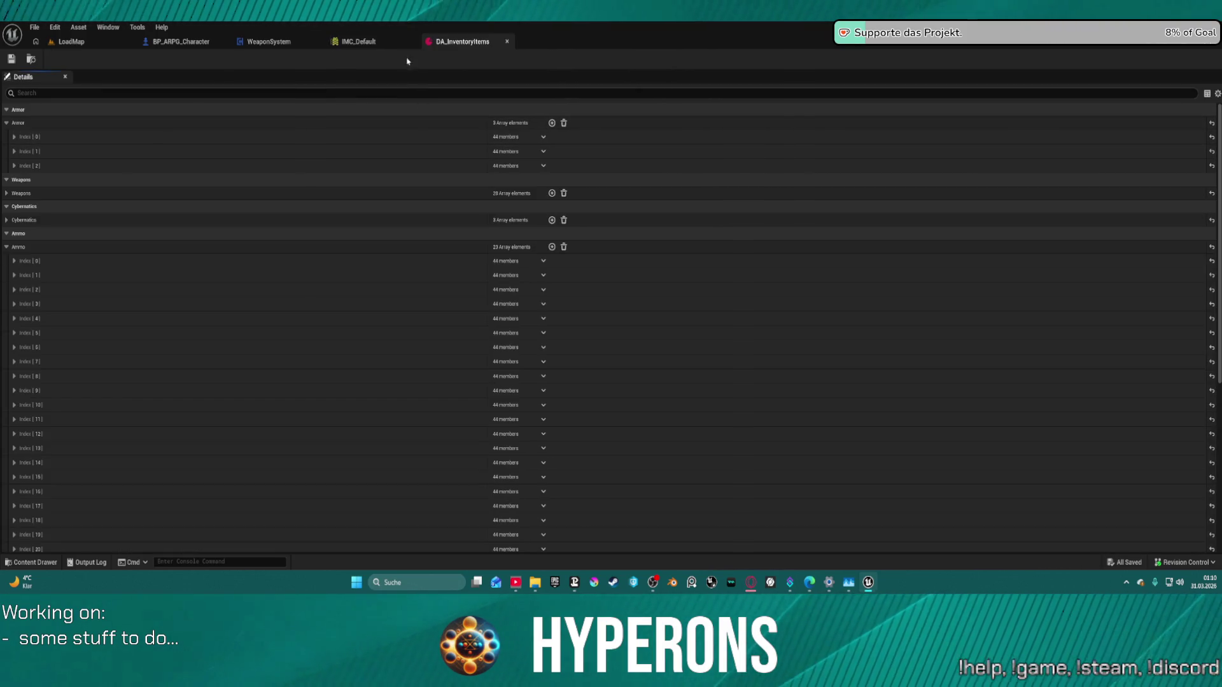
# Step: Collapse Ammo and expand the MiningLaser entry at Weapons Index [2]
pyautogui.click(6, 248)
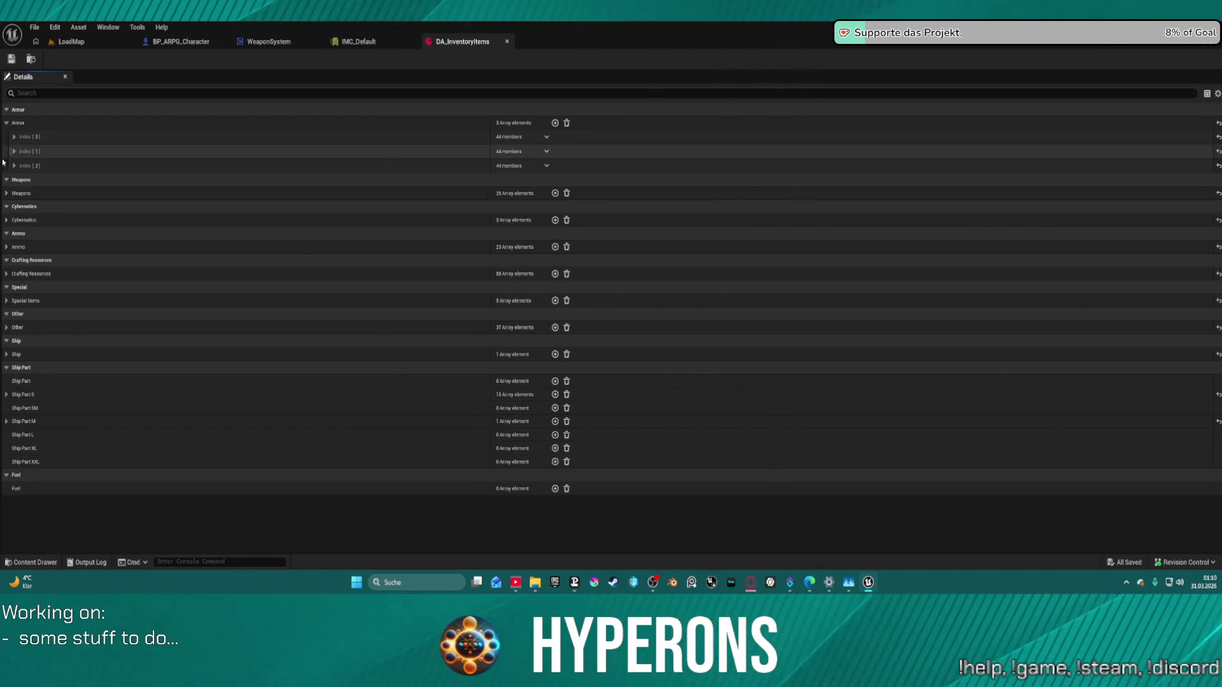
pyautogui.click(7, 194)
pyautogui.click(14, 237)
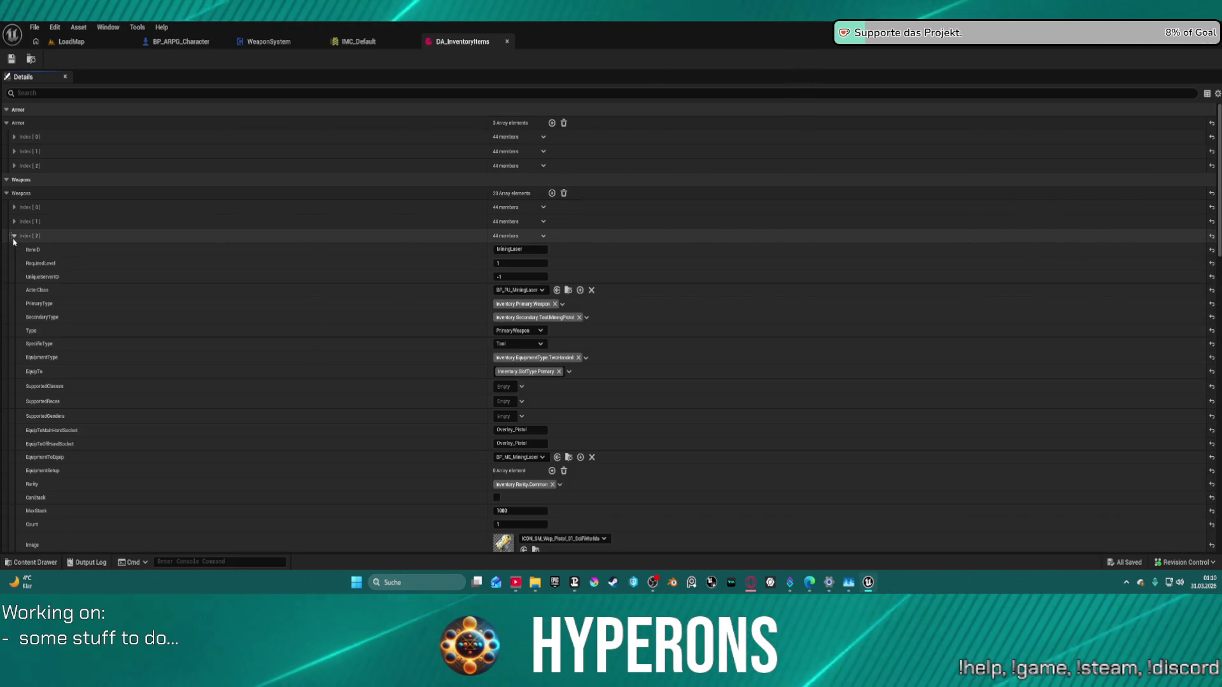
pyautogui.scroll(-1, 575, 393)
pyautogui.scroll(-10, 576, 394)
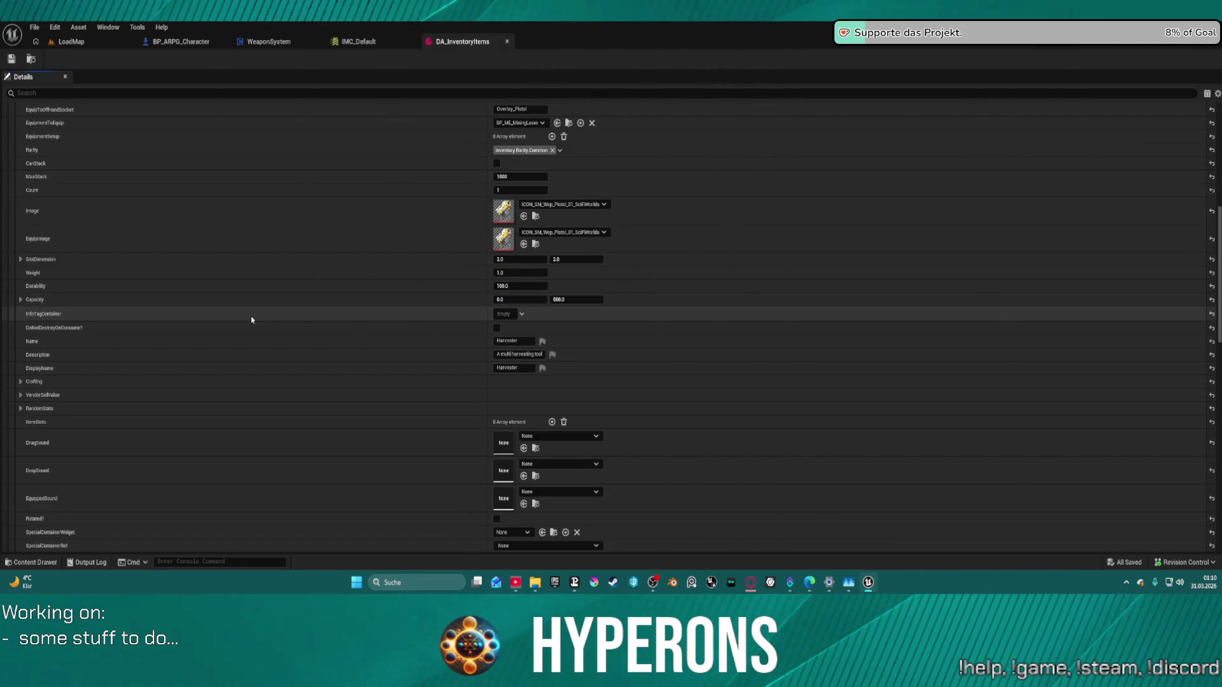
# Step: Add the Weapon.Firemode.Laser.Constant tag to MiningLaser's InfoTagContainer
pyautogui.click(504, 314)
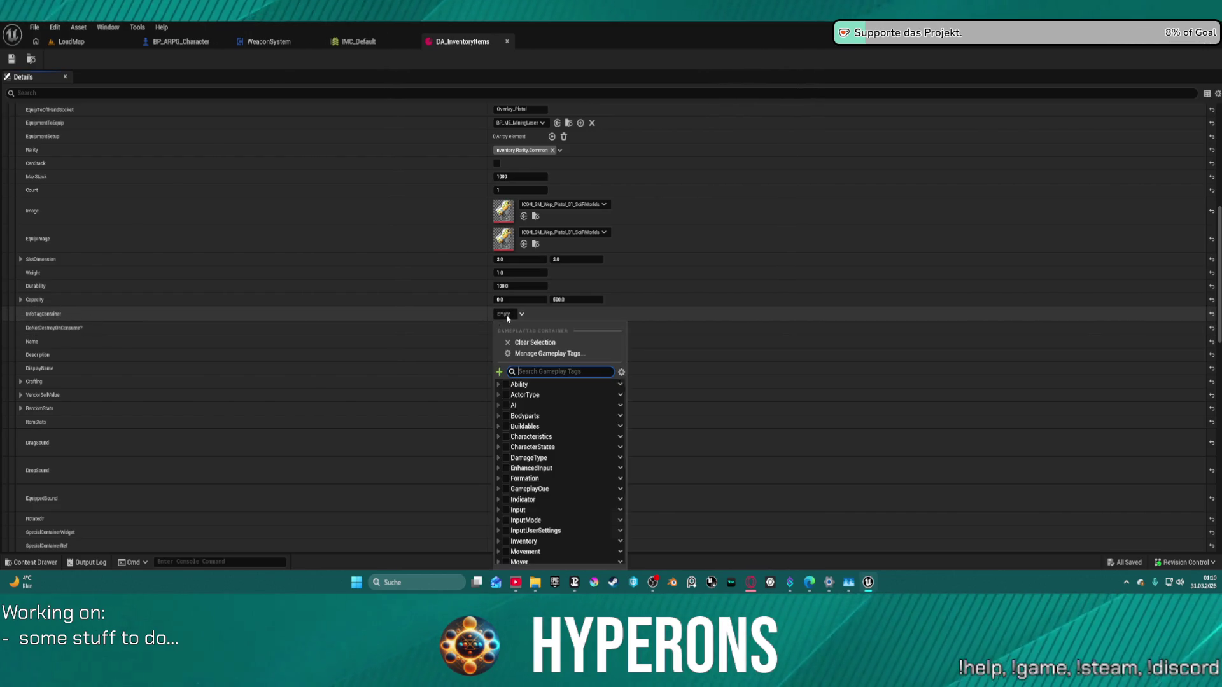
pyautogui.scroll(-5, 575, 455)
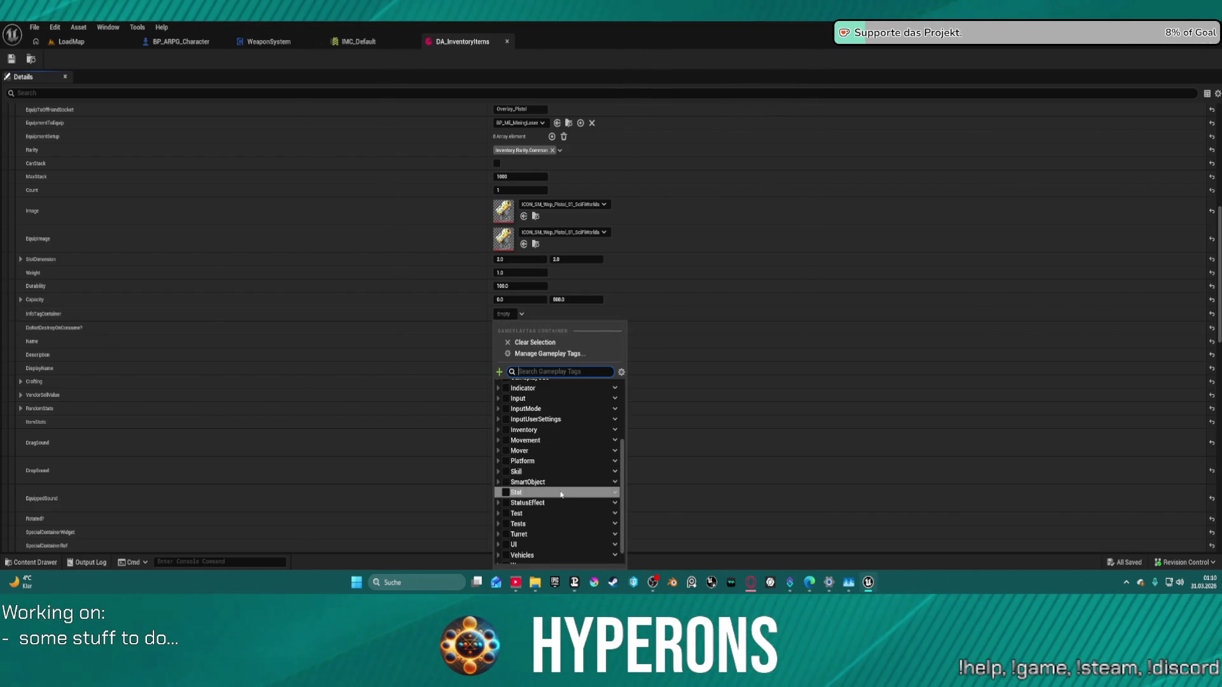
pyautogui.scroll(-3, 547, 496)
pyautogui.scroll(-1, 497, 551)
pyautogui.click(503, 549)
pyautogui.scroll(-2, 503, 551)
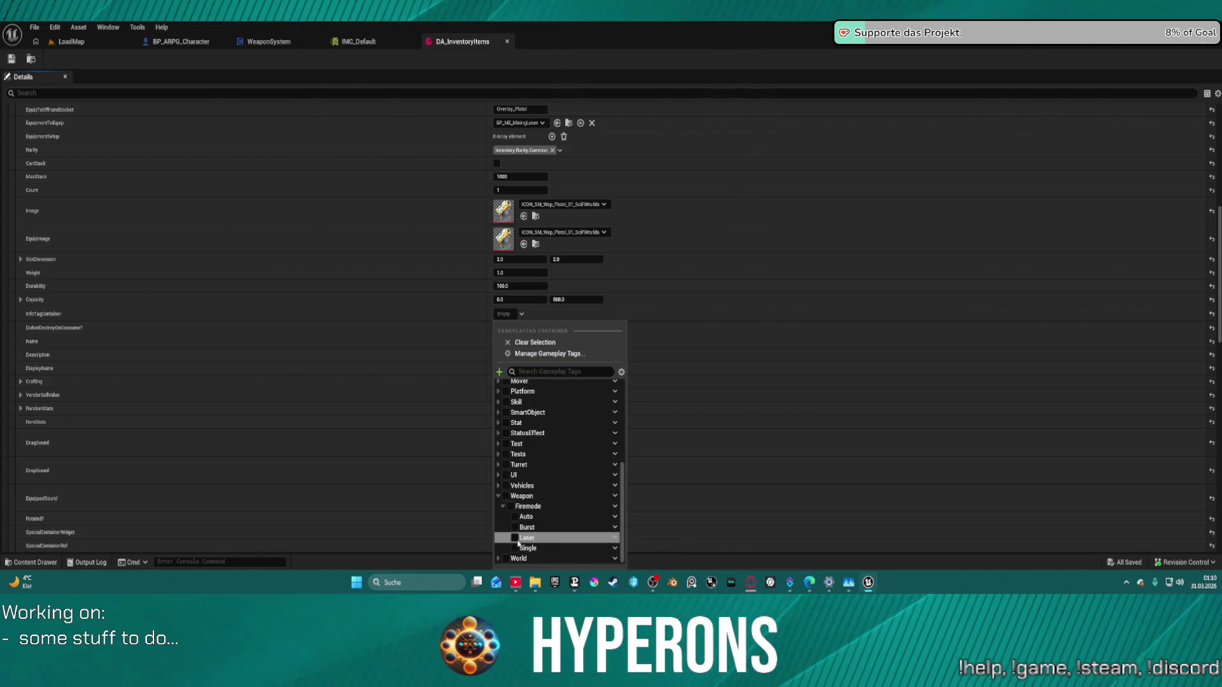
pyautogui.click(507, 538)
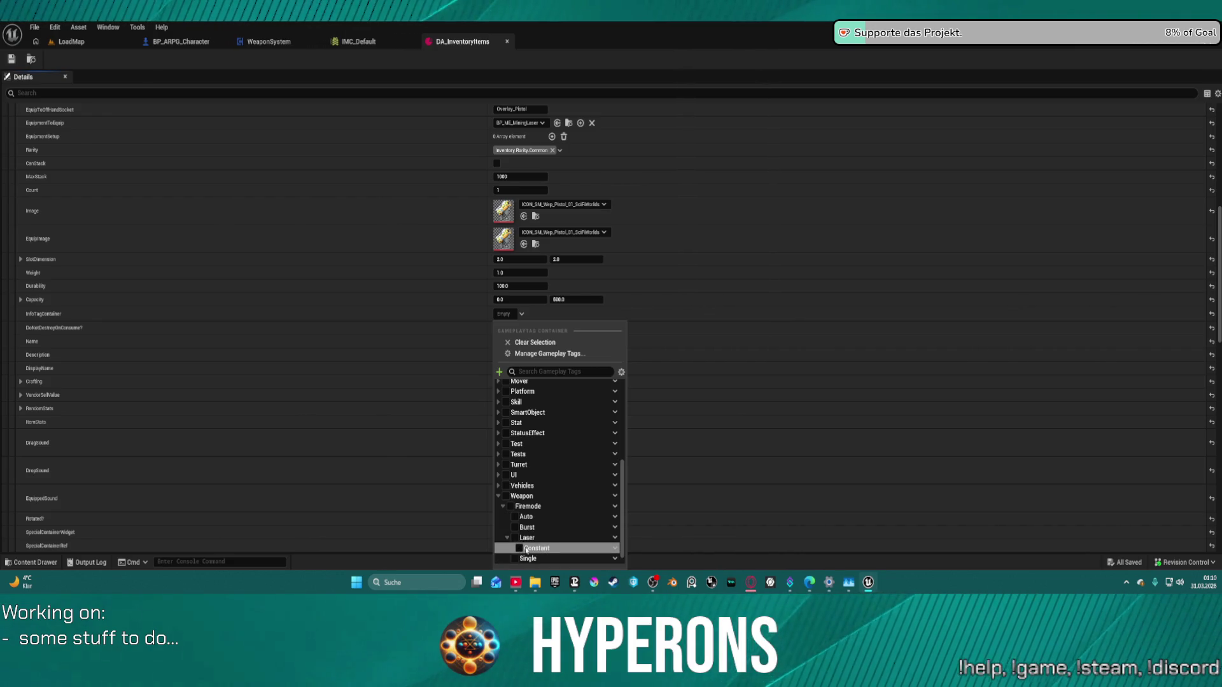
pyautogui.click(519, 548)
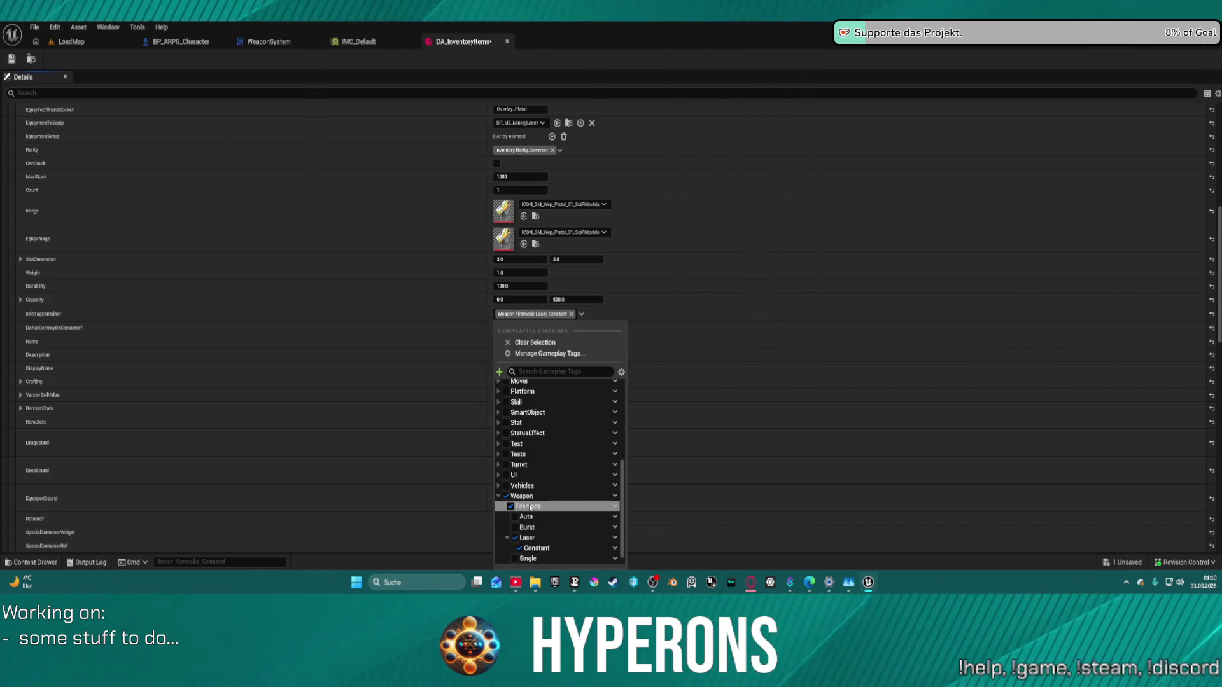
pyautogui.click(371, 335)
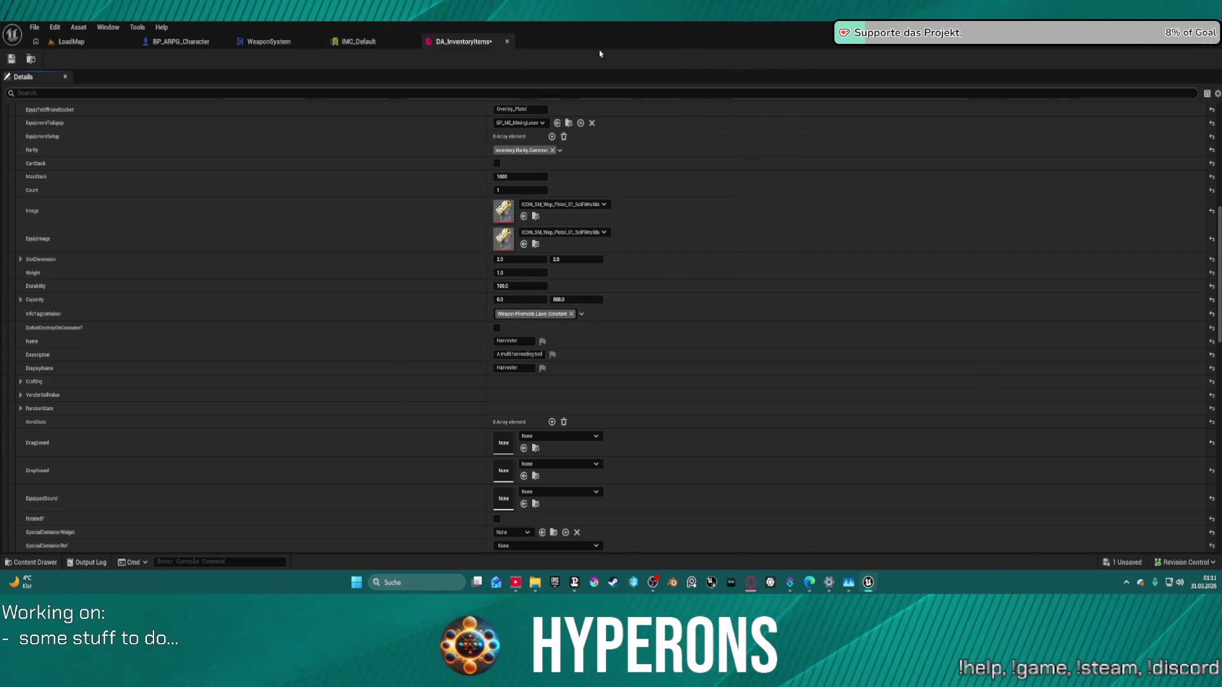
pyautogui.scroll(3, 153, 202)
# Step: Collapse MiningLaser and peek at weapon entries Index [9], [11], [15] and [7]
pyautogui.scroll(10, 154, 201)
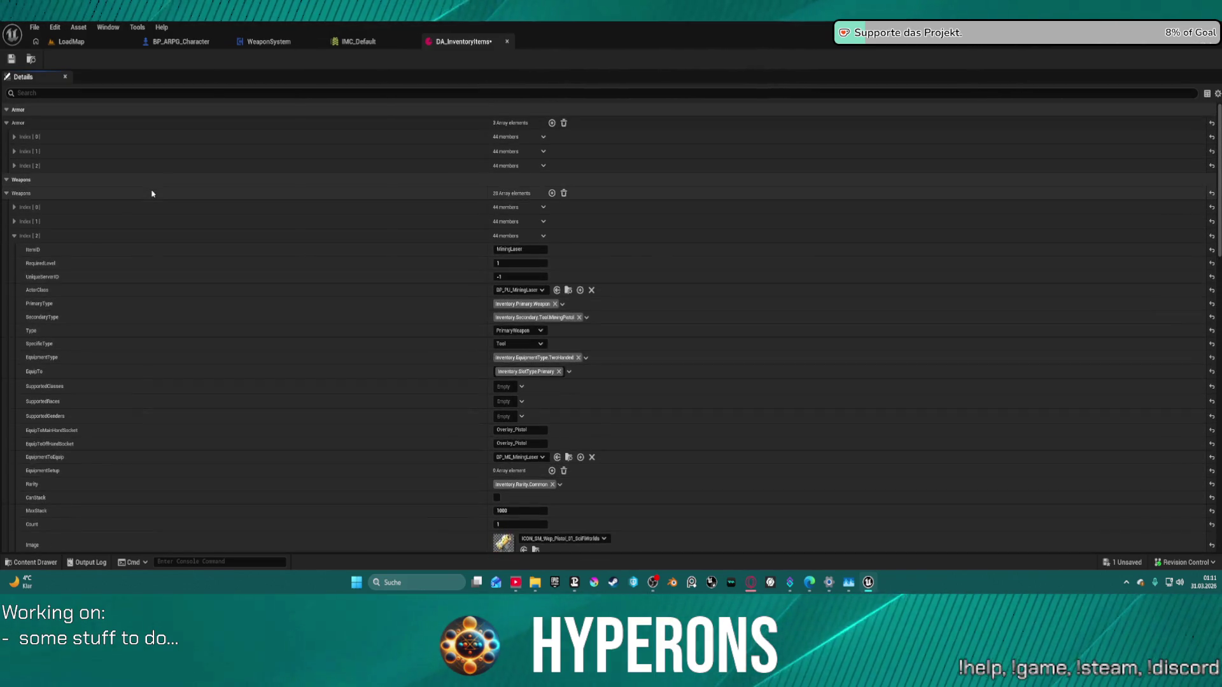
pyautogui.click(14, 237)
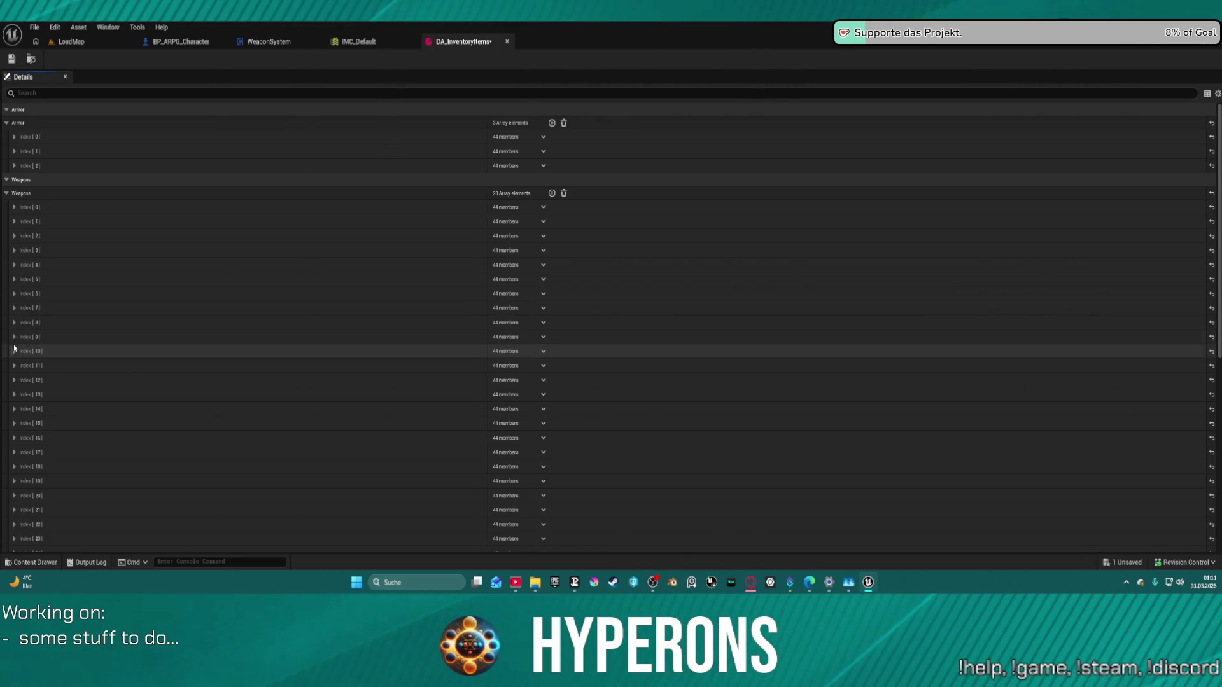
pyautogui.click(12, 339)
pyautogui.click(13, 340)
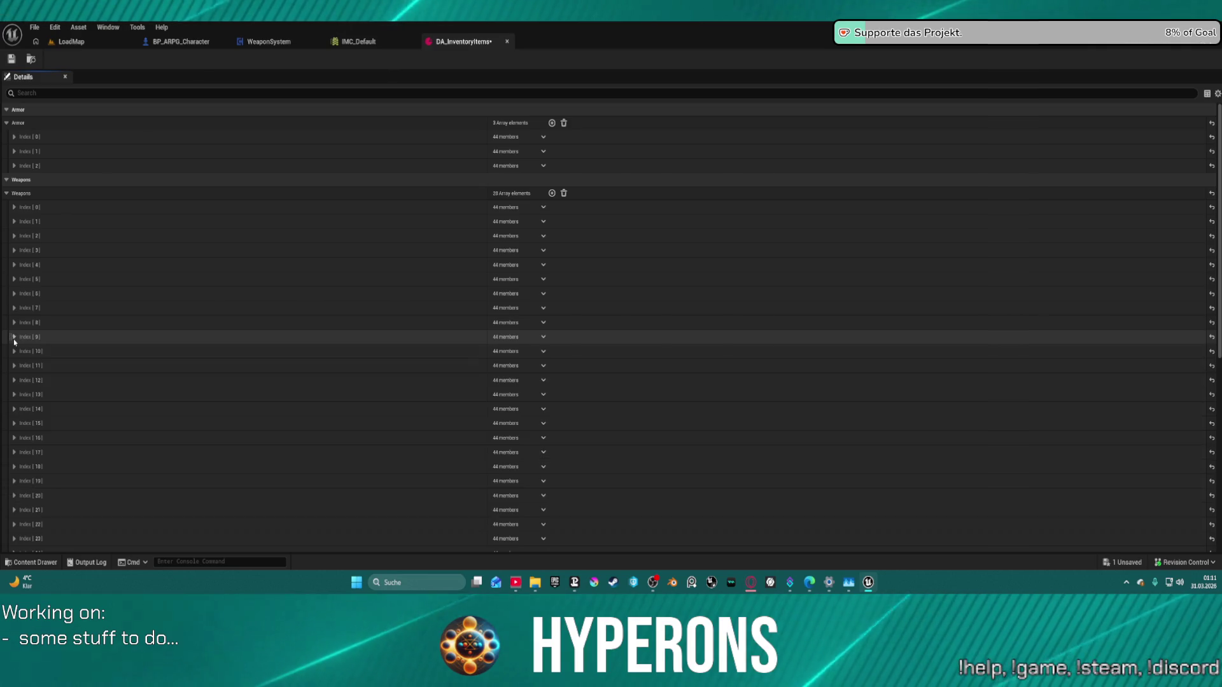
pyautogui.click(14, 366)
pyautogui.click(14, 367)
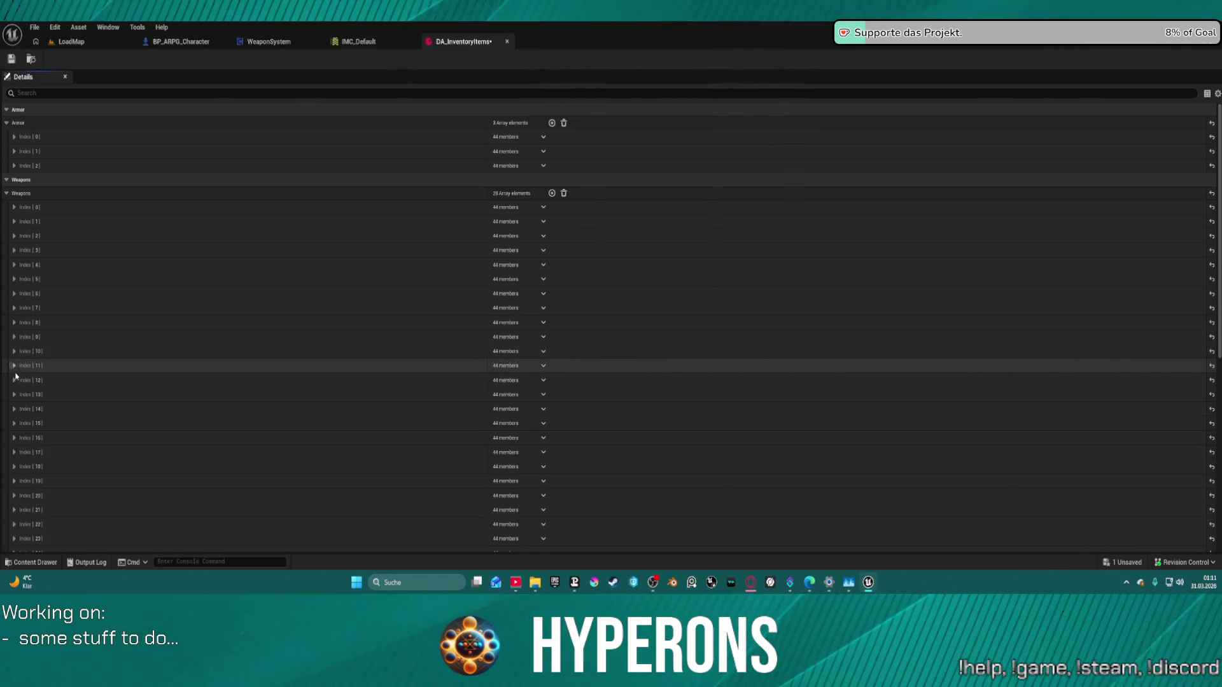
pyautogui.click(14, 424)
pyautogui.click(14, 424)
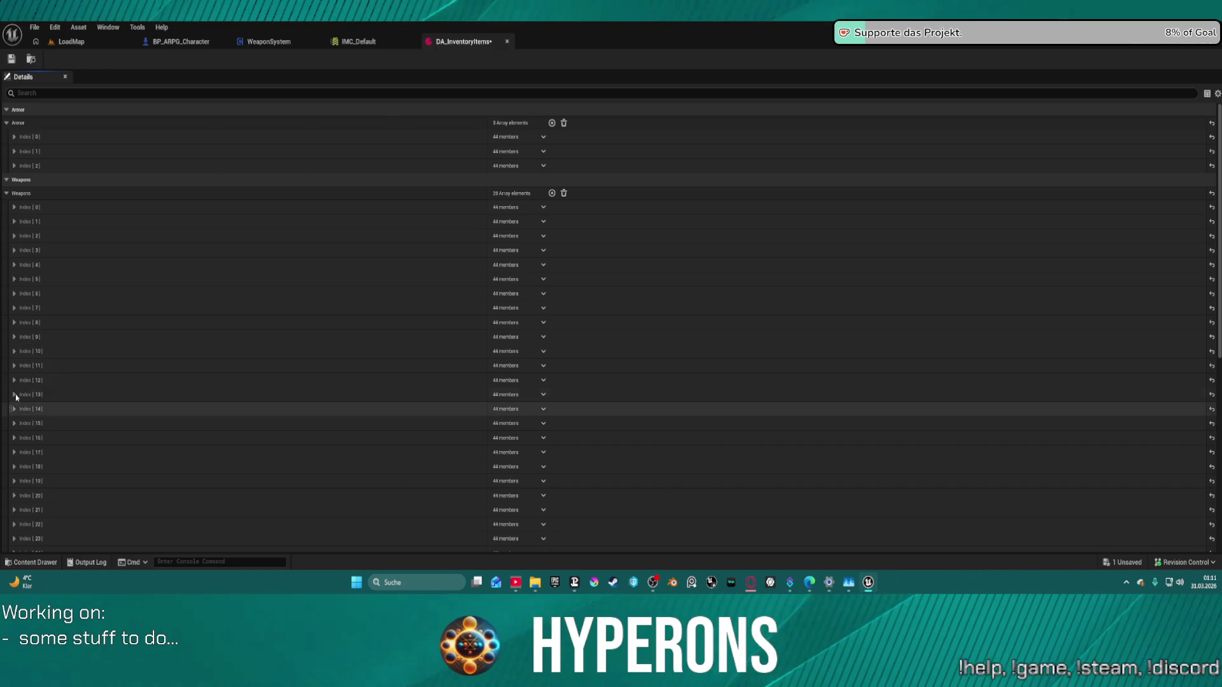
pyautogui.click(14, 308)
pyautogui.click(15, 308)
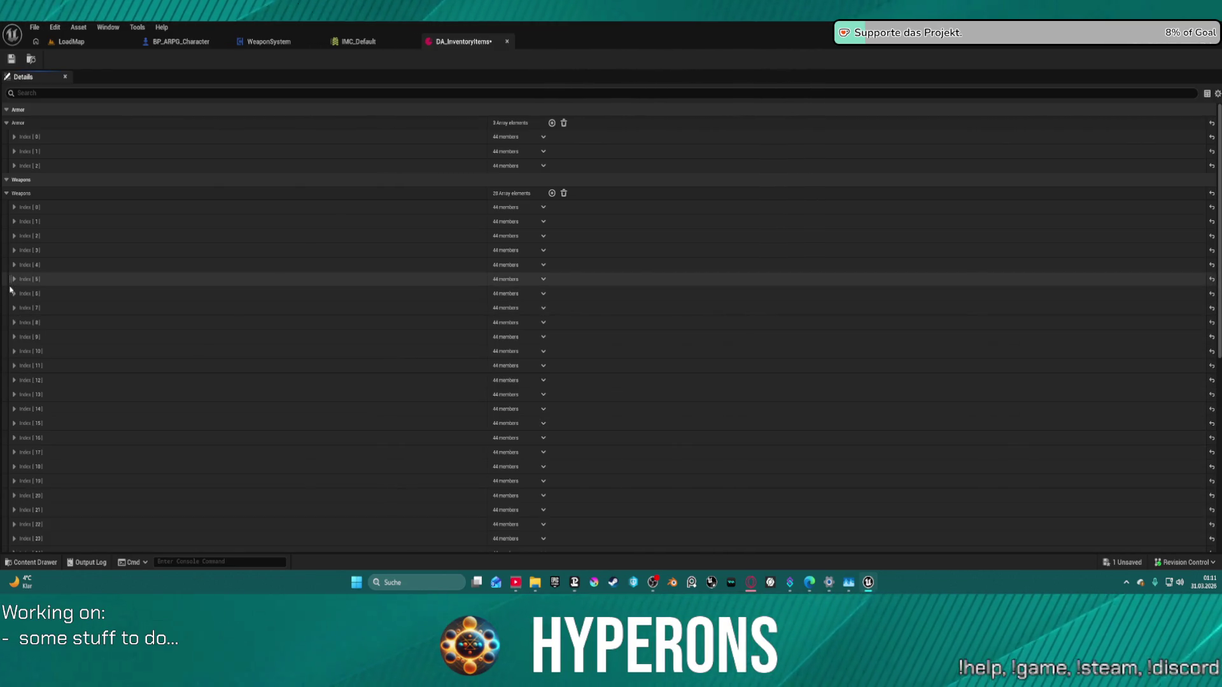
# Step: Expand Rifle_MG_01 at Weapons Index [6] and go to its InfoTagContainer field
pyautogui.click(14, 294)
pyautogui.click(13, 294)
pyautogui.click(14, 294)
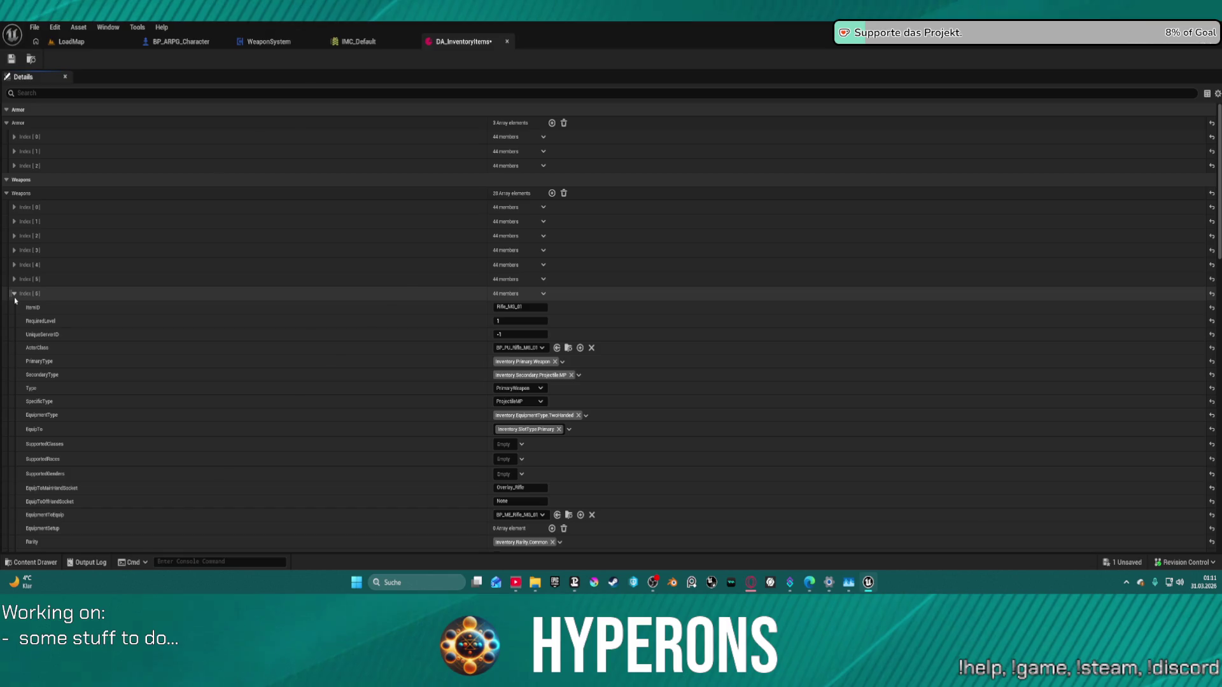
pyautogui.scroll(-2, 486, 379)
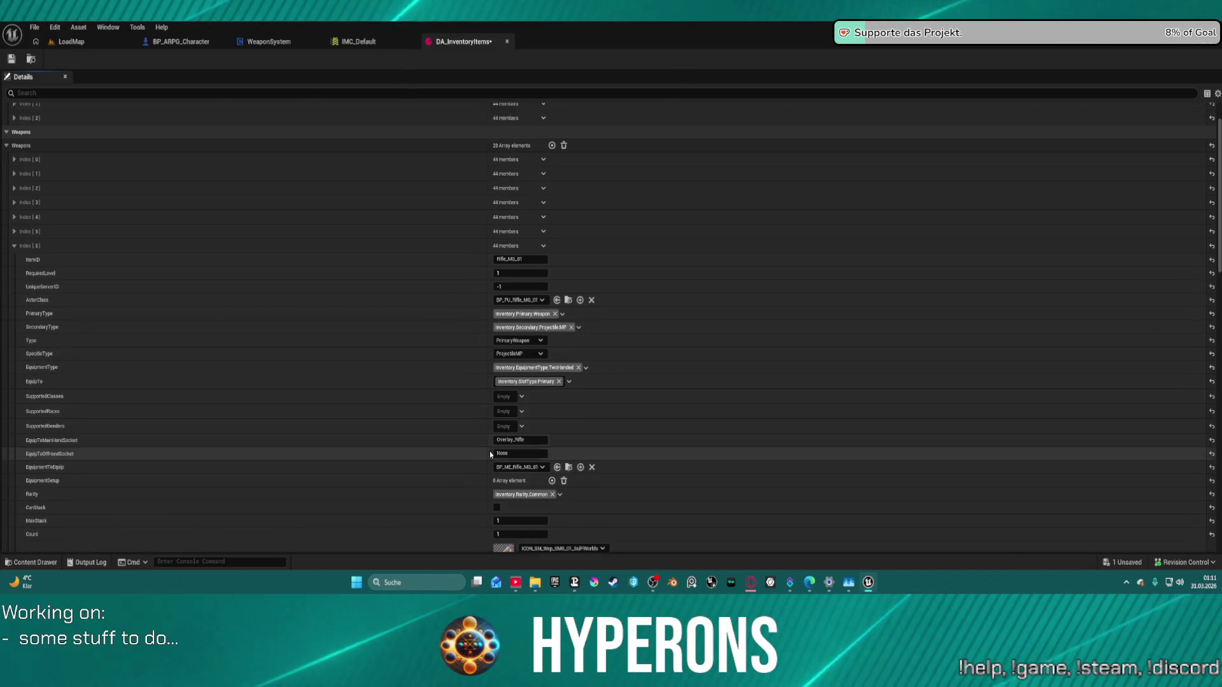
pyautogui.scroll(-9, 461, 452)
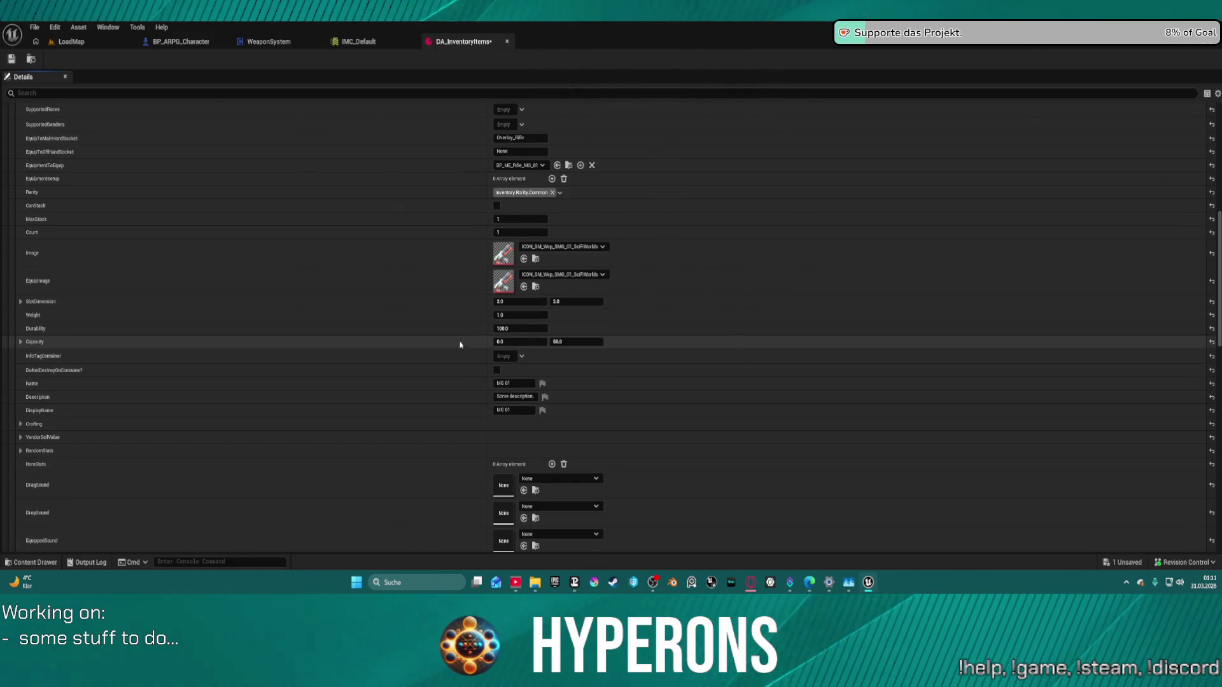
pyautogui.keyDown('shift'); pyautogui.click(511, 361); pyautogui.keyUp('shift')
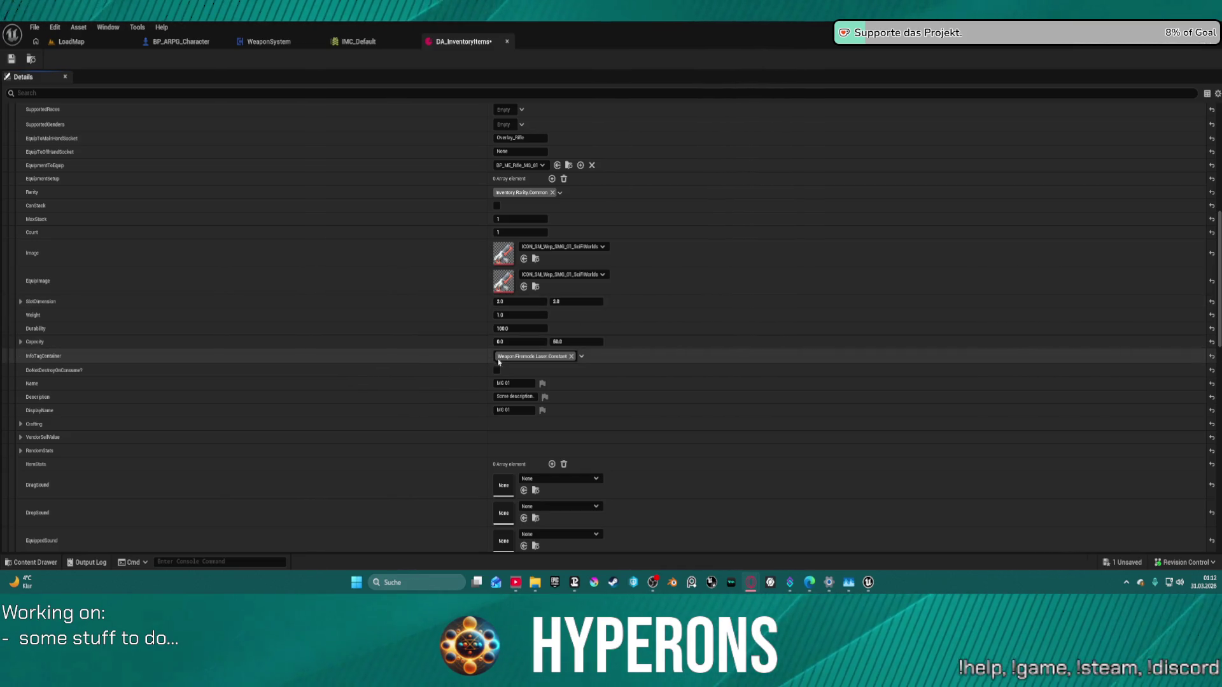
# Step: Give Rifle_MG_01 the Weapon.Firemode Auto, Burst and Single tags, remove Laser.Constant, and save
pyautogui.click(545, 360)
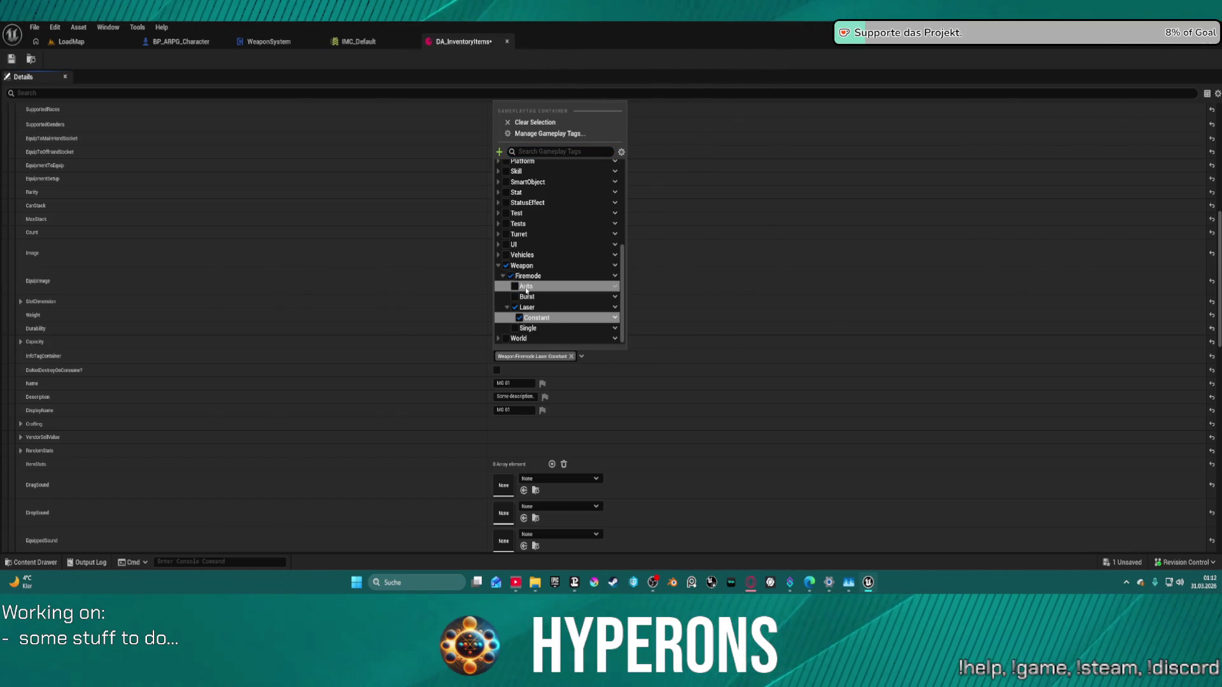
pyautogui.click(525, 287)
pyautogui.click(520, 319)
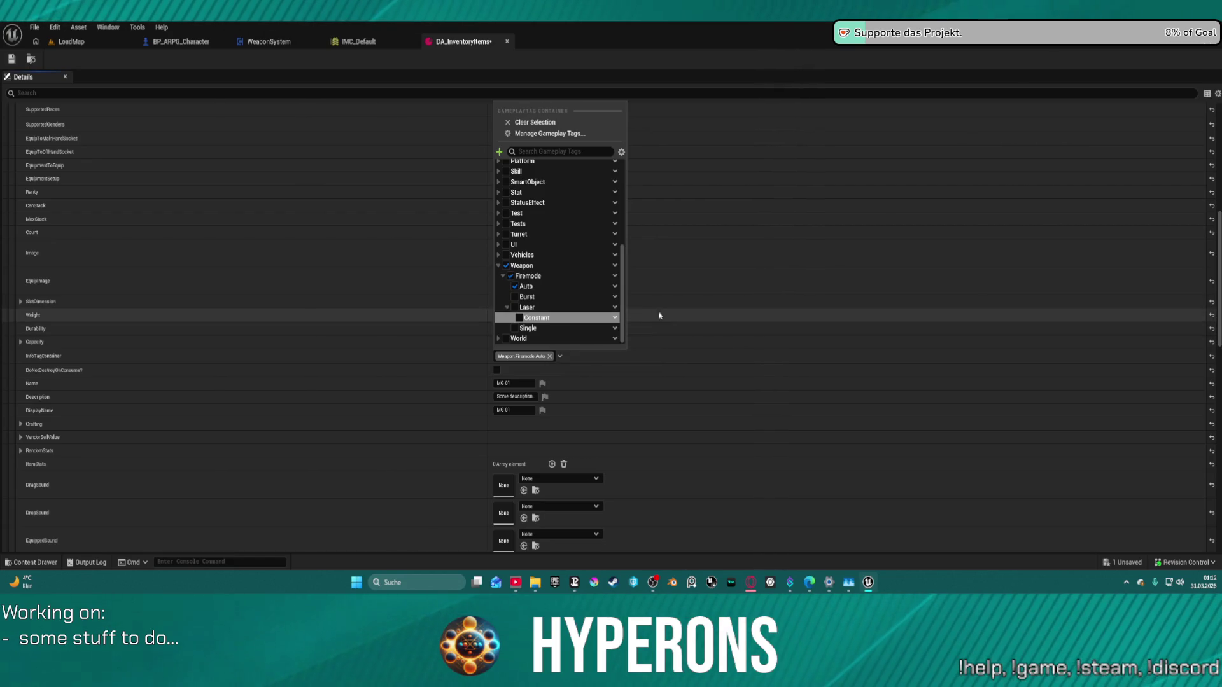
pyautogui.click(559, 299)
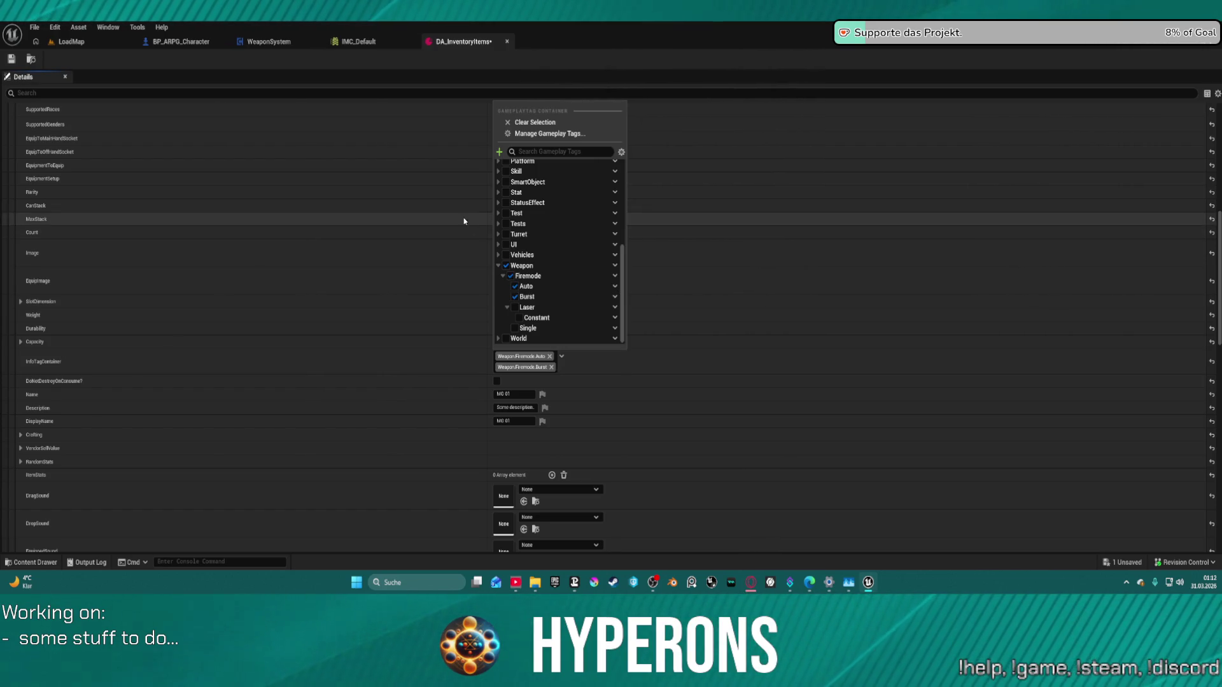
pyautogui.click(560, 327)
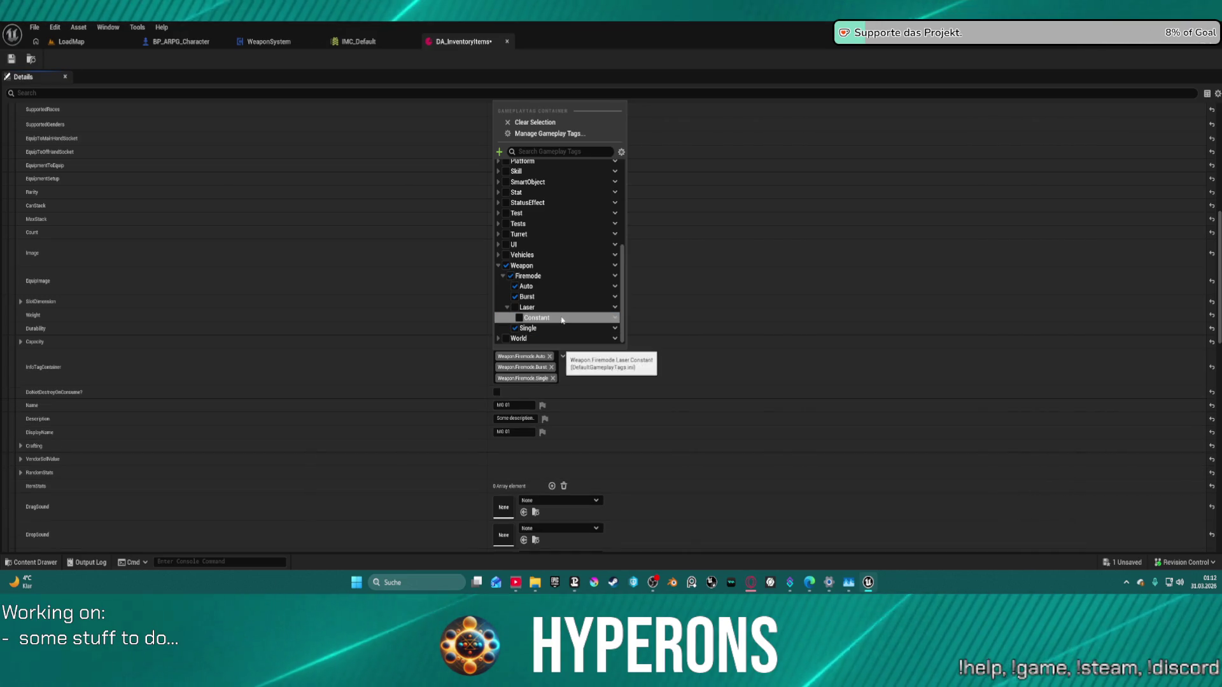
pyautogui.click(506, 310)
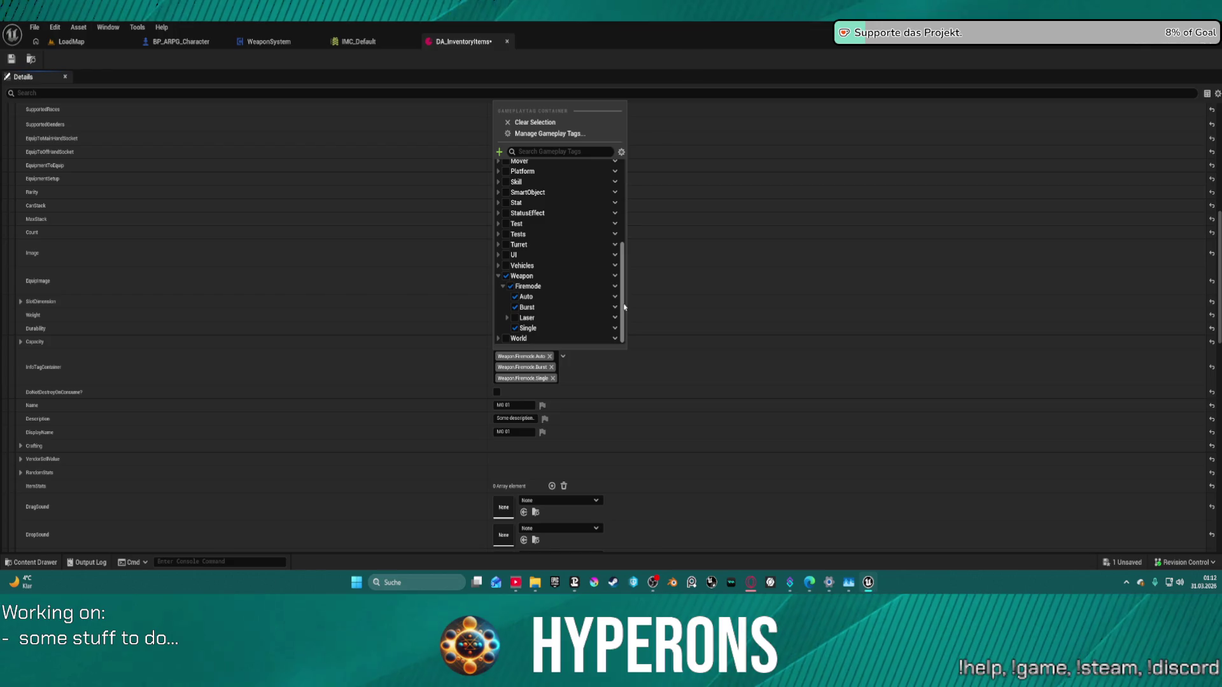
pyautogui.click(795, 220)
pyautogui.click(12, 58)
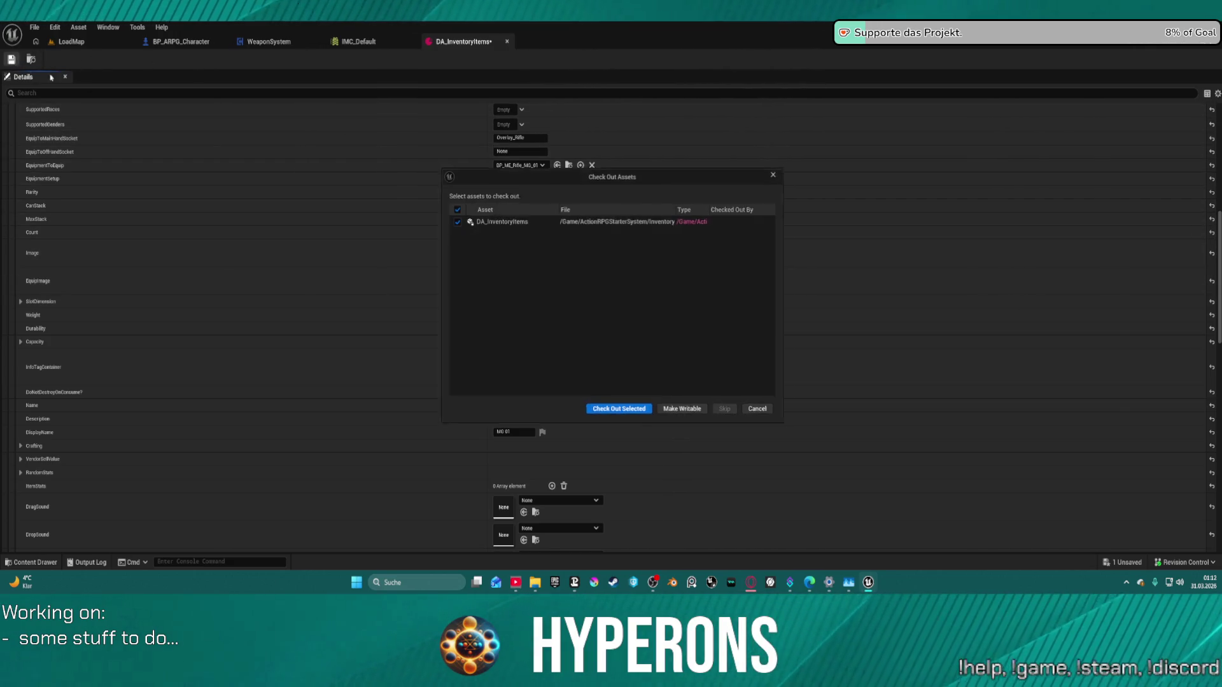
# Step: Check out DA_InventoryItems with Check Out Selected so the save completes
pyautogui.click(619, 413)
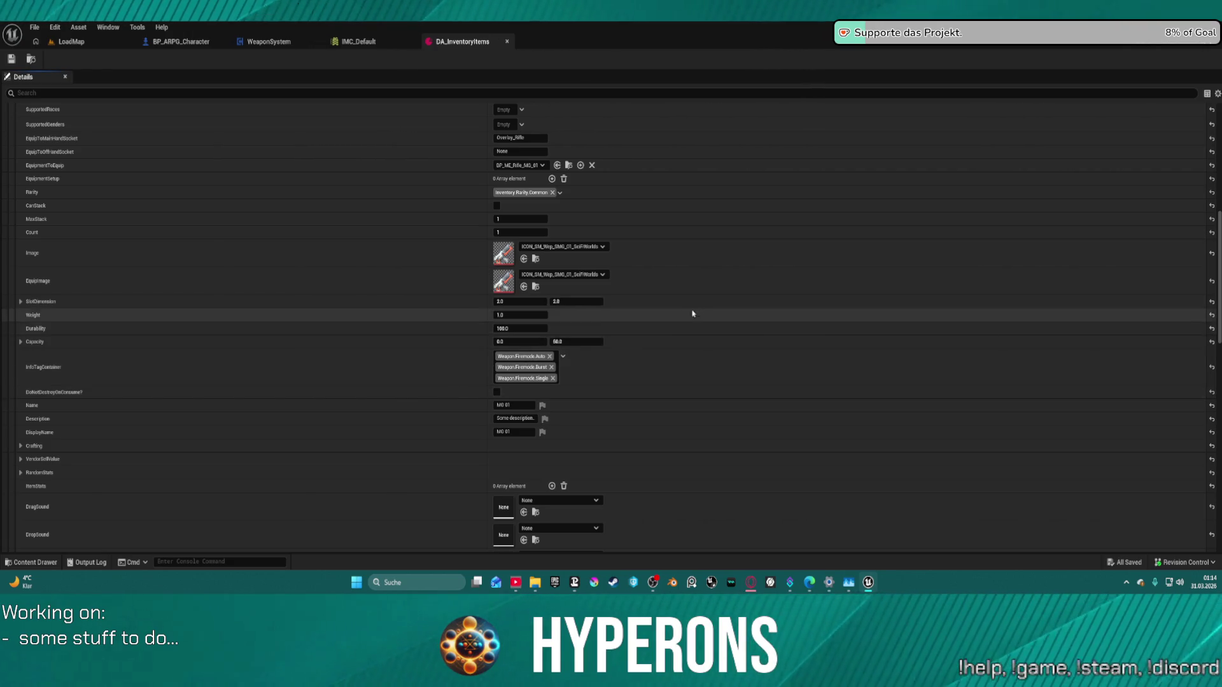
pyautogui.scroll(2, 736, 287)
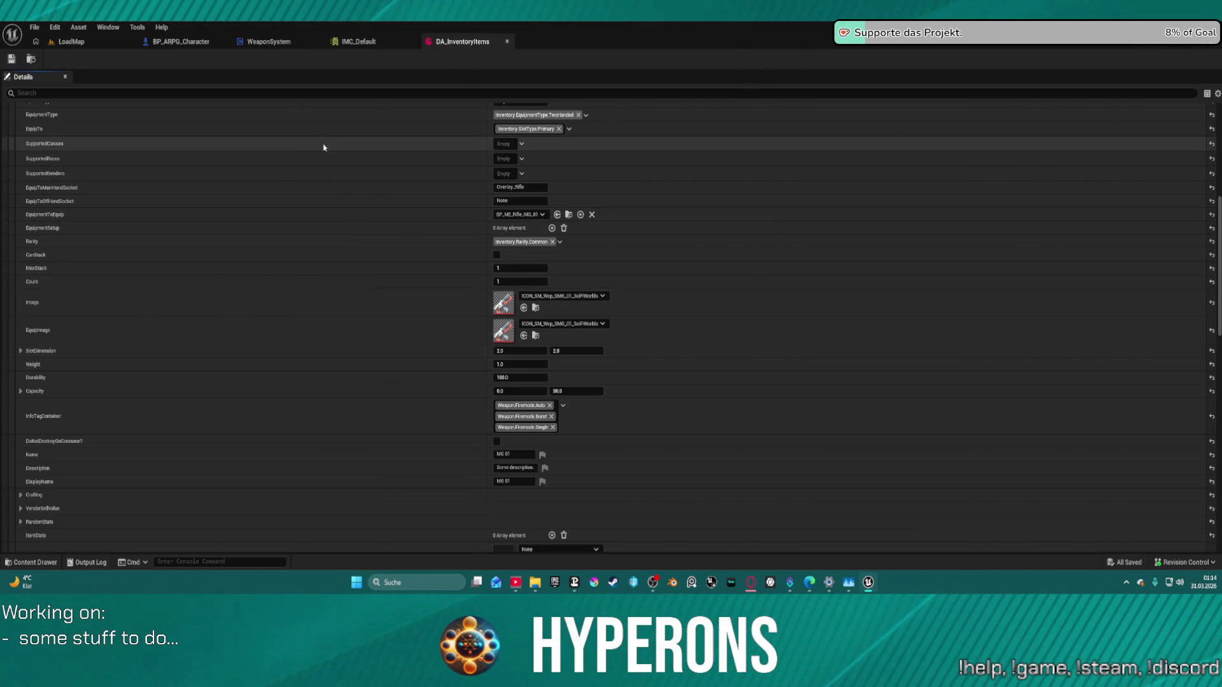
pyautogui.click(260, 43)
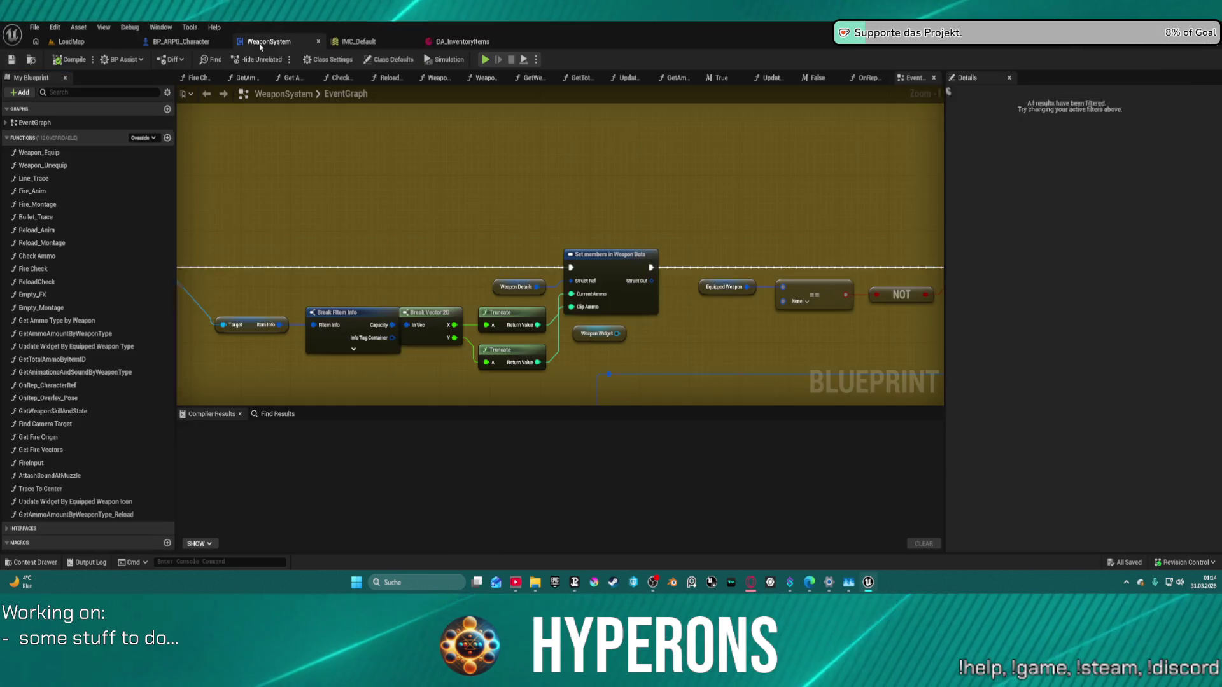
pyautogui.scroll(-1, 617, 152)
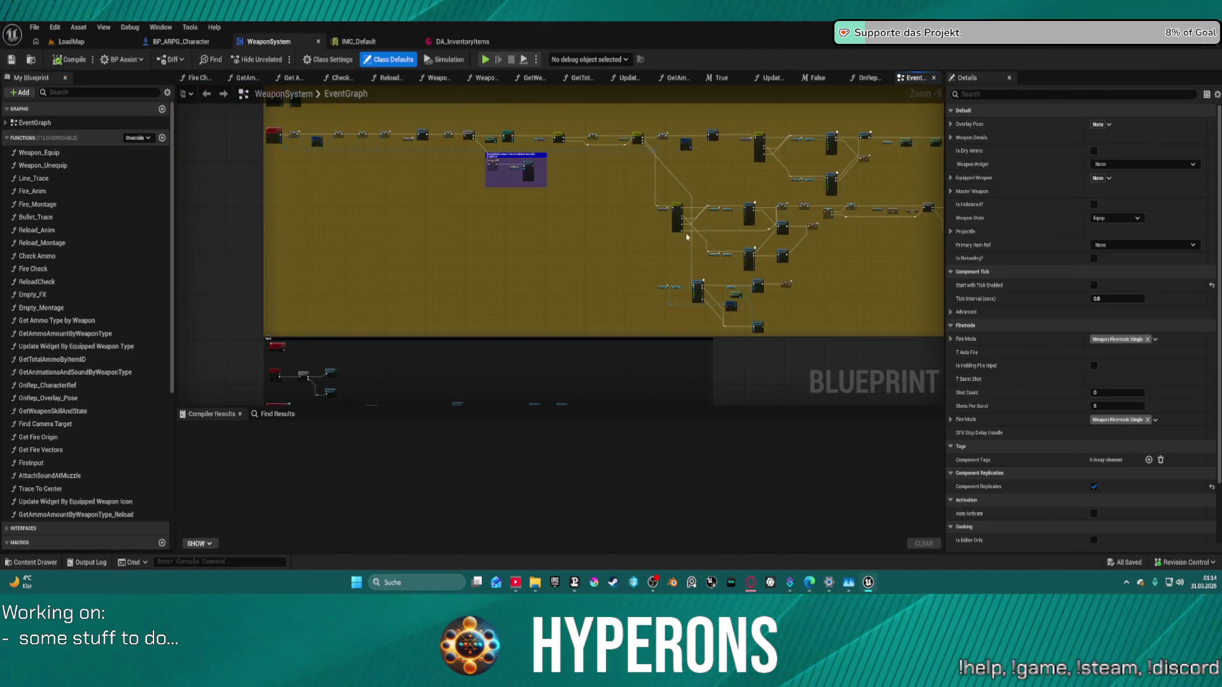
pyautogui.scroll(8, 525, 215)
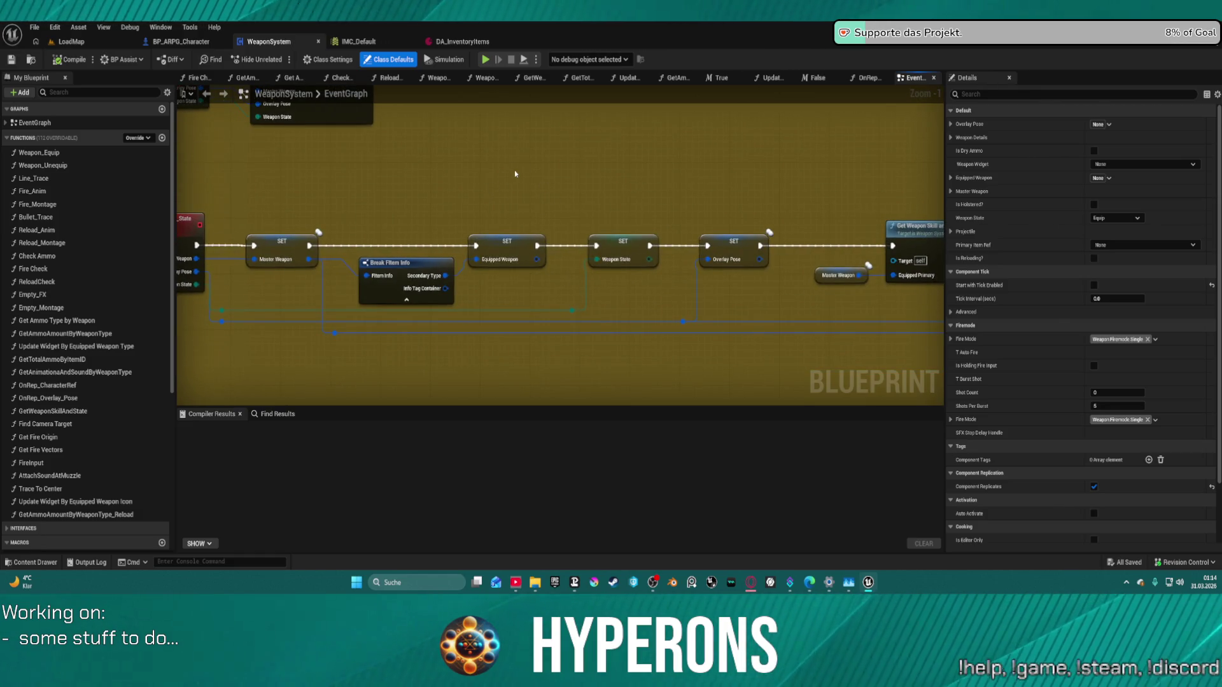
pyautogui.scroll(-2, 483, 181)
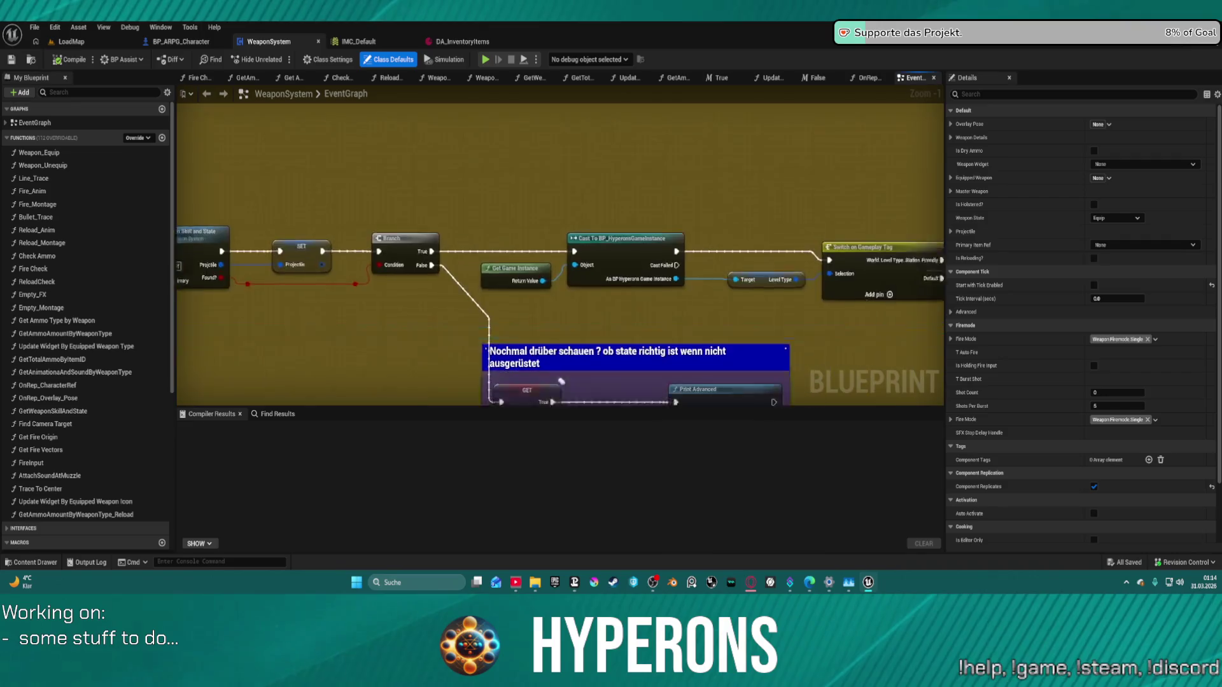
pyautogui.scroll(-3, 695, 217)
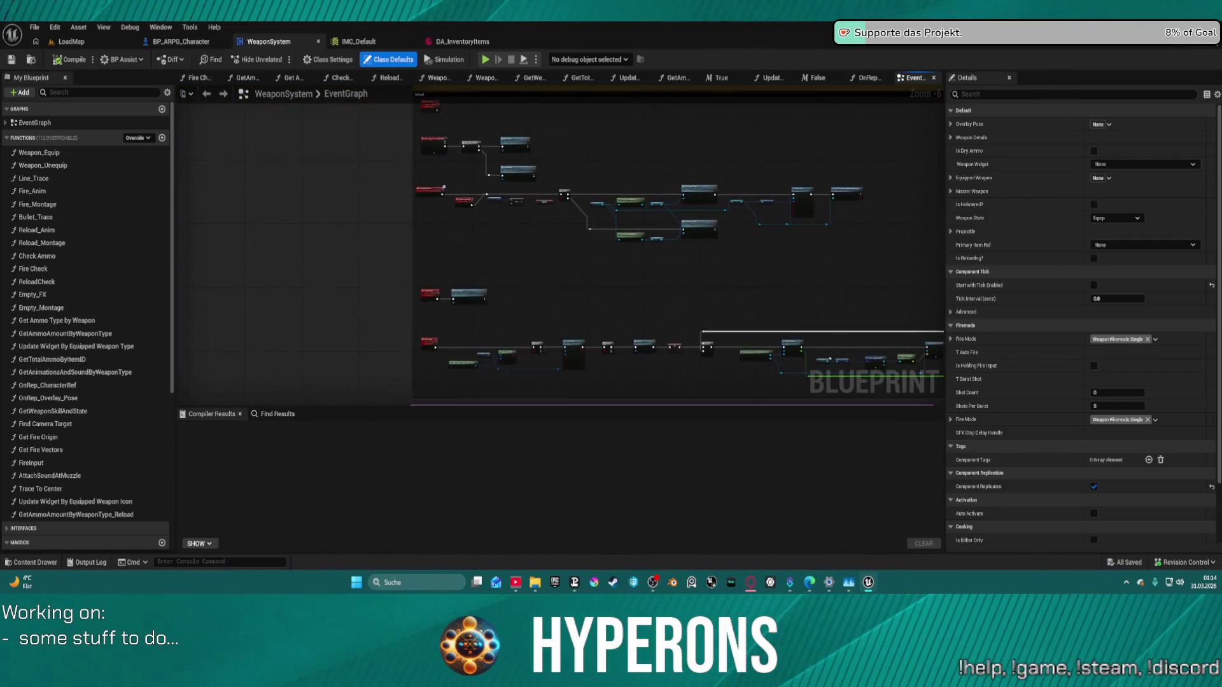
pyautogui.scroll(7, 337, 302)
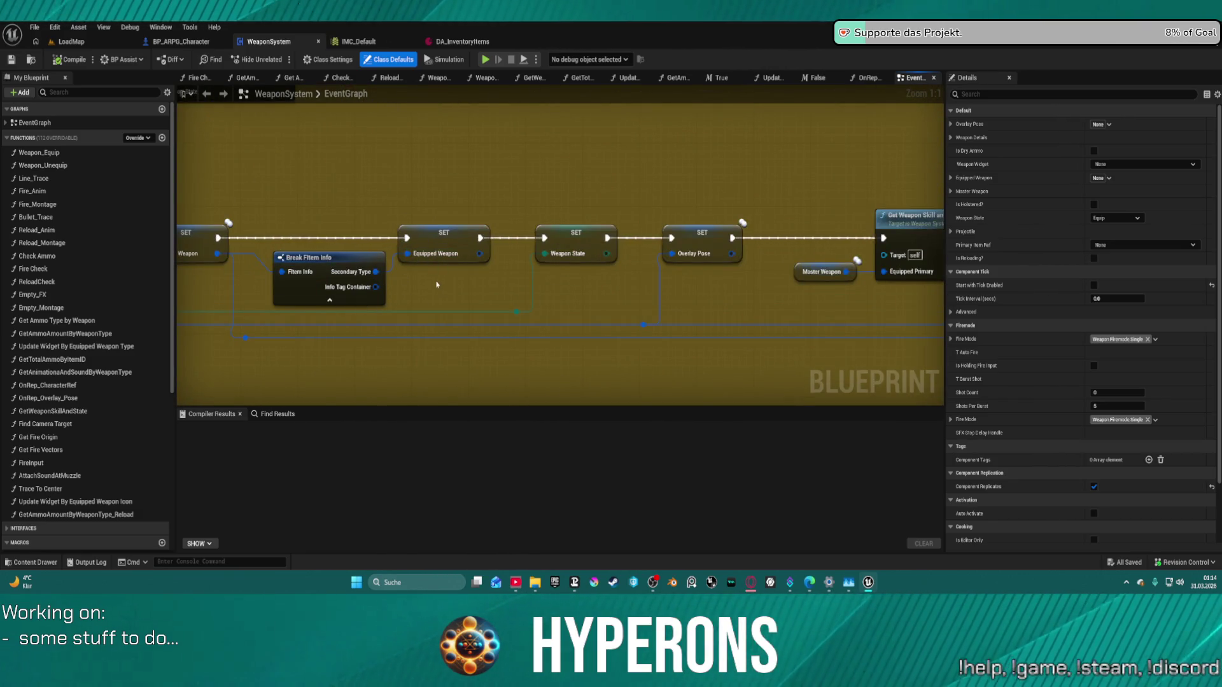
pyautogui.scroll(-5, 75, 395)
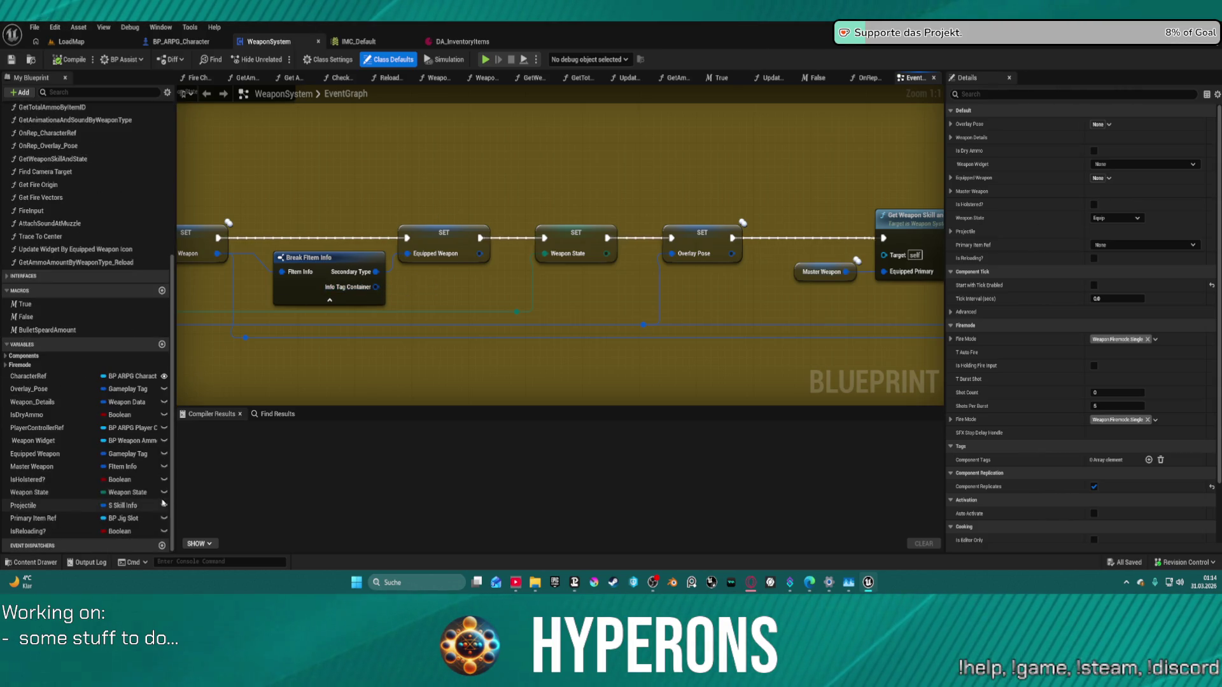
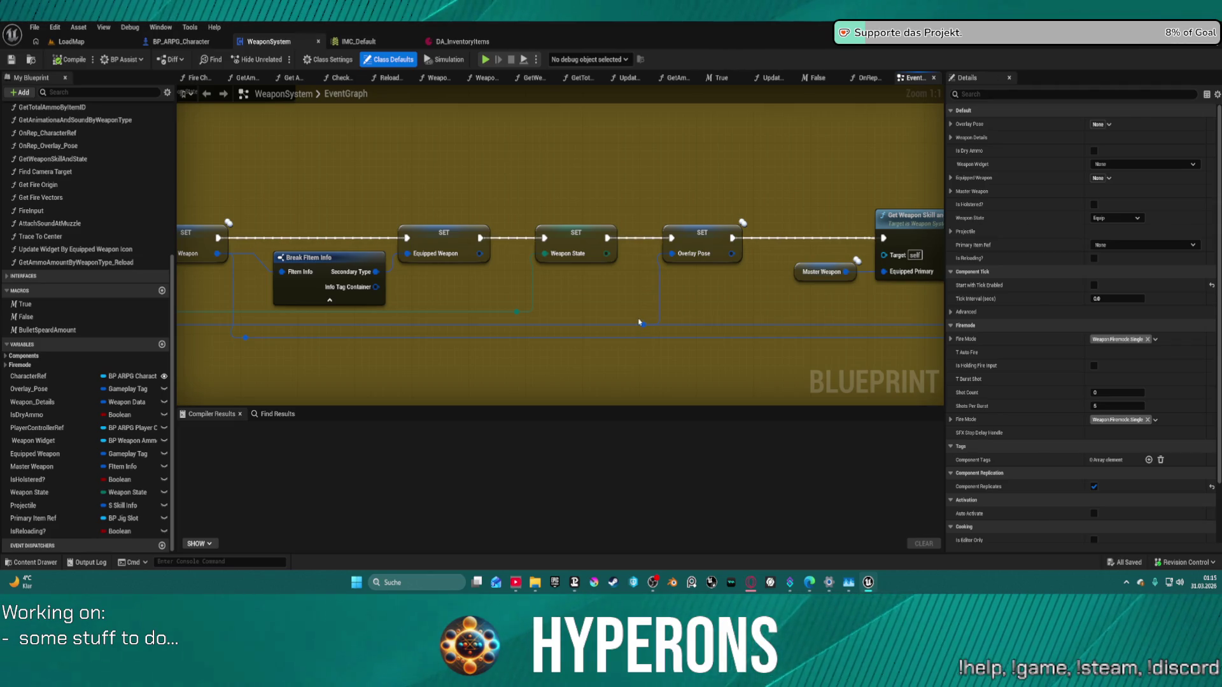
# Step: Break the Info Tag Container into its tags with a Break Gameplay Tag Container node
pyautogui.moveTo(590, 309)
pyautogui.mouseDown()
pyautogui.moveTo(488, 283)
pyautogui.moveTo(382, 229)
pyautogui.moveTo(809, 220)
pyautogui.moveTo(689, 215)
pyautogui.mouseUp()
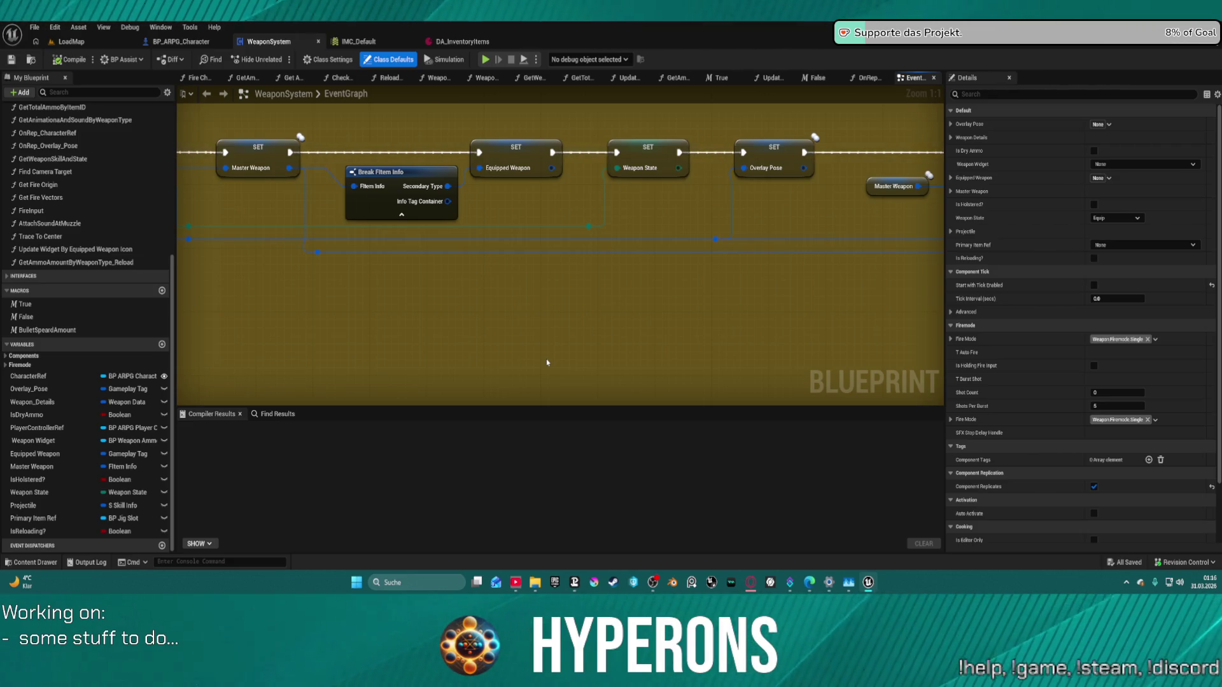
pyautogui.scroll(-2, 549, 354)
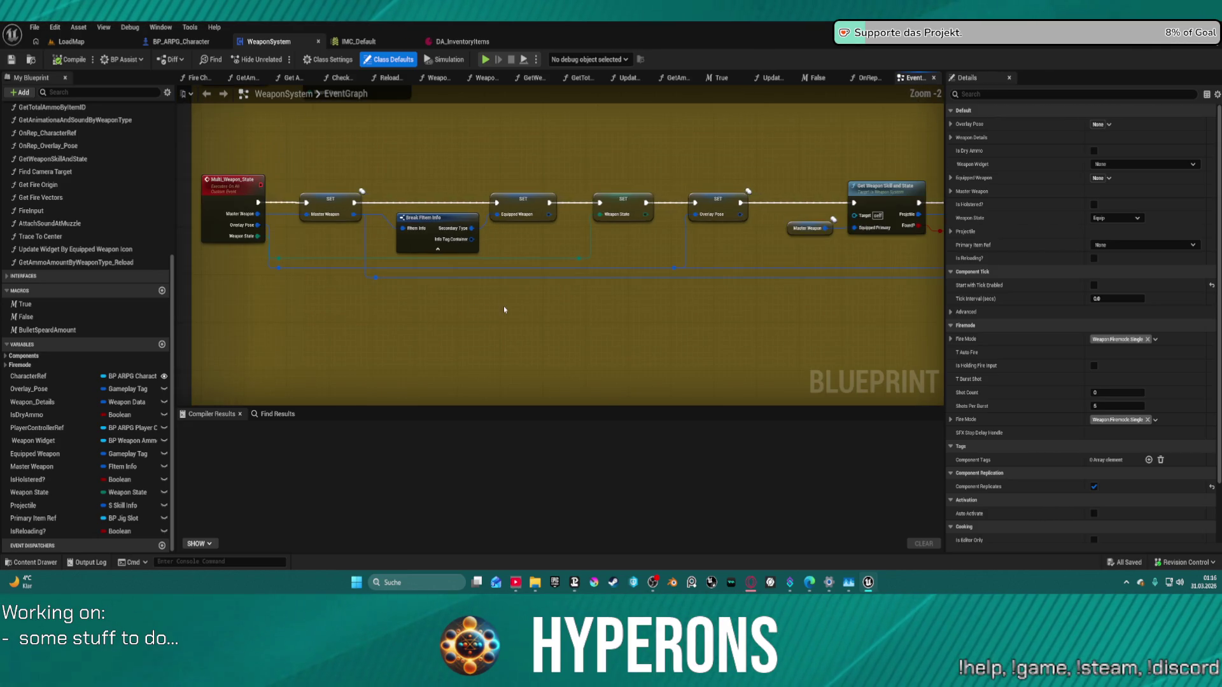
pyautogui.scroll(2, 488, 219)
pyautogui.moveTo(475, 227); pyautogui.dragTo(527, 292)
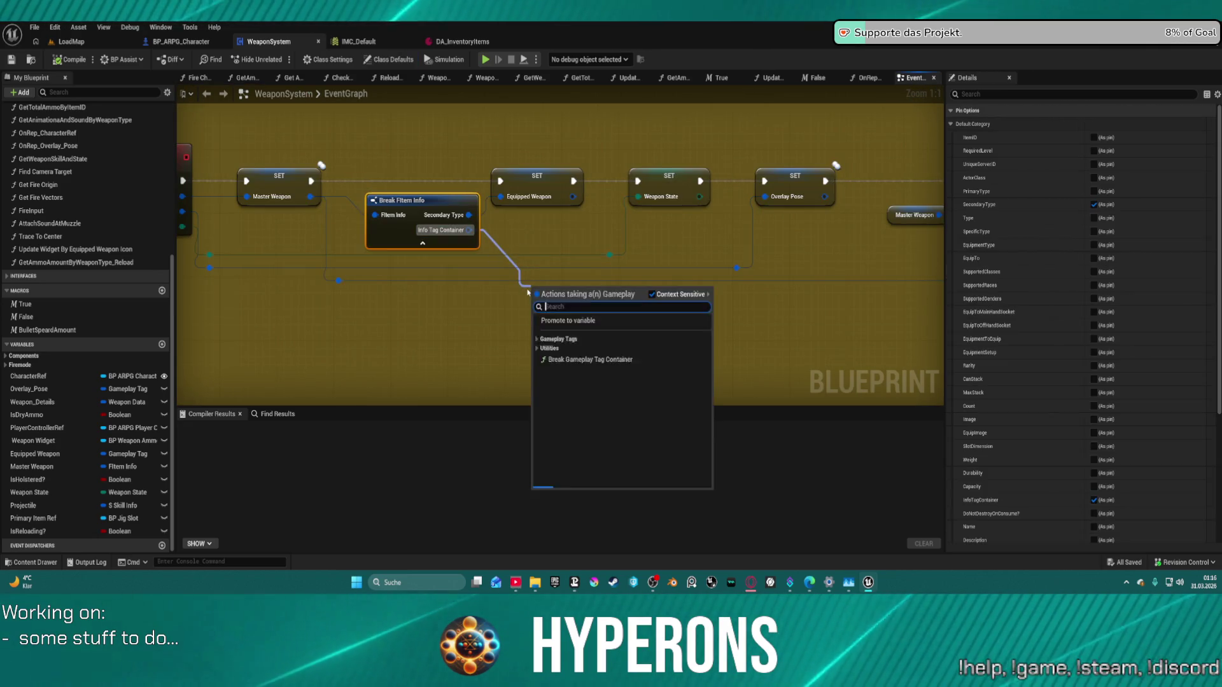
pyautogui.write('bre')
pyautogui.press('Return')
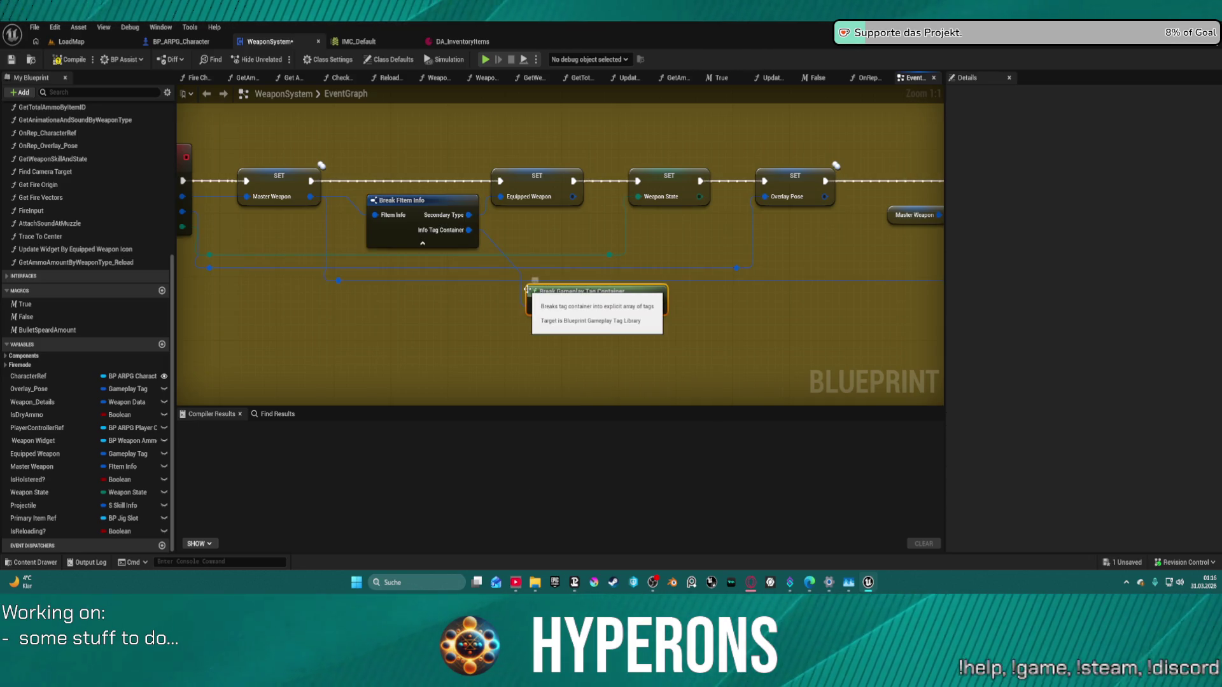
# Step: Add a Get array node that reads an element from the Gameplay Tags output
pyautogui.moveTo(662, 311); pyautogui.dragTo(705, 336)
pyautogui.write('get')
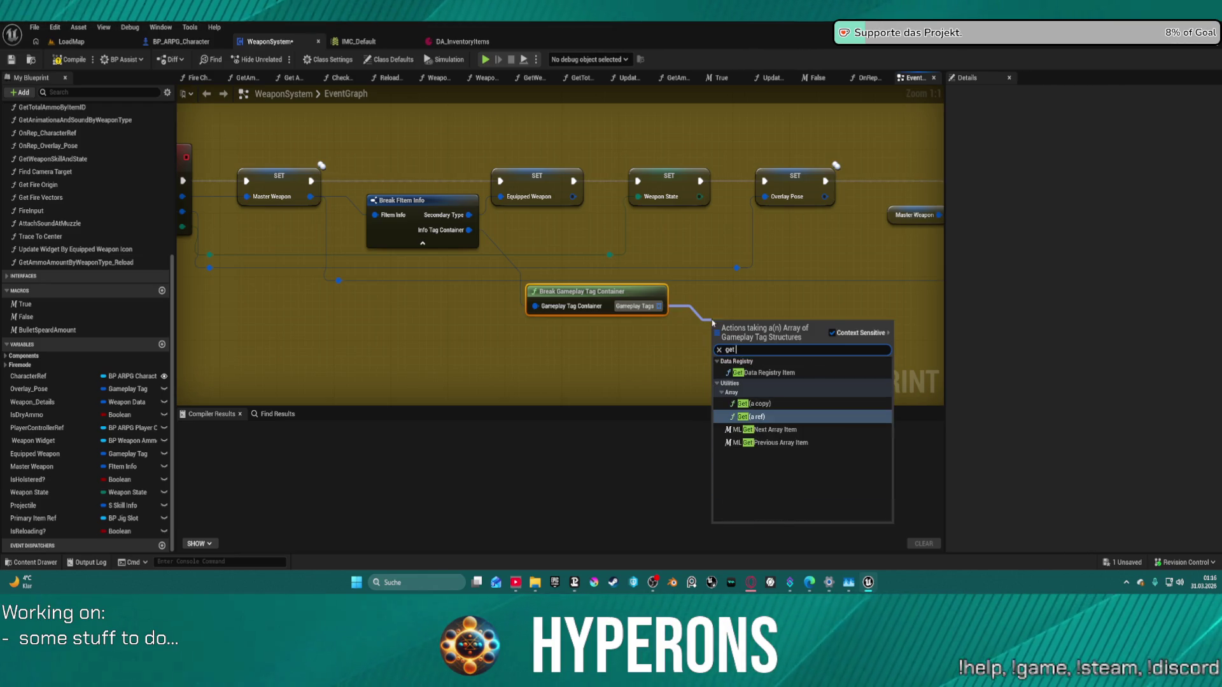
pyautogui.click(754, 404)
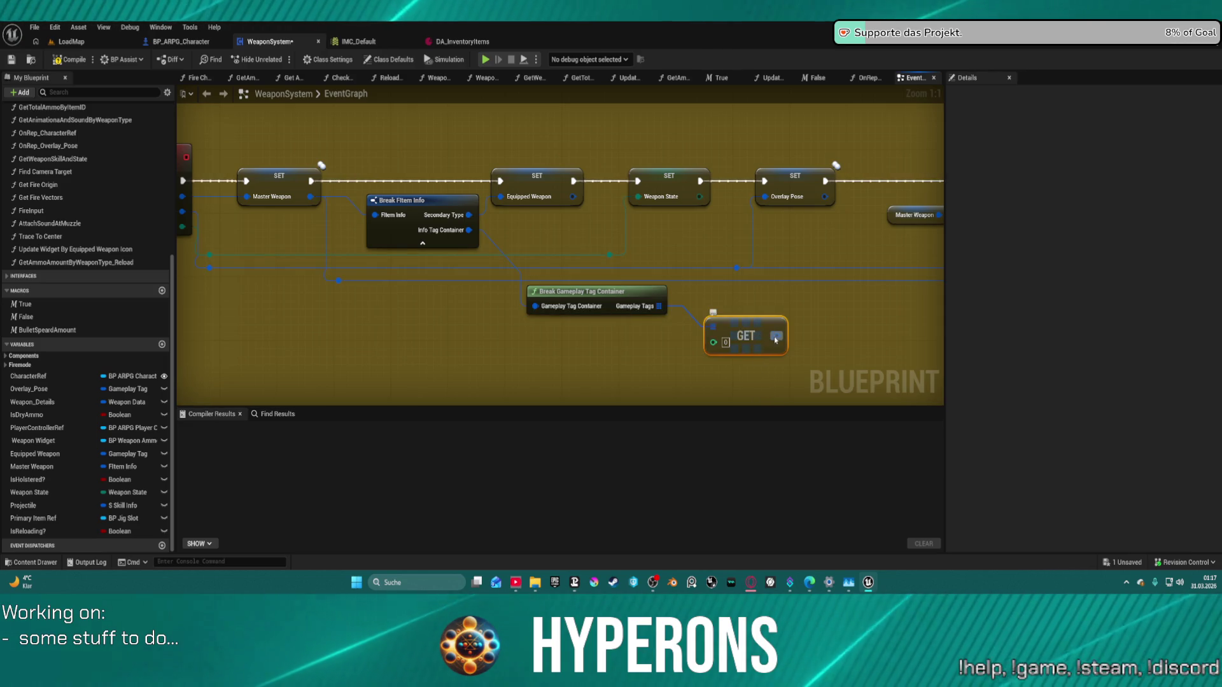
pyautogui.moveTo(776, 343); pyautogui.dragTo(513, 313)
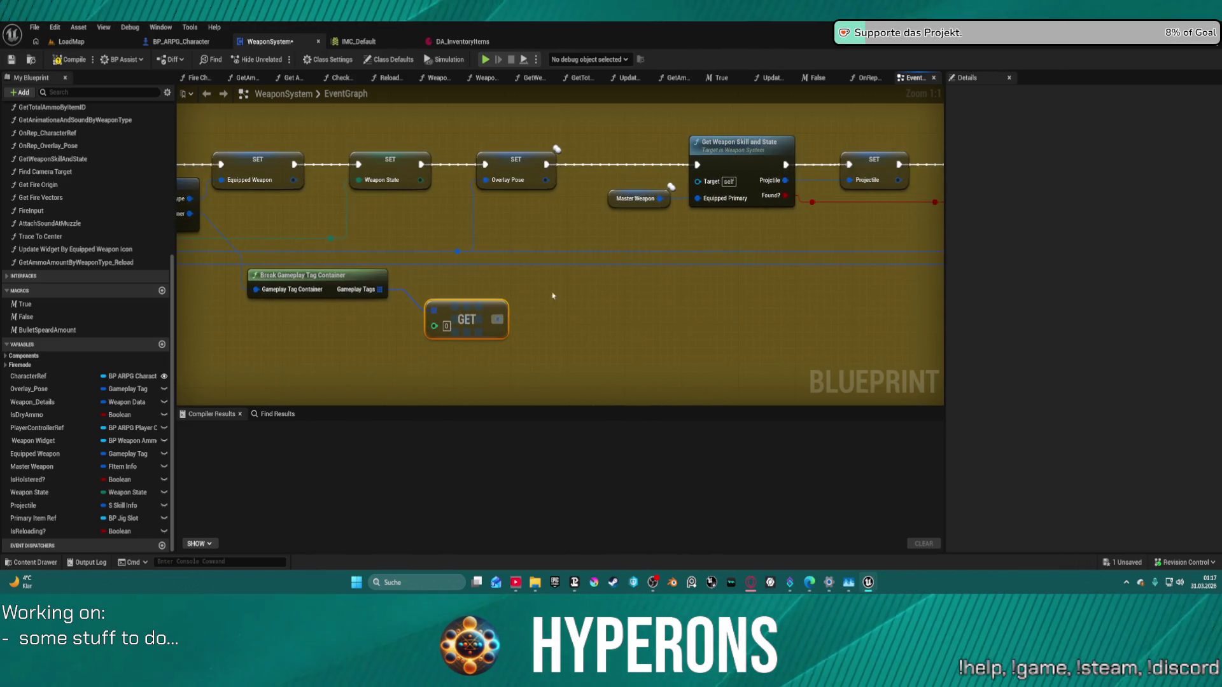
pyautogui.scroll(-2, 540, 300)
pyautogui.moveTo(541, 300)
pyautogui.mouseDown()
pyautogui.moveTo(541, 275)
pyautogui.moveTo(388, 296)
pyautogui.moveTo(649, 256)
pyautogui.mouseUp()
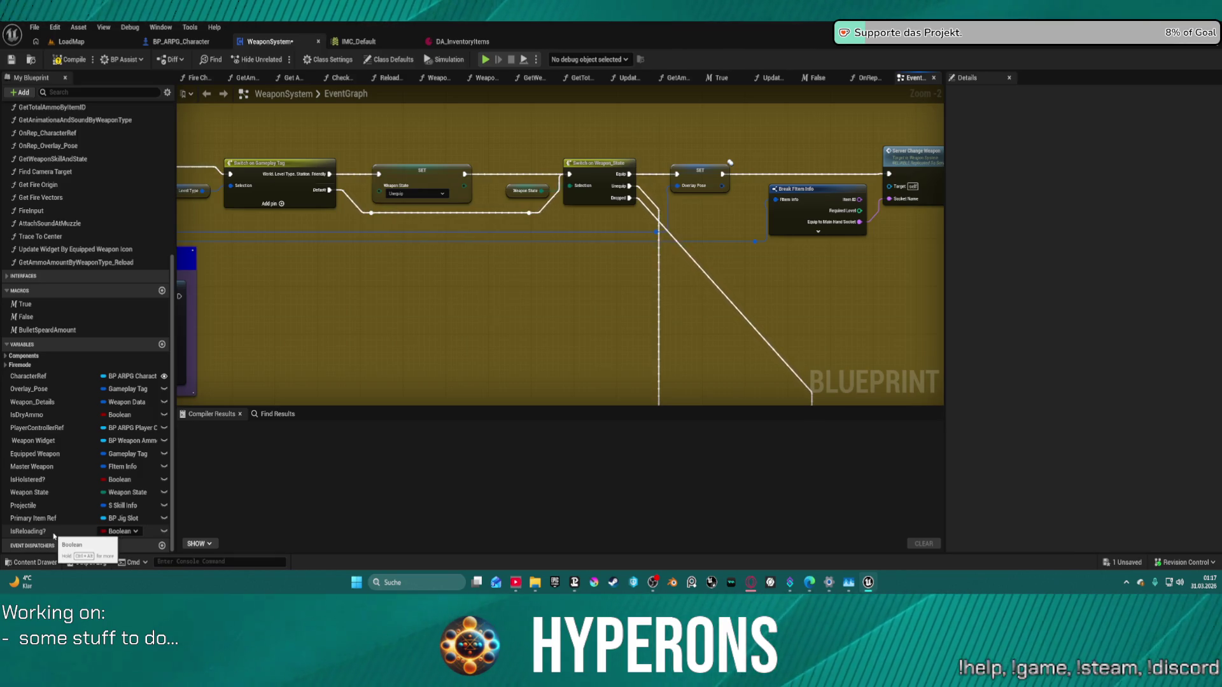
# Step: Find all references to the FireMode variable by name
pyautogui.click(29, 366)
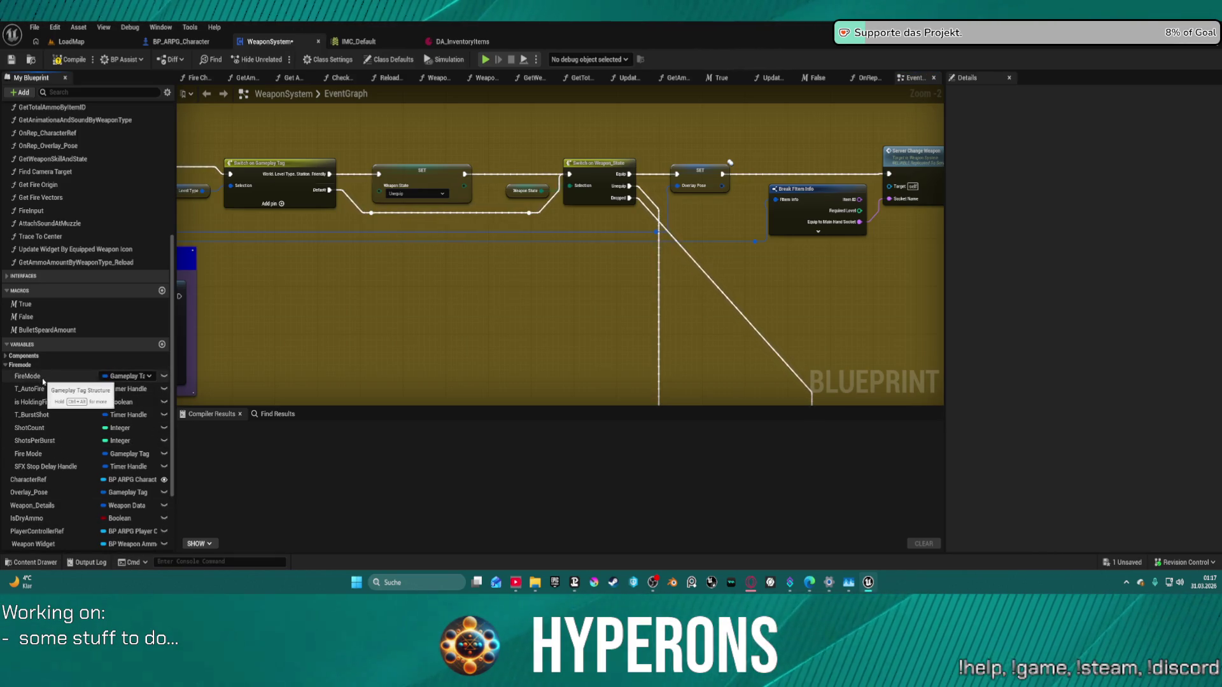
pyautogui.rightClick(43, 380)
pyautogui.moveTo(95, 415)
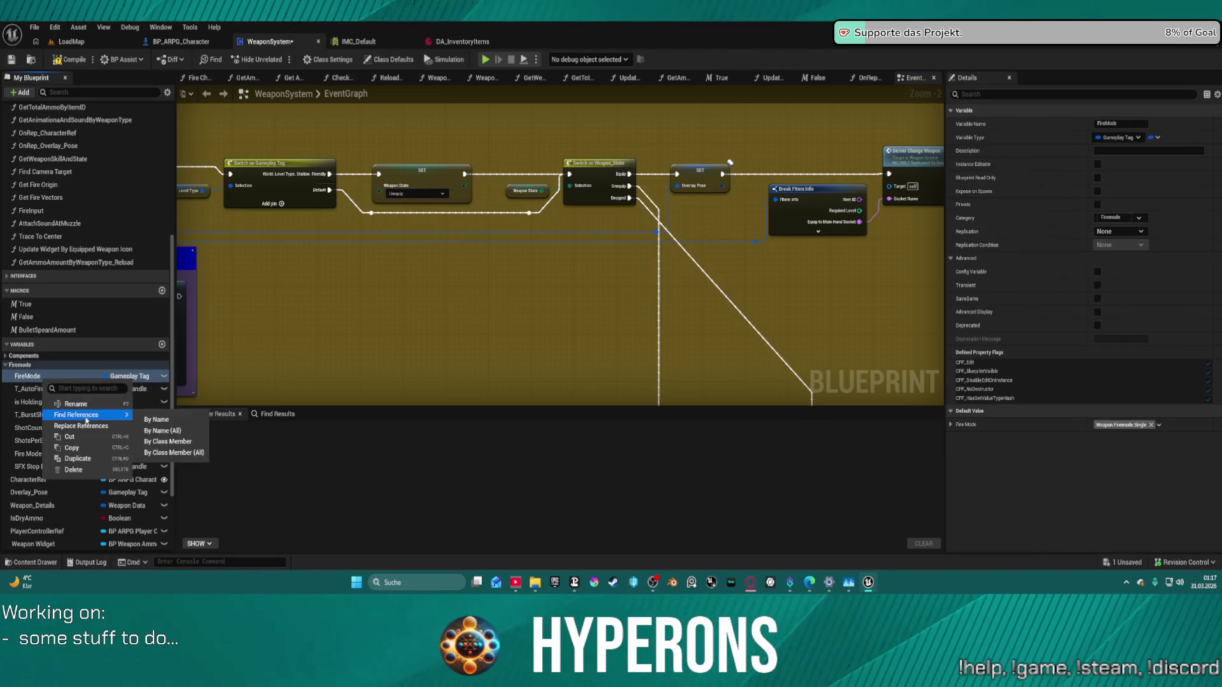
pyautogui.click(165, 420)
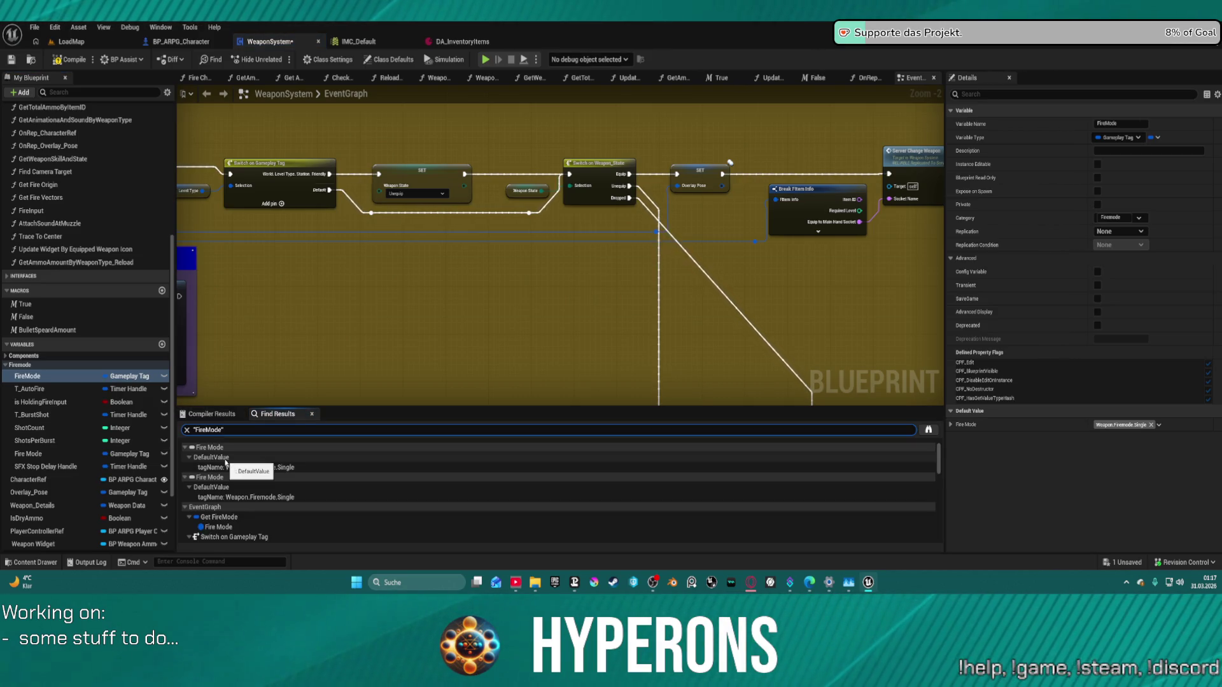
# Step: Jump to the Get FireMode result, then to the Set FireMode to Burst
pyautogui.click(245, 516)
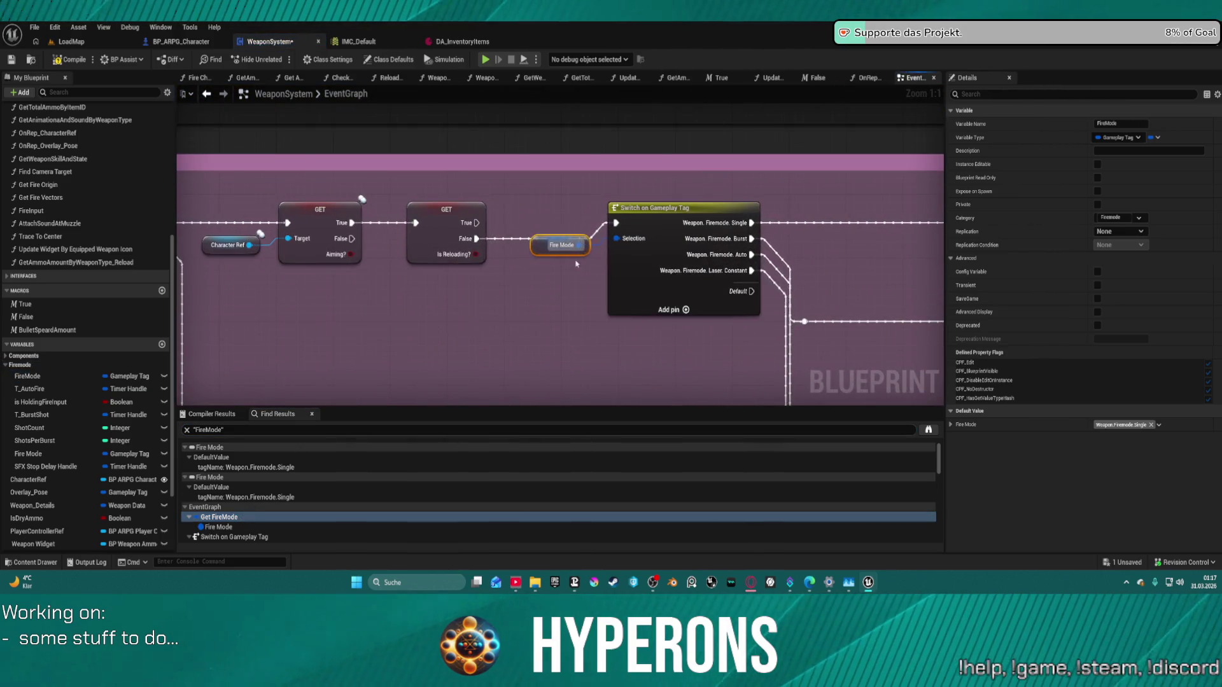
pyautogui.moveTo(579, 246); pyautogui.dragTo(385, 275)
pyautogui.scroll(-4, 385, 275)
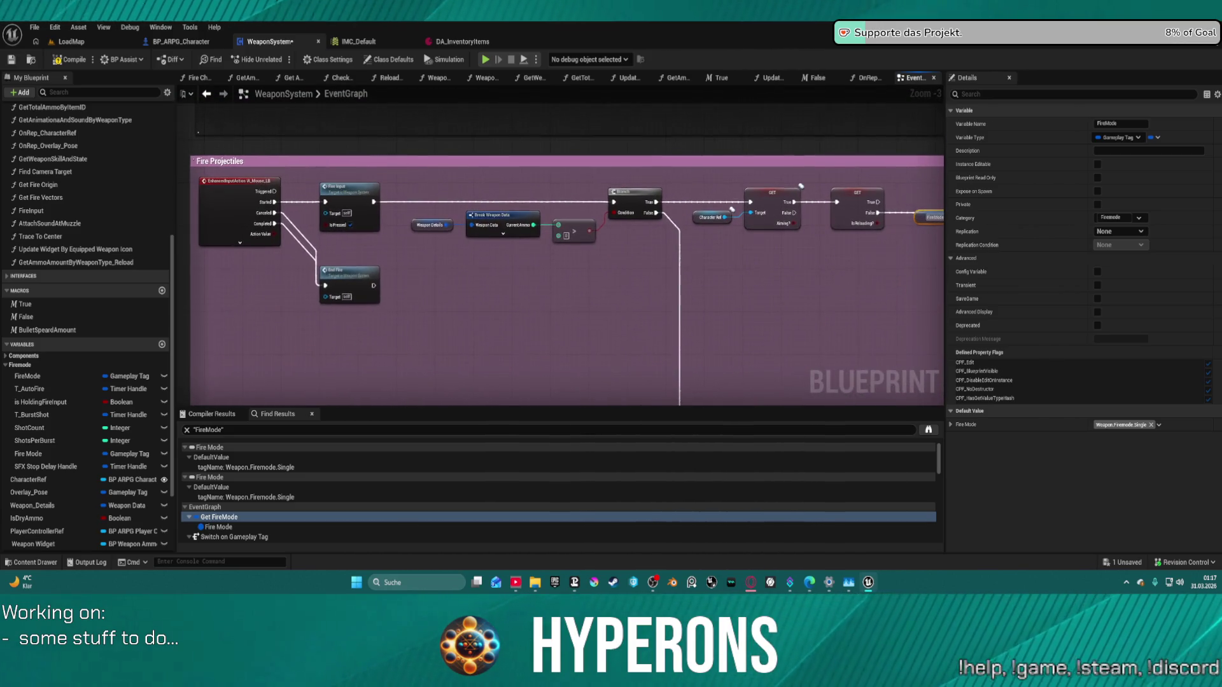
pyautogui.scroll(-3, 252, 511)
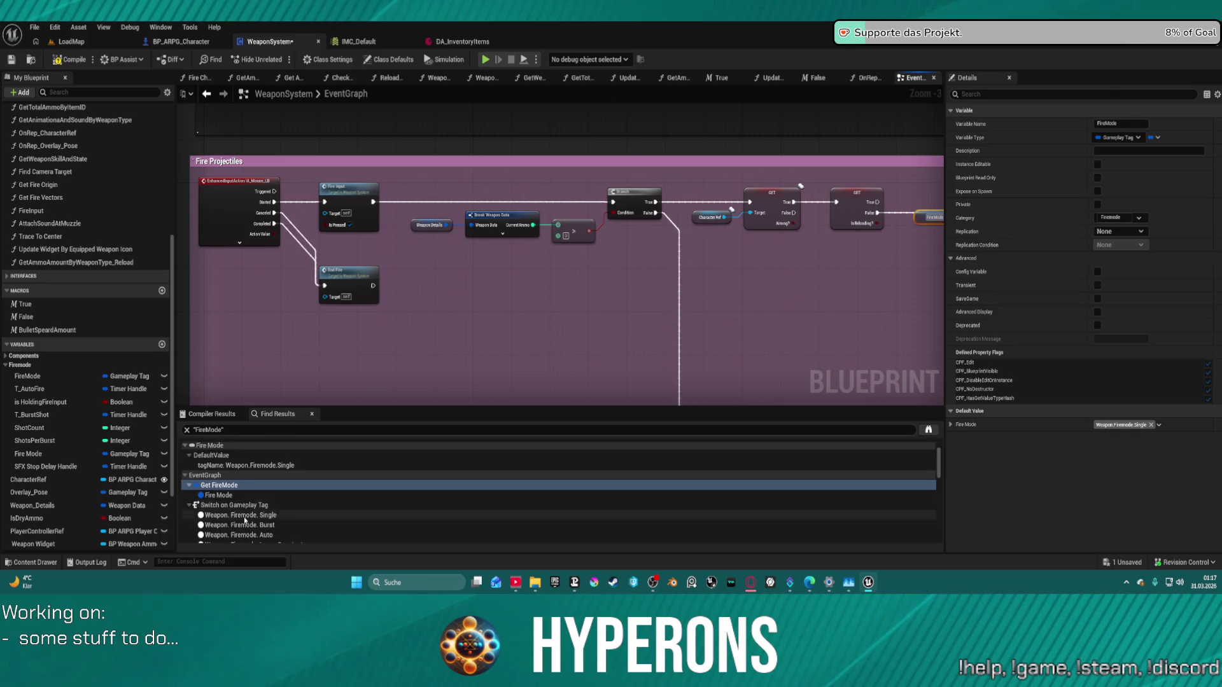
pyautogui.click(251, 510)
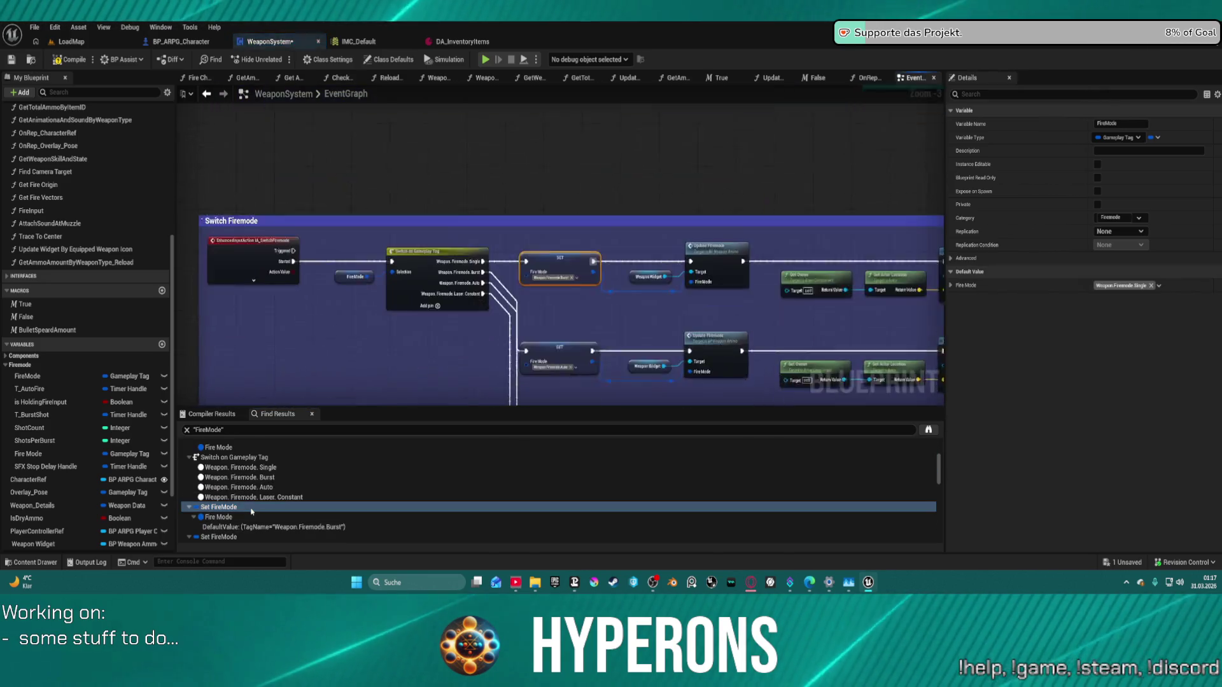
# Step: Inspect the Switch Firemode branches and jump to the Auto and Single FireMode setters
pyautogui.moveTo(417, 364)
pyautogui.mouseDown()
pyautogui.moveTo(677, 346)
pyautogui.moveTo(494, 327)
pyautogui.mouseUp()
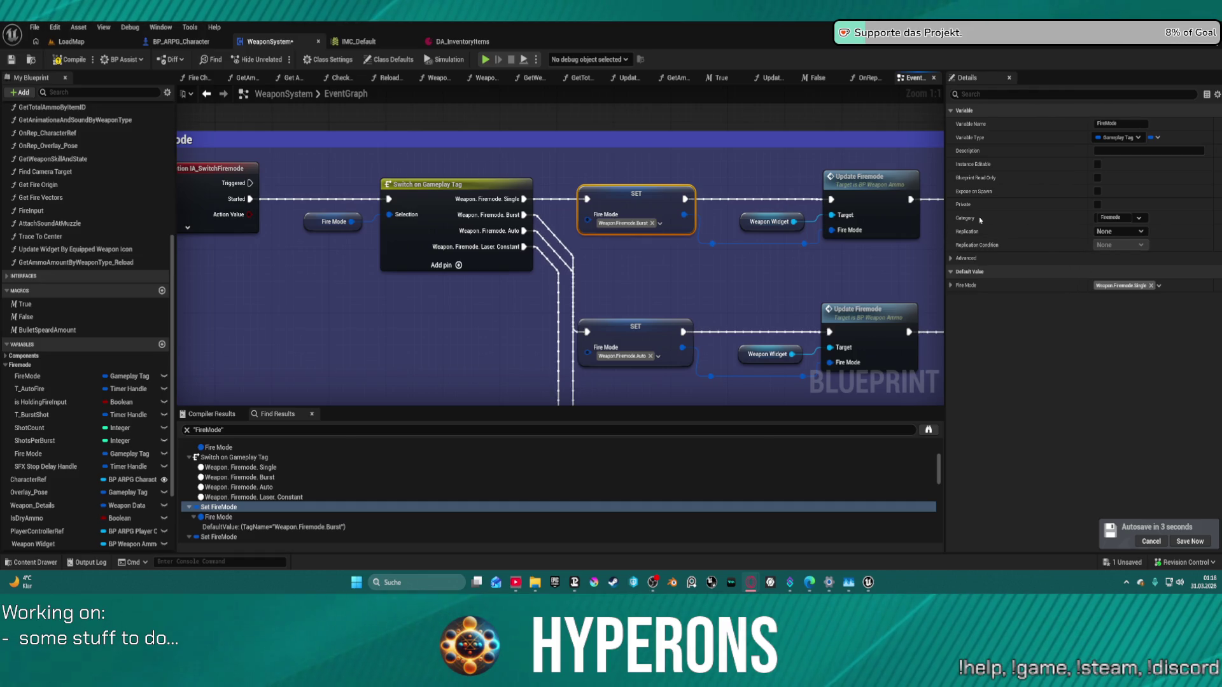
pyautogui.moveTo(710, 216); pyautogui.dragTo(650, 107)
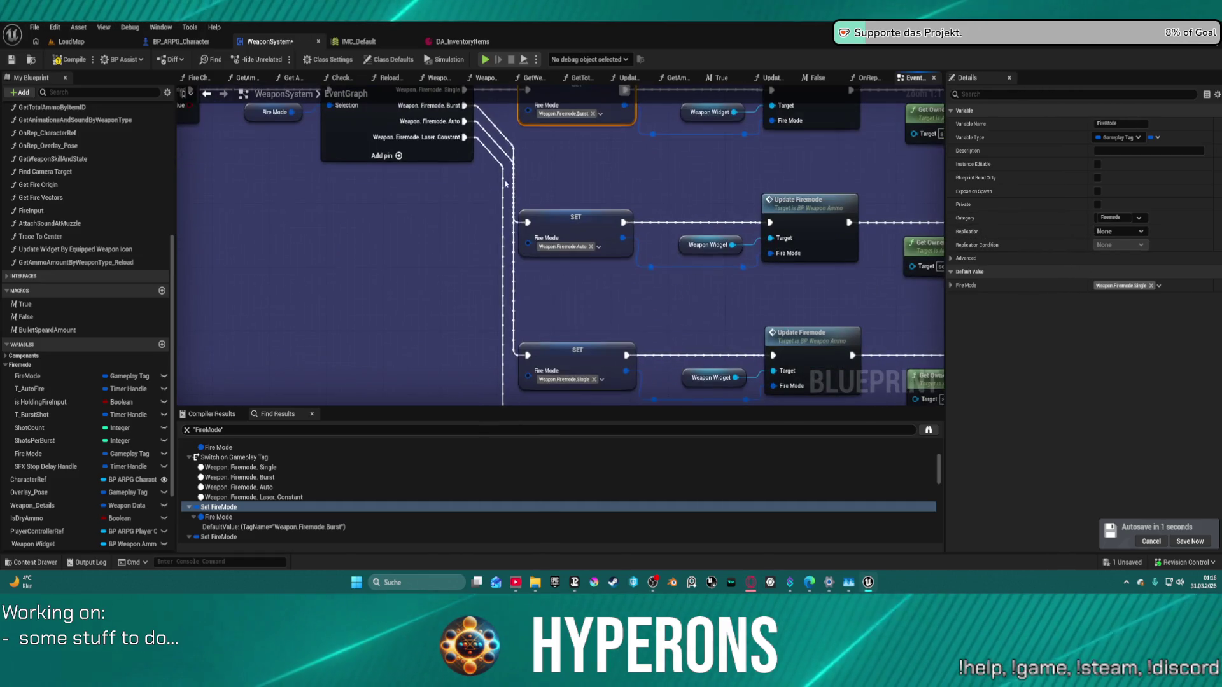
pyautogui.moveTo(462, 253)
pyautogui.mouseDown()
pyautogui.moveTo(326, 103)
pyautogui.moveTo(729, 352)
pyautogui.moveTo(693, 349)
pyautogui.moveTo(581, 254)
pyautogui.moveTo(580, 265)
pyautogui.mouseUp()
pyautogui.scroll(-1, 325, 104)
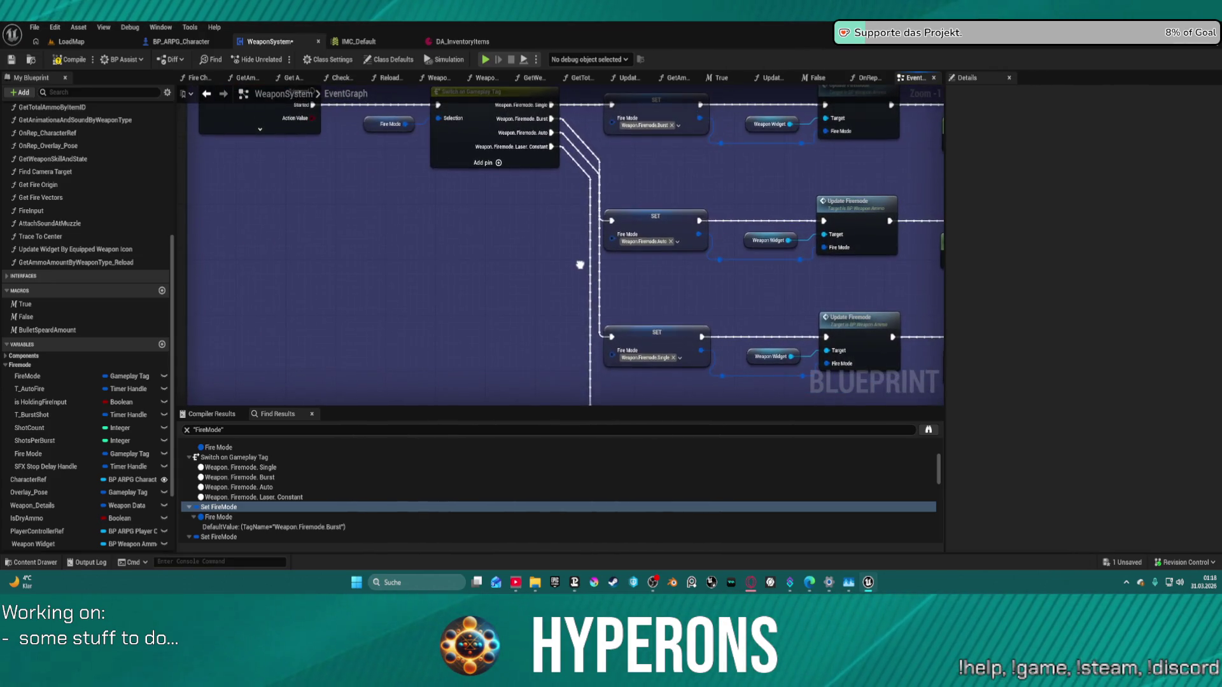
pyautogui.doubleClick(223, 537)
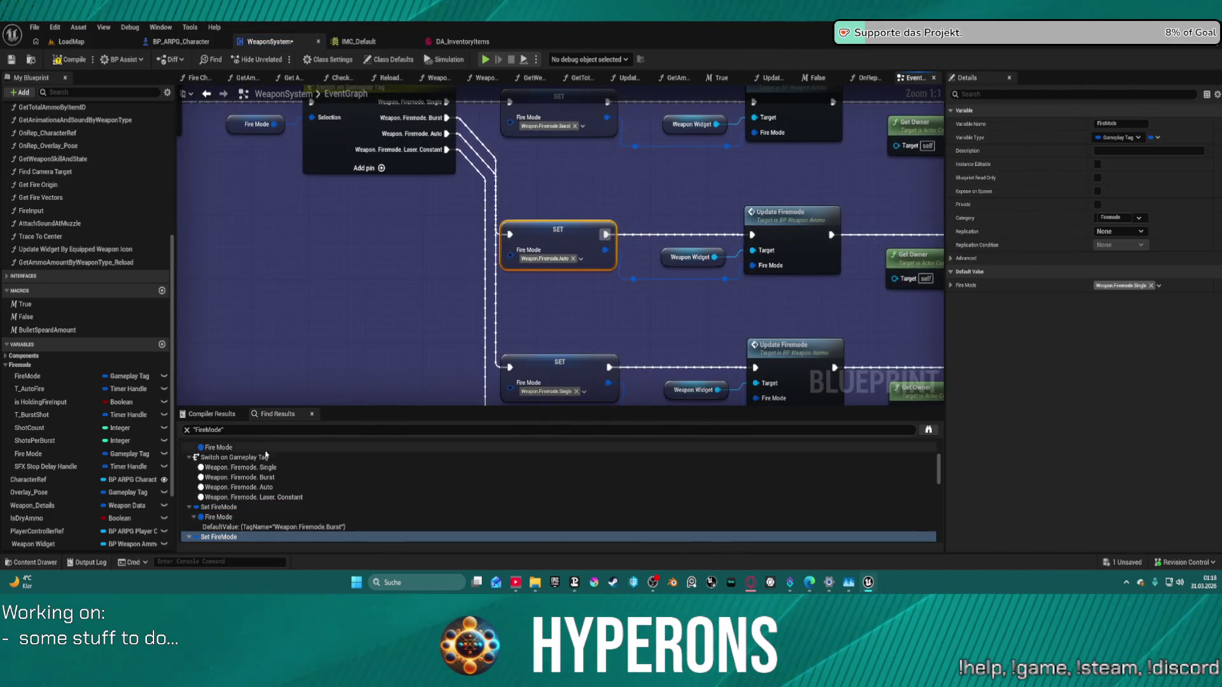
pyautogui.scroll(-5, 228, 502)
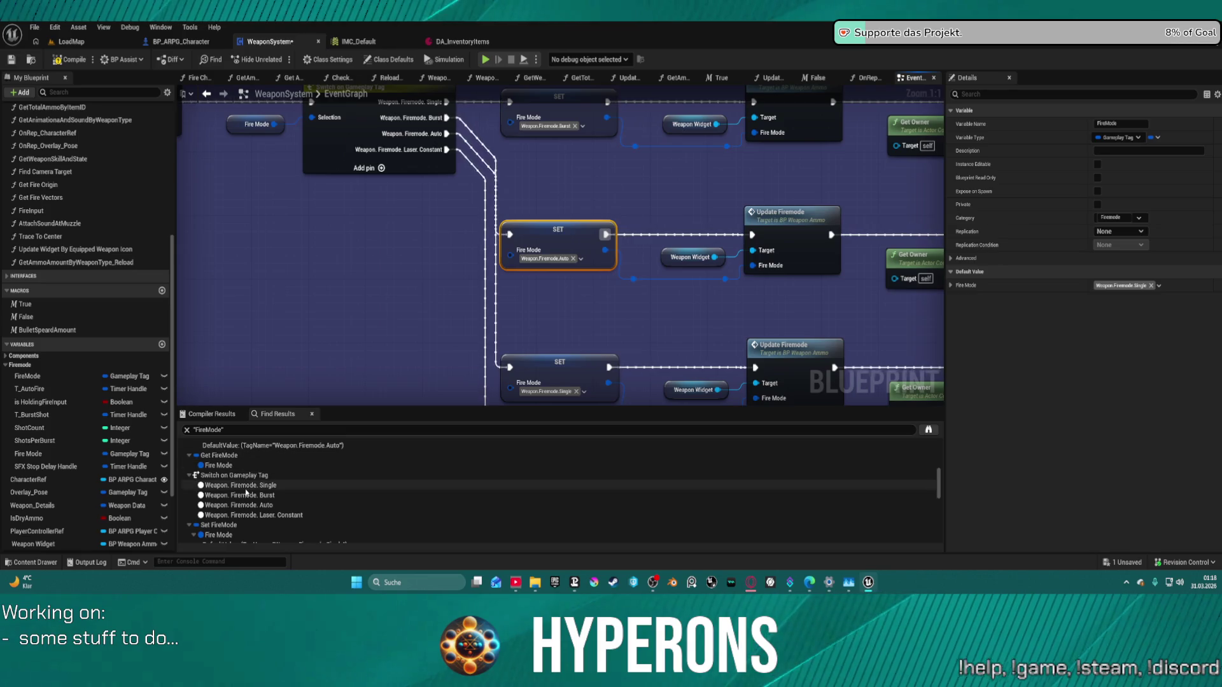
pyautogui.doubleClick(254, 525)
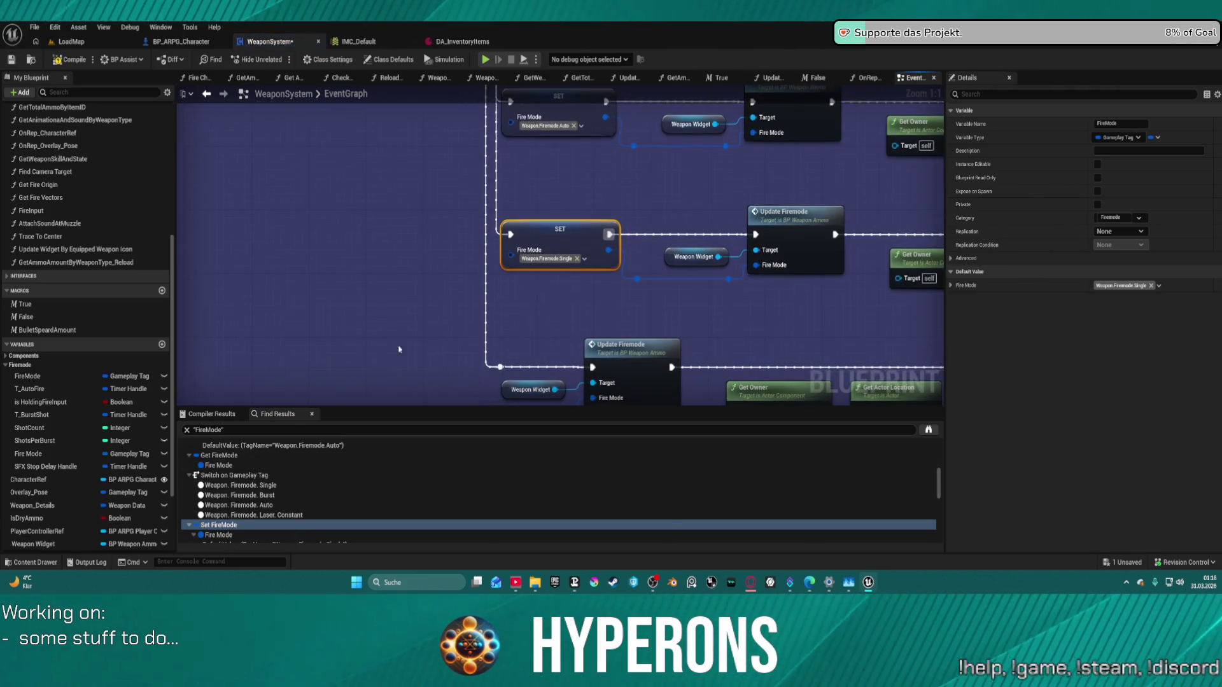
# Step: Jump through both Update Firemode calls, ending at the setter in GetWeaponSkillAndState
pyautogui.scroll(-3, 261, 493)
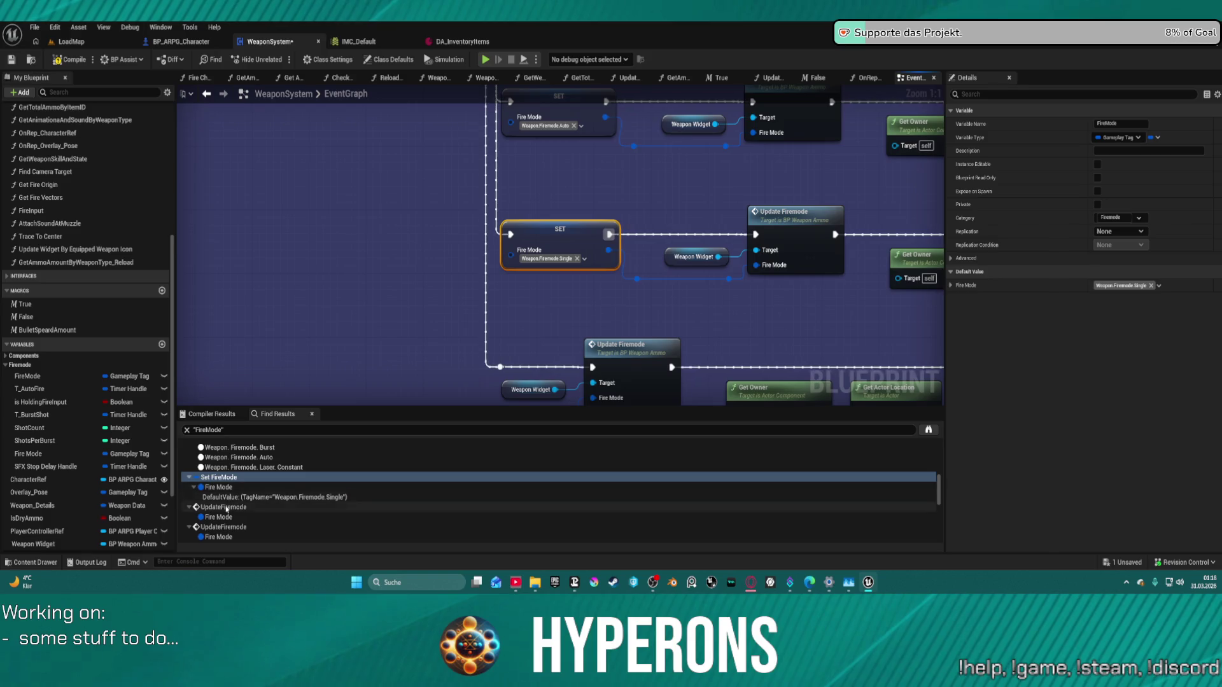
pyautogui.doubleClick(245, 507)
pyautogui.doubleClick(240, 527)
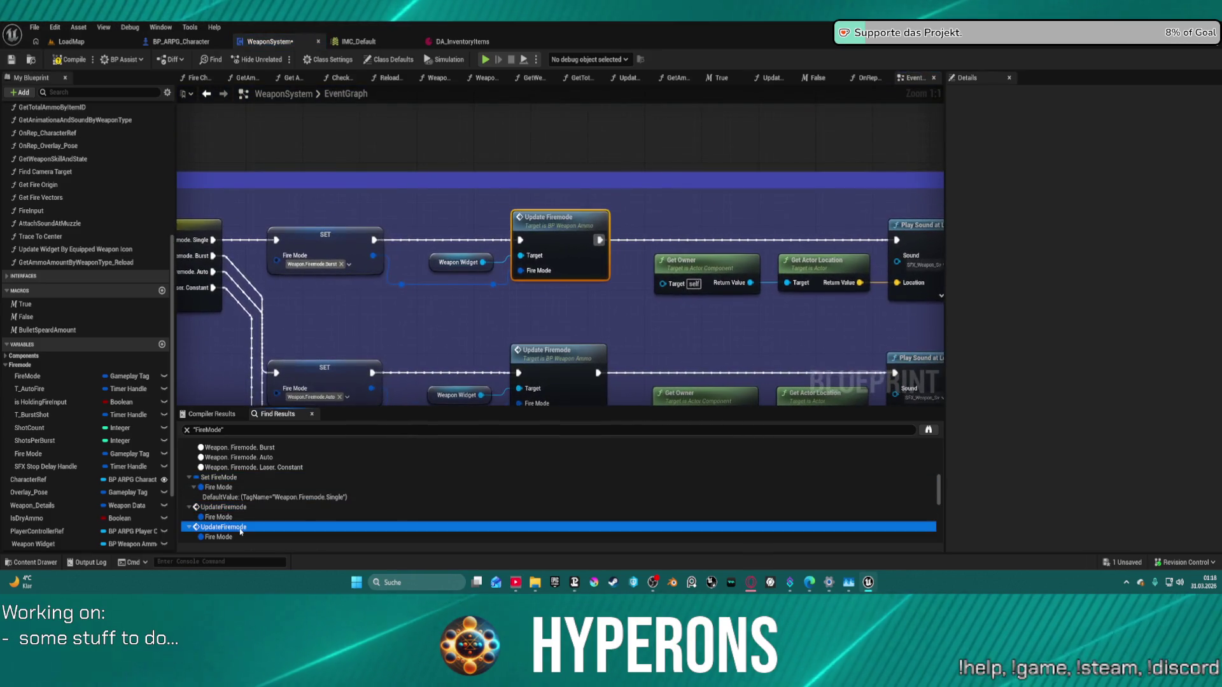
pyautogui.scroll(-2, 242, 519)
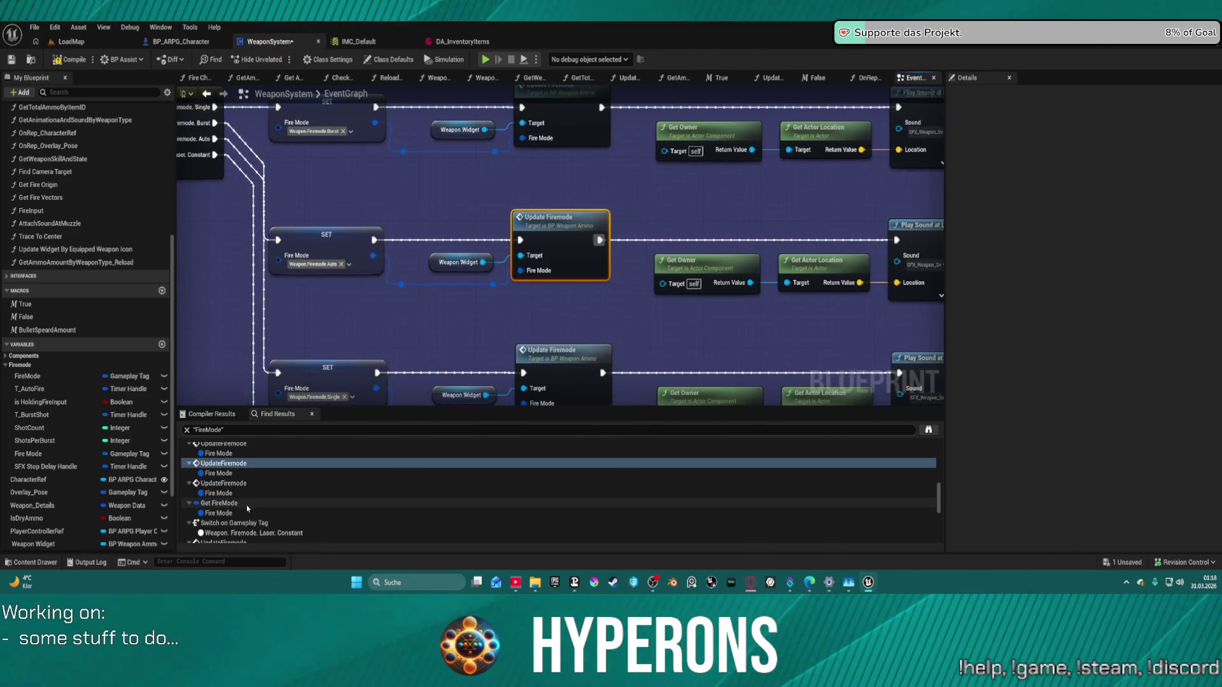
pyautogui.scroll(-3, 261, 506)
pyautogui.scroll(-3, 264, 503)
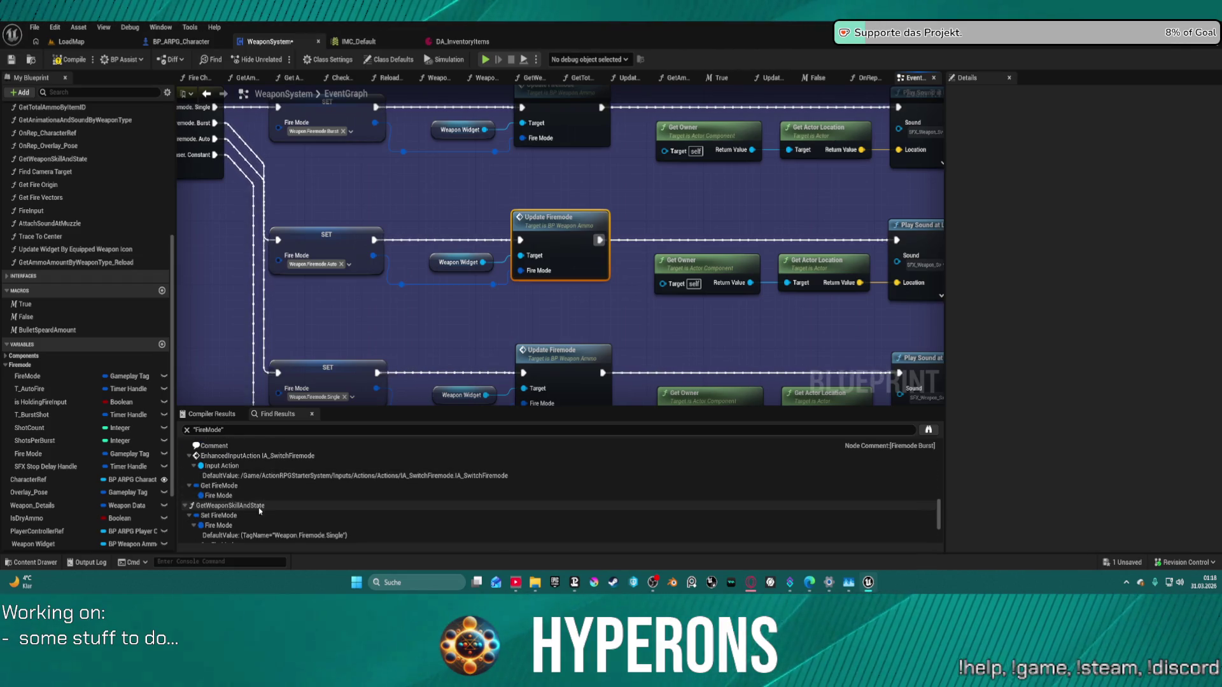
pyautogui.doubleClick(249, 516)
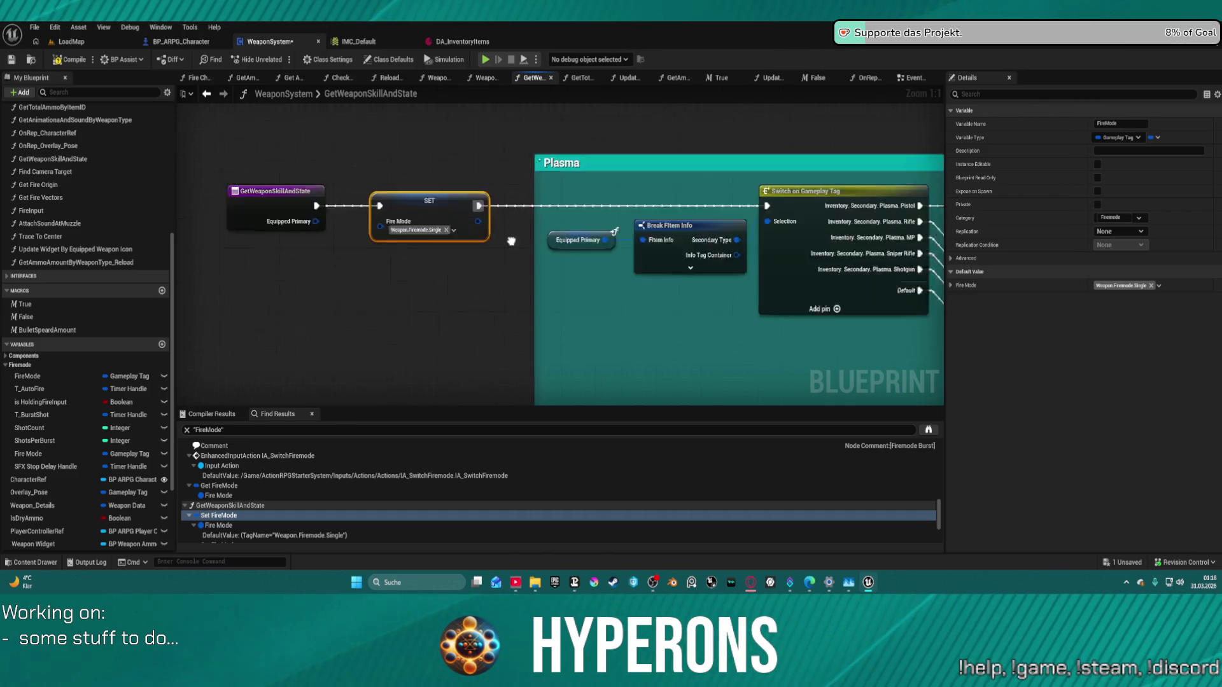
# Step: Wire the FireMode setter to the Plasma tag switch and reposition the Laser section's SET nodes
pyautogui.scroll(-2, 510, 222)
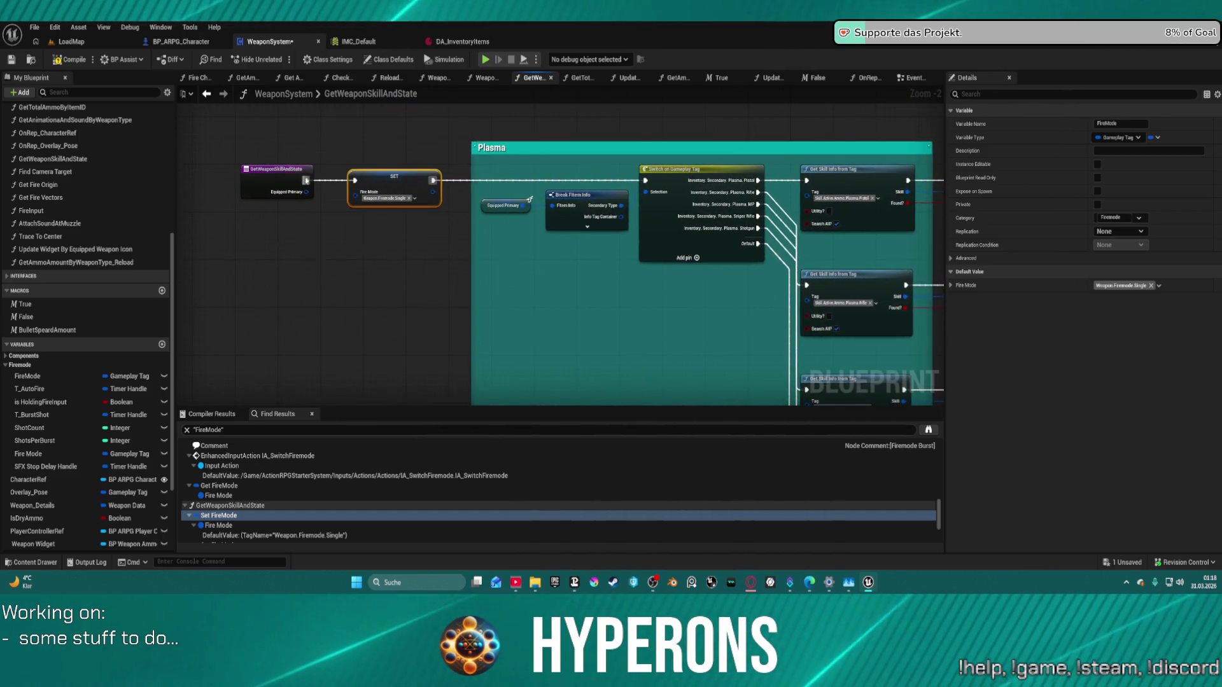
pyautogui.click(277, 185)
pyautogui.moveTo(433, 180); pyautogui.dragTo(616, 180)
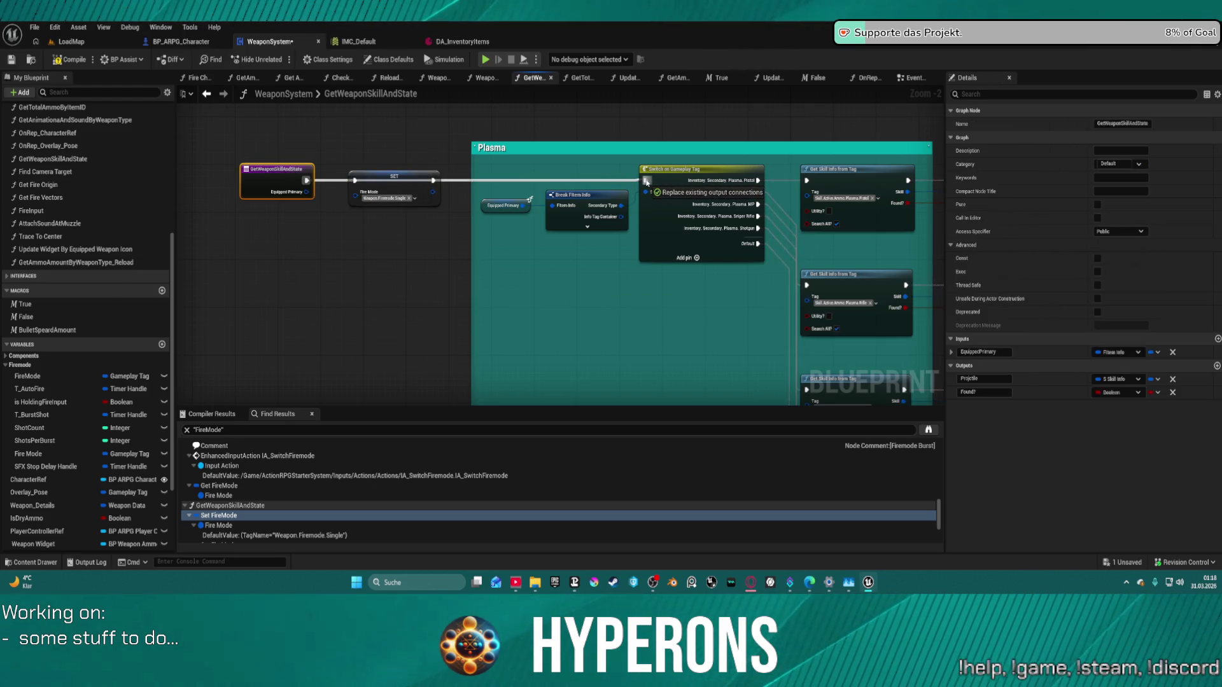
pyautogui.moveTo(647, 182); pyautogui.dragTo(647, 182)
pyautogui.click(400, 182)
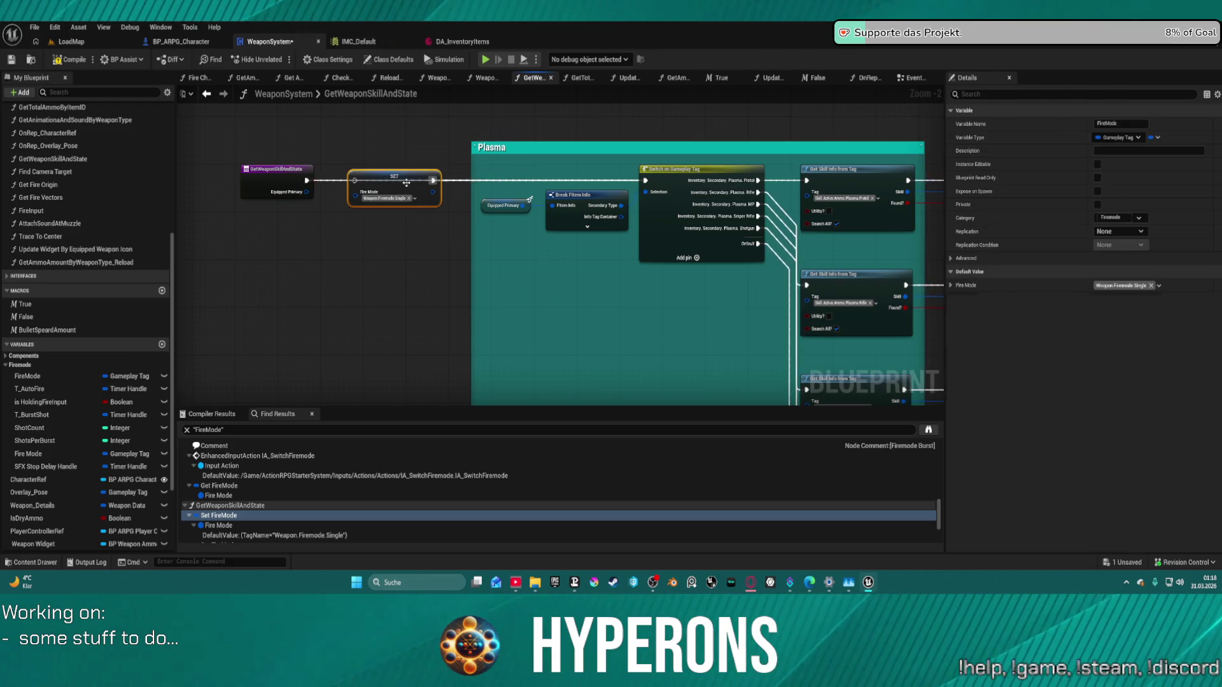
pyautogui.click(505, 254)
pyautogui.moveTo(545, 270)
pyautogui.mouseDown()
pyautogui.moveTo(452, 142)
pyautogui.moveTo(484, 115)
pyautogui.moveTo(445, 254)
pyautogui.moveTo(382, 191)
pyautogui.moveTo(287, 159)
pyautogui.moveTo(214, 184)
pyautogui.mouseUp()
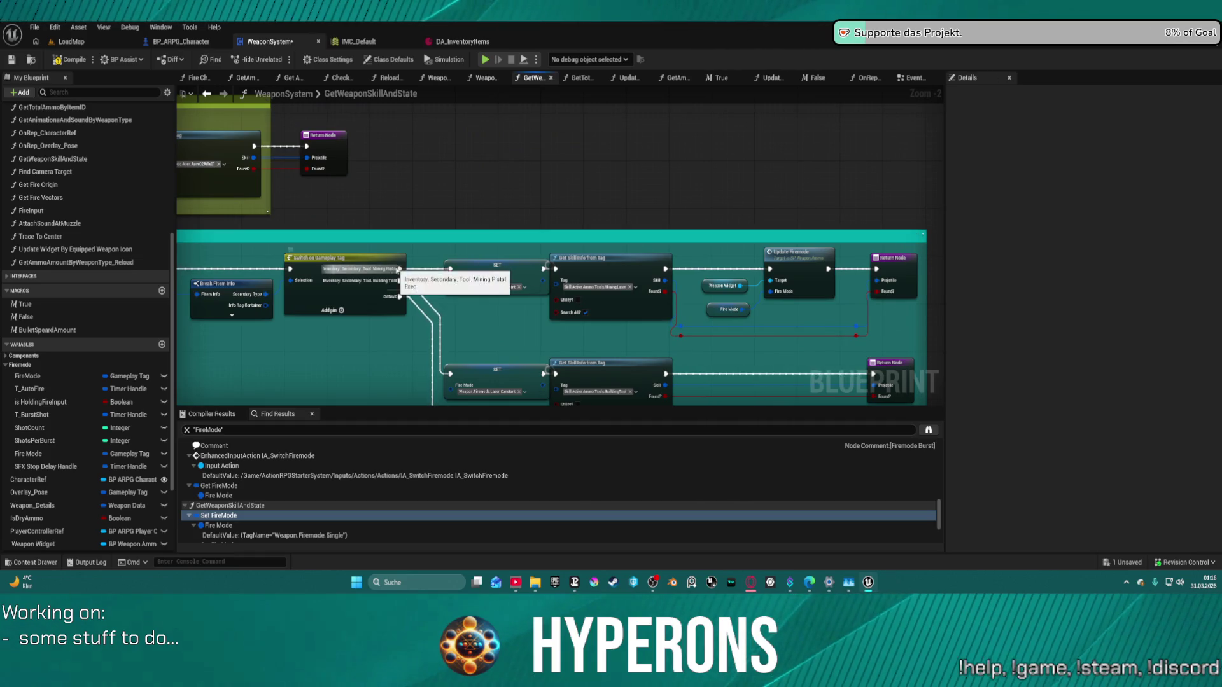
pyautogui.click(385, 268)
pyautogui.moveTo(448, 380); pyautogui.dragTo(508, 373)
pyautogui.moveTo(506, 272)
pyautogui.mouseDown()
pyautogui.moveTo(485, 272)
pyautogui.moveTo(501, 284)
pyautogui.moveTo(479, 266)
pyautogui.mouseUp()
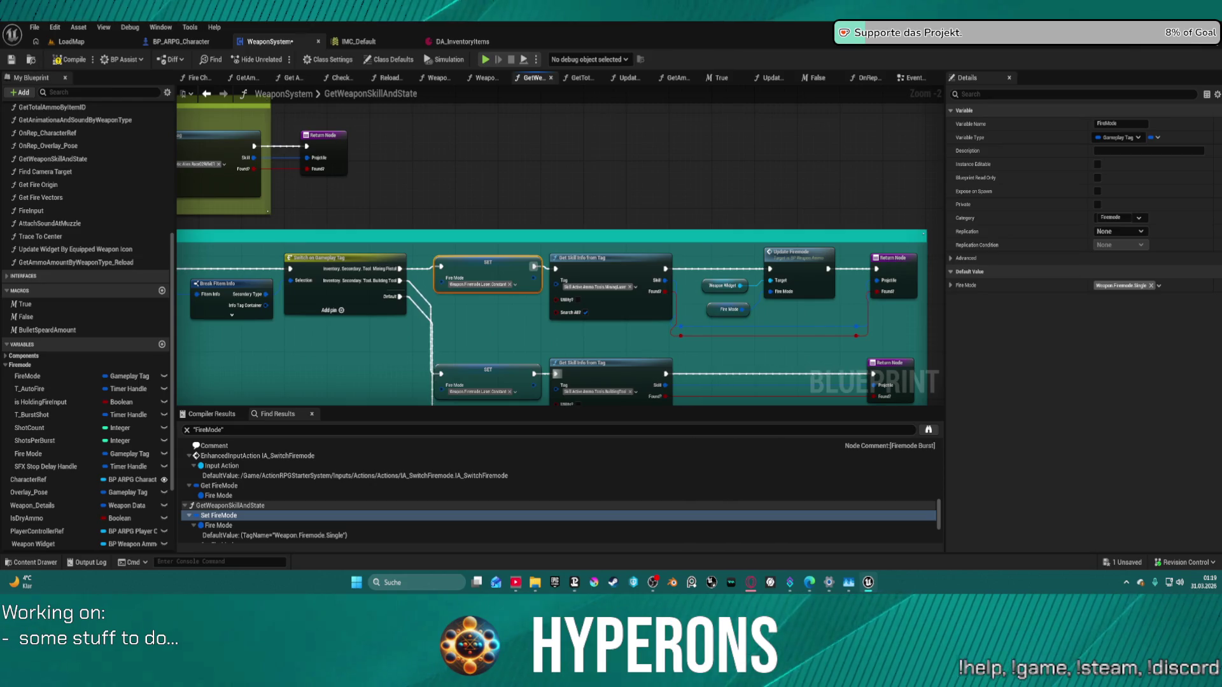
# Step: Wire the Building Tool case straight to Get Skill Info and delete both FireMode SET nodes
pyautogui.moveTo(442, 257)
pyautogui.mouseDown()
pyautogui.moveTo(478, 235)
pyautogui.moveTo(590, 251)
pyautogui.mouseUp()
pyautogui.moveTo(490, 352); pyautogui.dragTo(506, 309)
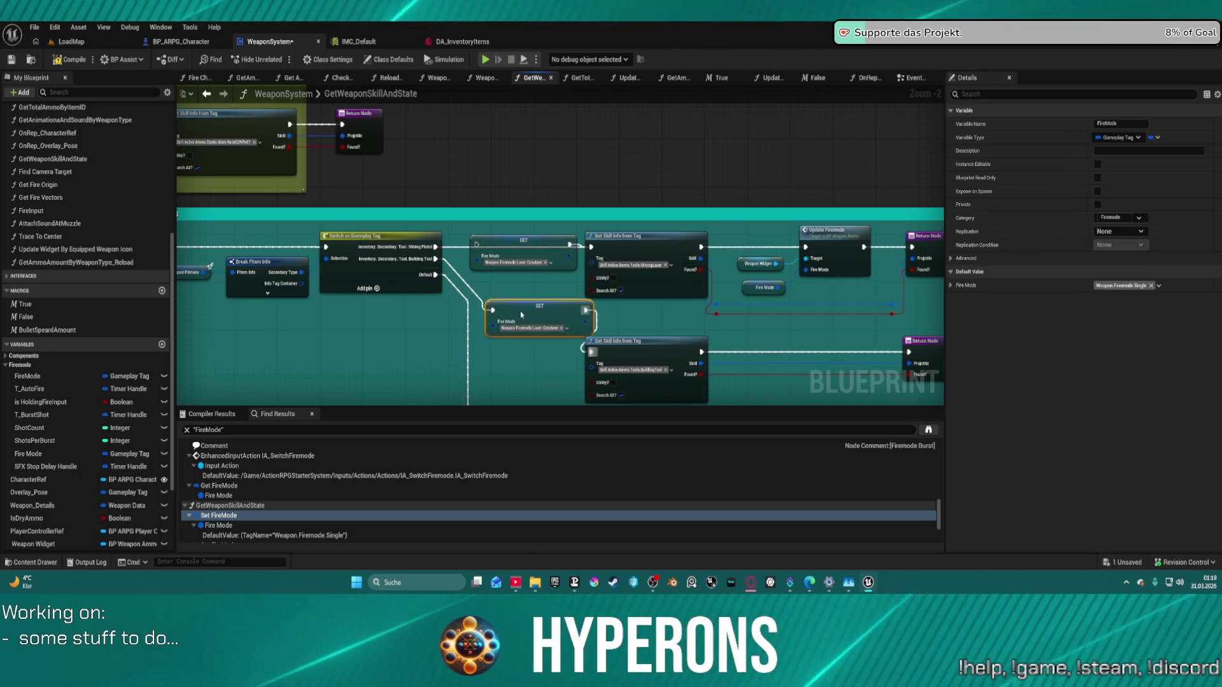
pyautogui.moveTo(438, 260)
pyautogui.mouseDown()
pyautogui.moveTo(611, 366)
pyautogui.moveTo(589, 352)
pyautogui.mouseUp()
pyautogui.moveTo(526, 234); pyautogui.dragTo(548, 335)
pyautogui.press('Delete')
pyautogui.click(330, 225)
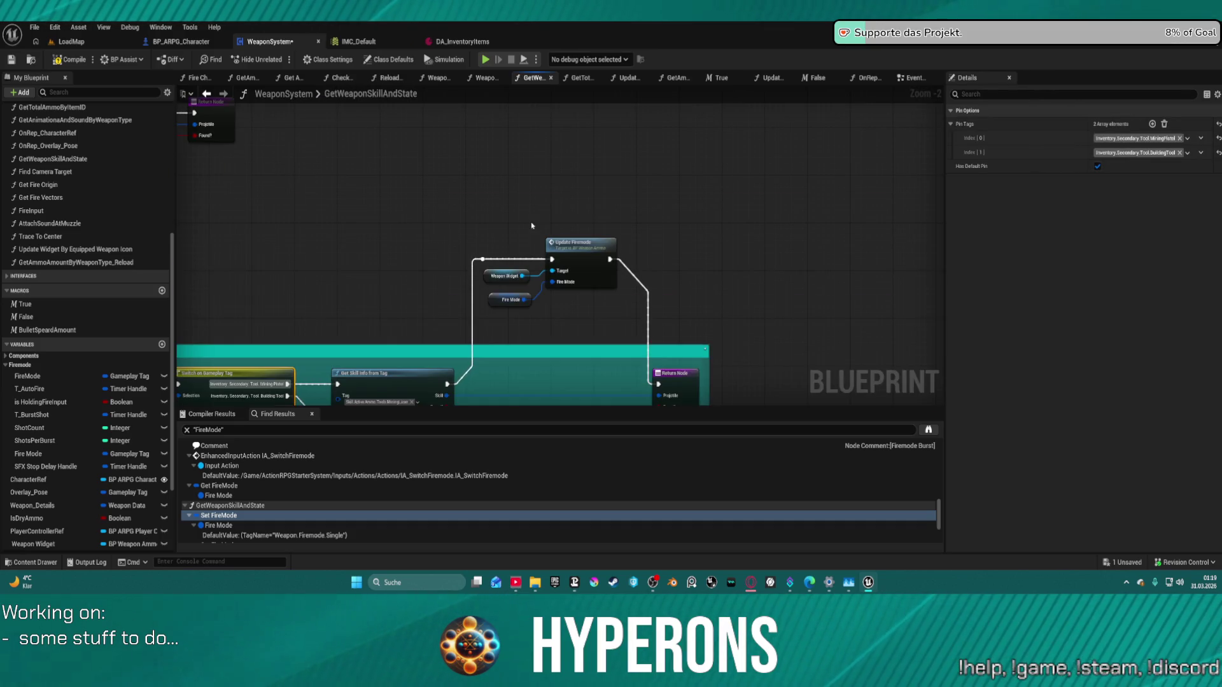
# Step: Move the Update Firemode node and its inputs into the Tools comment
pyautogui.scroll(-2, 532, 225)
pyautogui.moveTo(493, 112)
pyautogui.mouseDown()
pyautogui.moveTo(604, 169)
pyautogui.moveTo(587, 222)
pyautogui.mouseUp()
pyautogui.moveTo(548, 280); pyautogui.dragTo(769, 270)
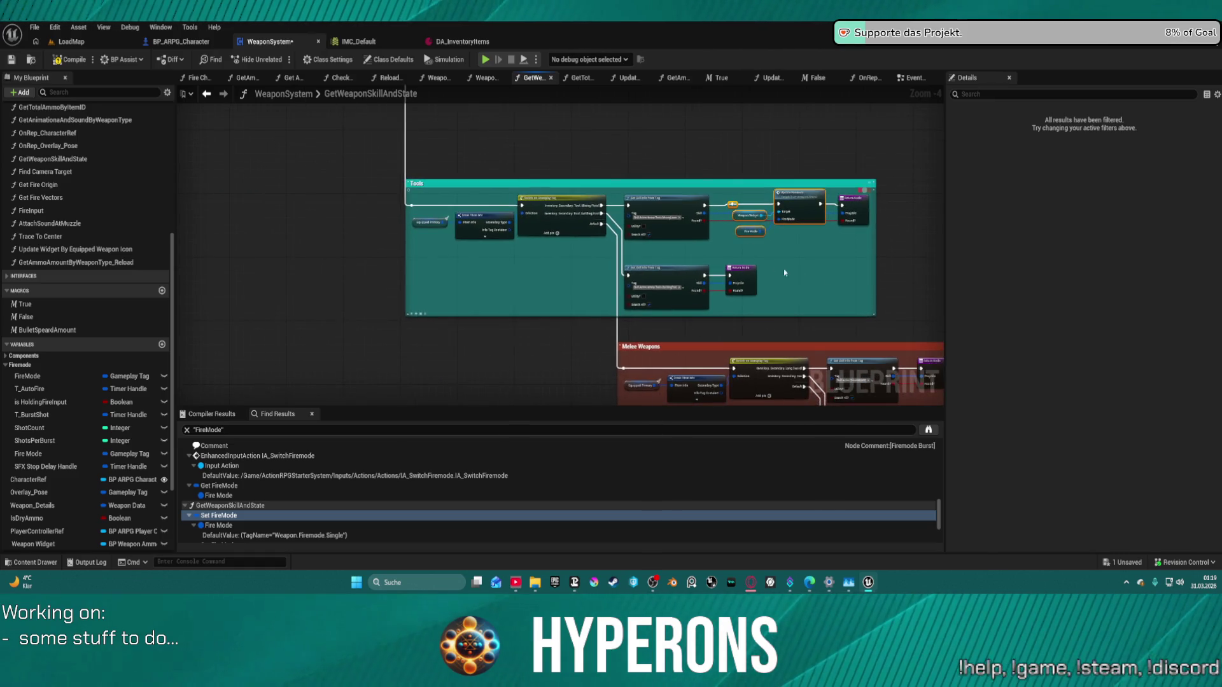
pyautogui.click(413, 292)
pyautogui.scroll(3, 412, 293)
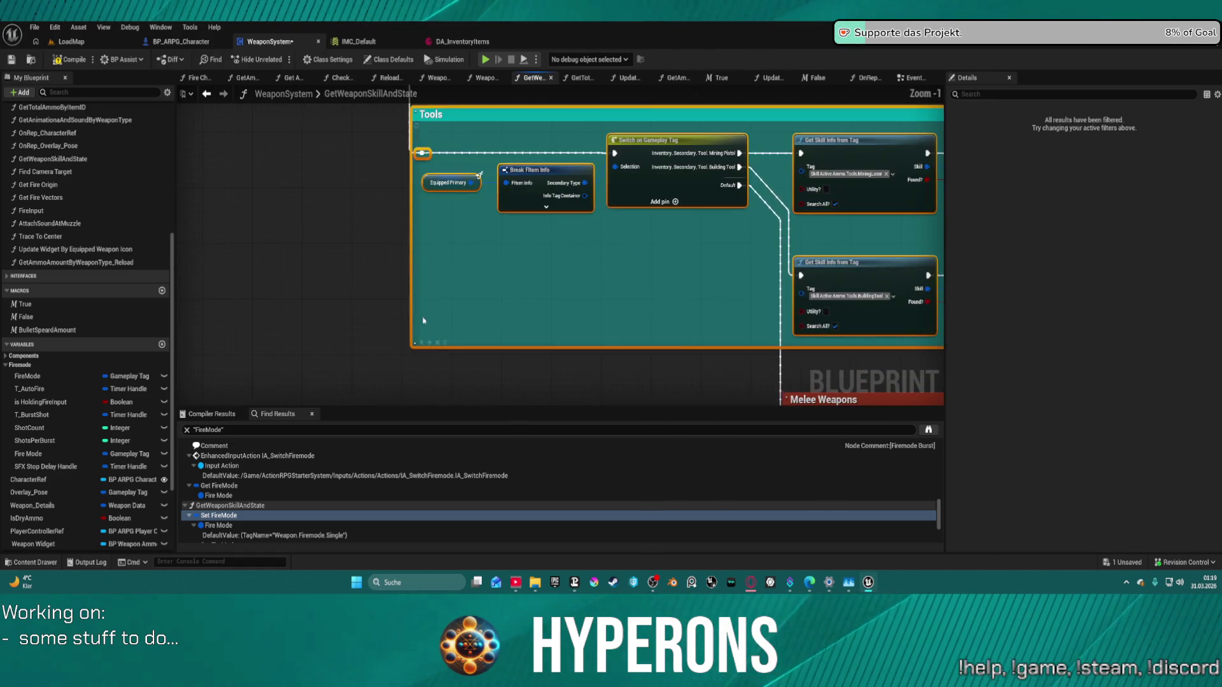
pyautogui.scroll(-5, 490, 275)
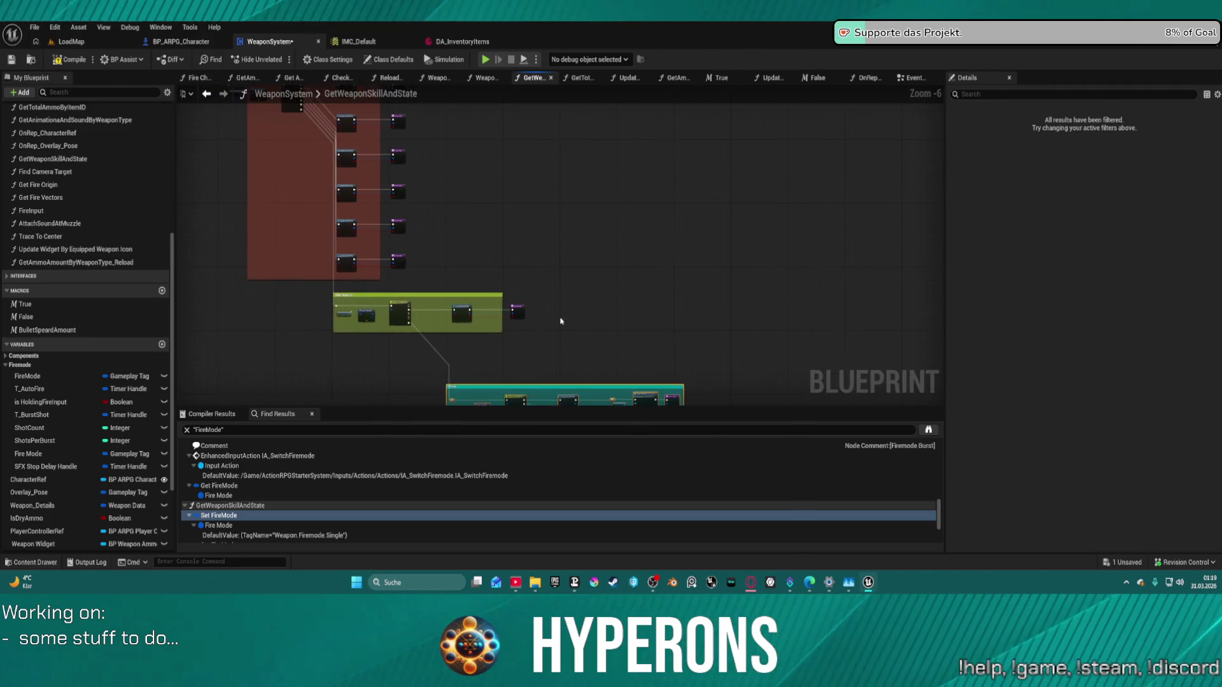
pyautogui.click(383, 303)
pyautogui.scroll(5, 335, 329)
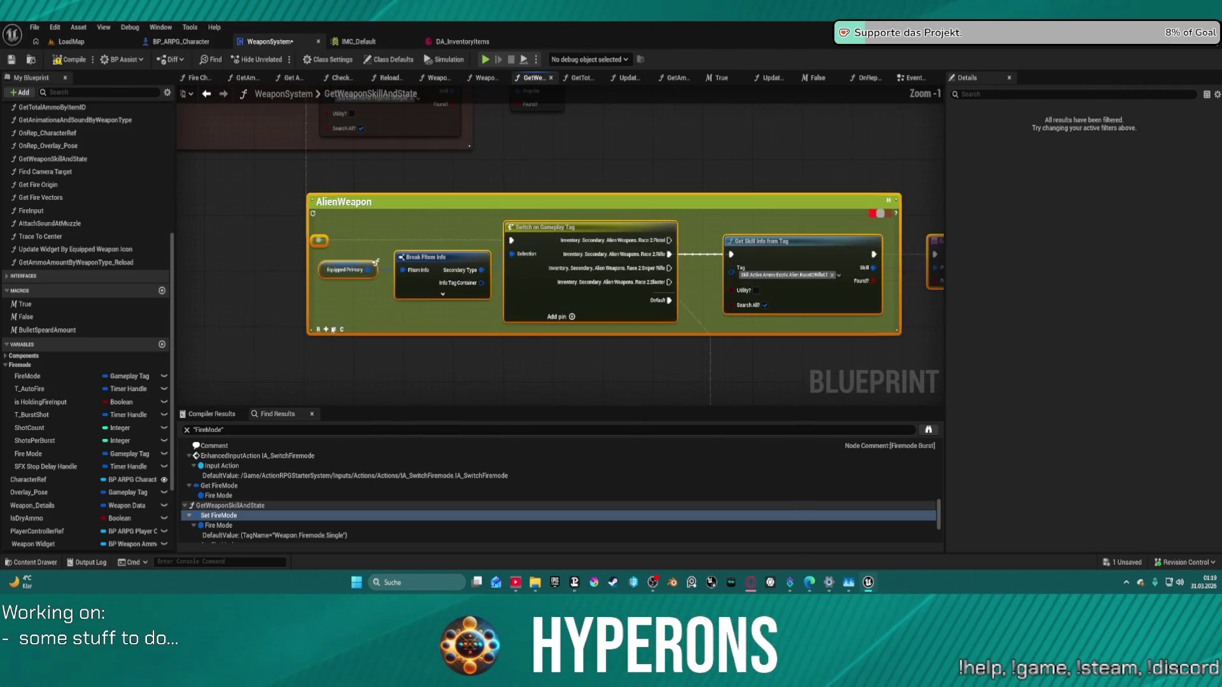
pyautogui.scroll(-4, 554, 382)
# Step: Regroup the red and blue section nodes and enlarge the green comment around the return nodes
pyautogui.moveTo(592, 369)
pyautogui.mouseDown()
pyautogui.moveTo(460, 66)
pyautogui.moveTo(495, 190)
pyautogui.mouseUp()
pyautogui.scroll(4, 495, 190)
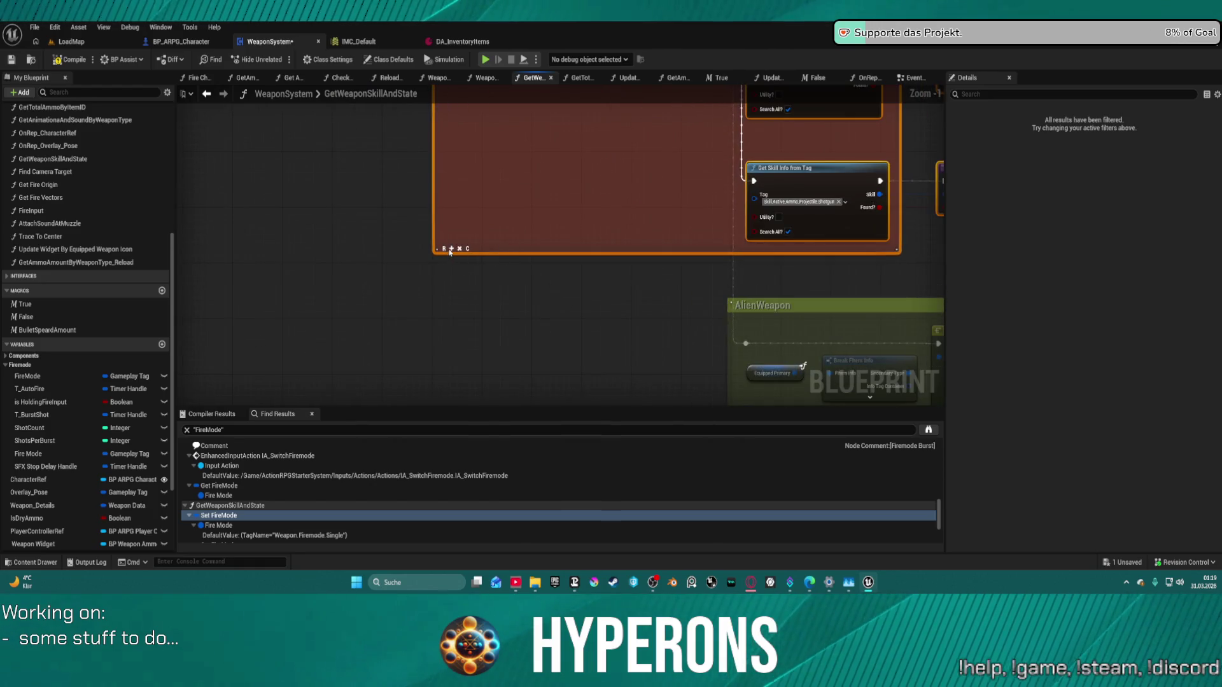
pyautogui.scroll(-4, 535, 201)
pyautogui.moveTo(529, 312)
pyautogui.mouseDown()
pyautogui.moveTo(360, 220)
pyautogui.moveTo(270, 89)
pyautogui.moveTo(253, 108)
pyautogui.moveTo(280, 278)
pyautogui.moveTo(532, 84)
pyautogui.mouseUp()
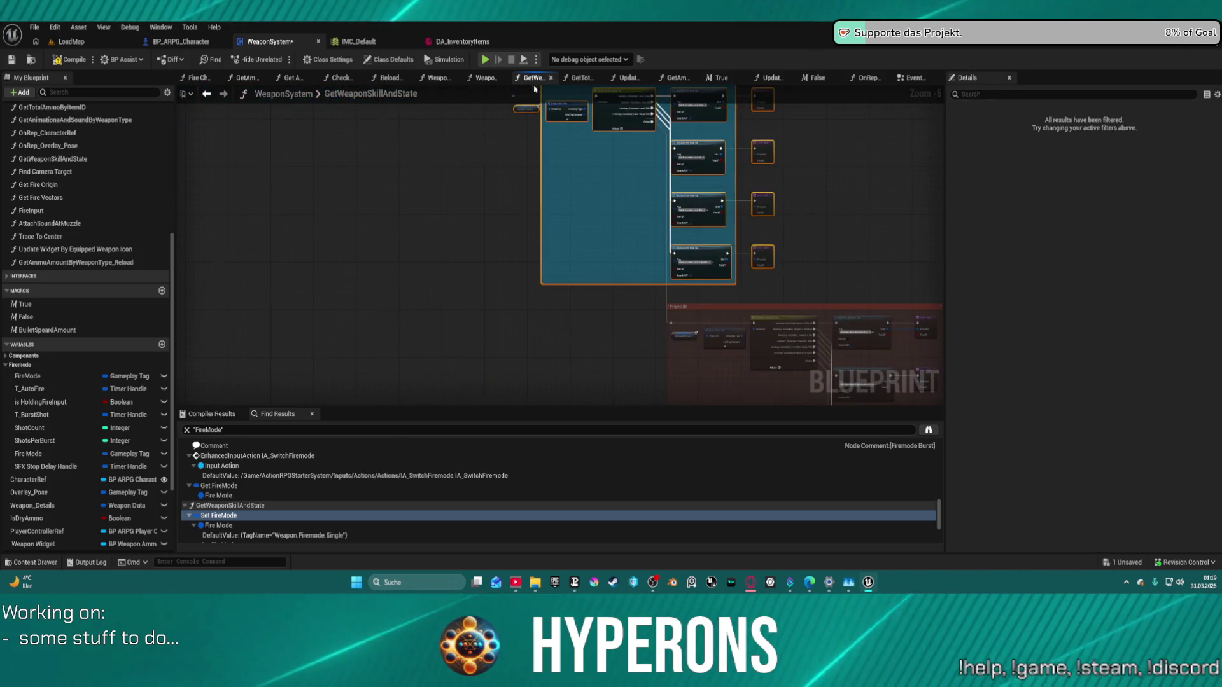
pyautogui.scroll(4, 548, 282)
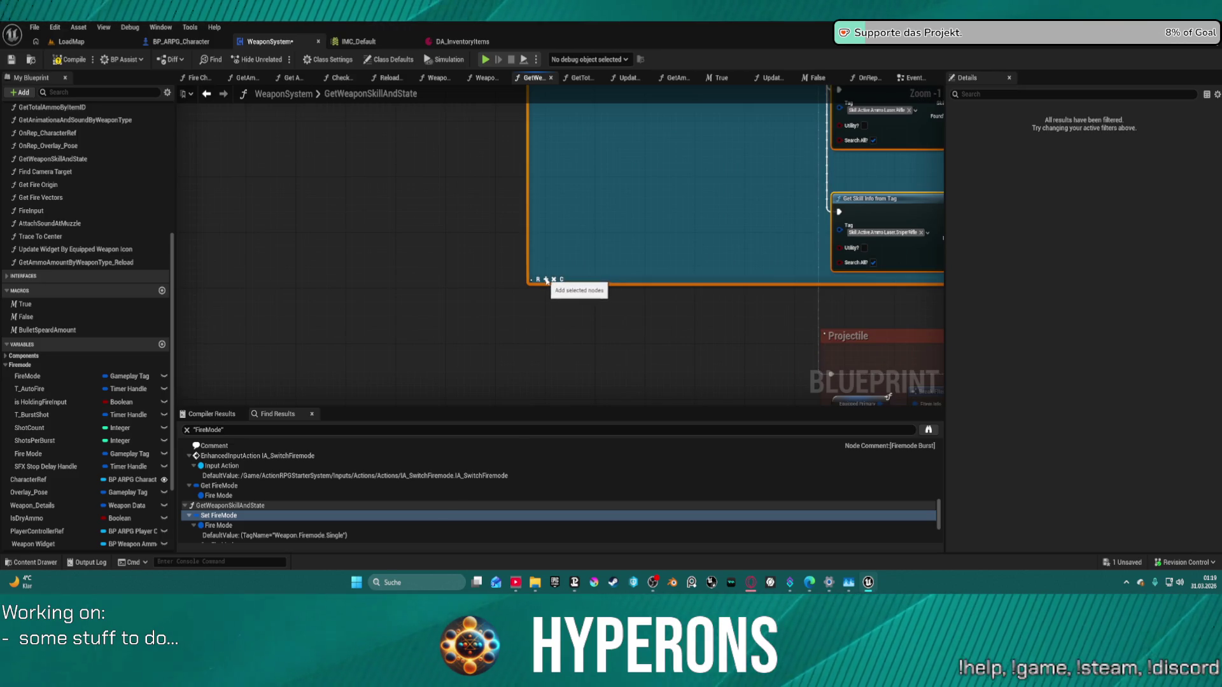
pyautogui.scroll(-6, 603, 377)
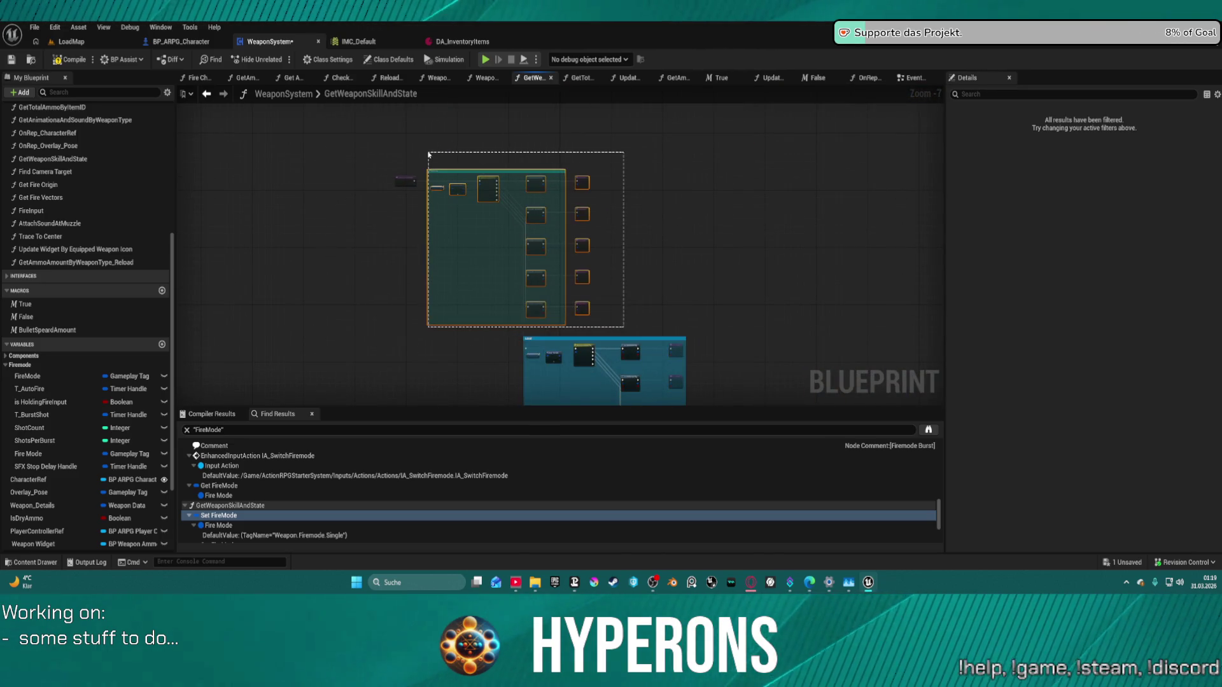
pyautogui.click(439, 318)
pyautogui.scroll(5, 436, 321)
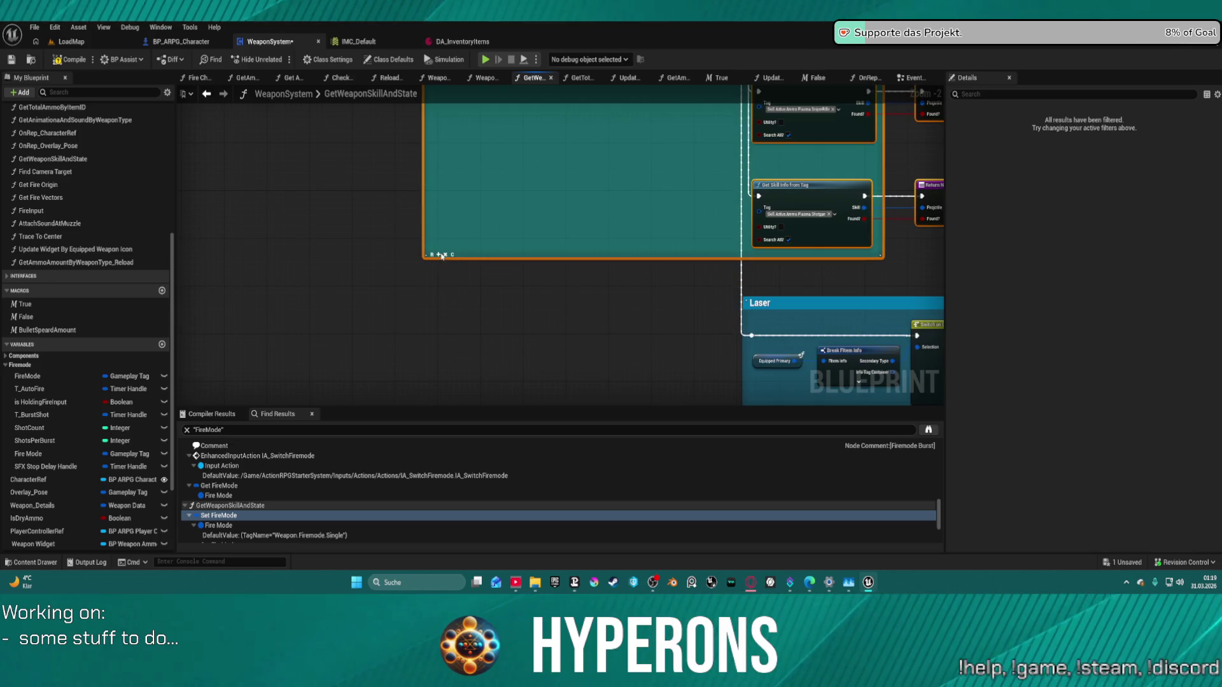
pyautogui.click(440, 254)
# Step: Move the stray two-SET chain and Return Node into the comment above
pyautogui.moveTo(640, 214)
pyautogui.mouseDown()
pyautogui.moveTo(881, 276)
pyautogui.moveTo(750, 358)
pyautogui.mouseUp()
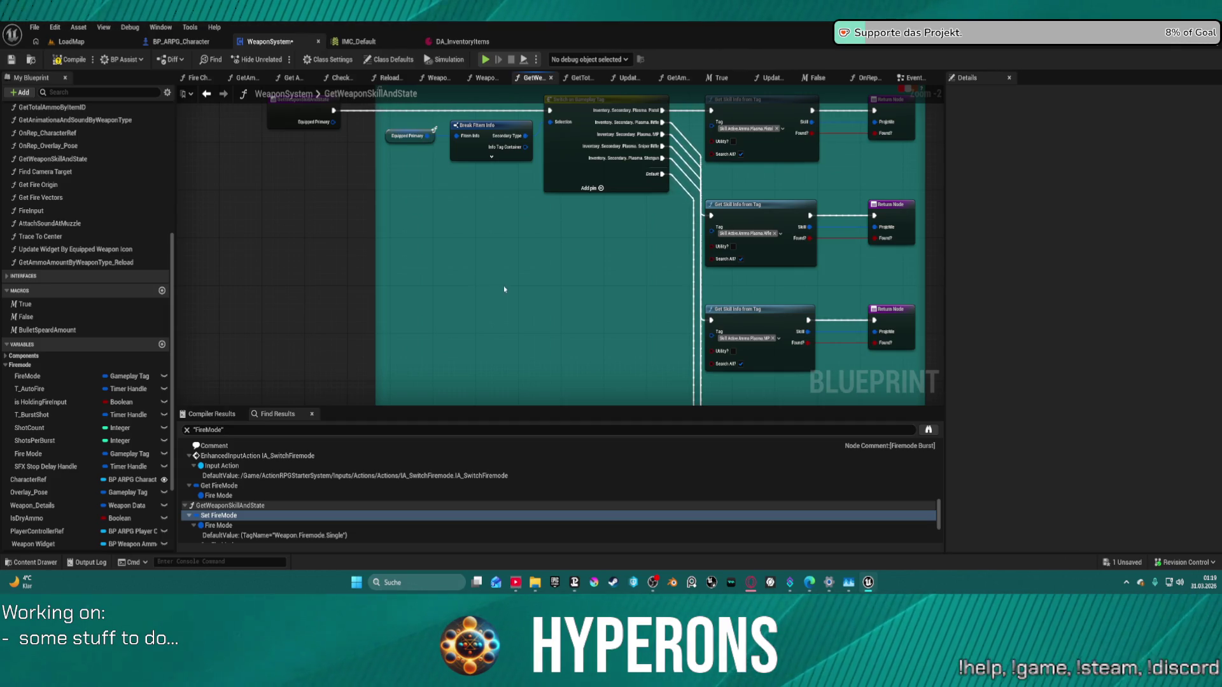
pyautogui.moveTo(609, 293)
pyautogui.mouseDown()
pyautogui.moveTo(441, 218)
pyautogui.moveTo(592, 241)
pyautogui.moveTo(473, 119)
pyautogui.mouseUp()
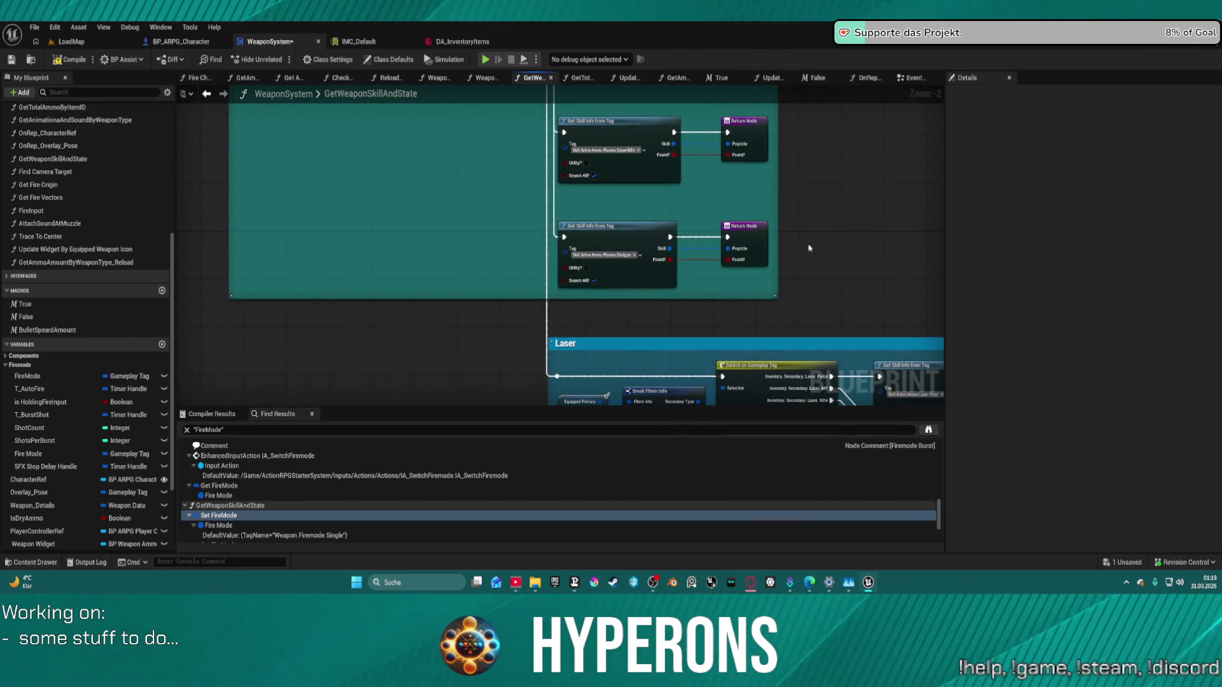
pyautogui.scroll(-5, 533, 195)
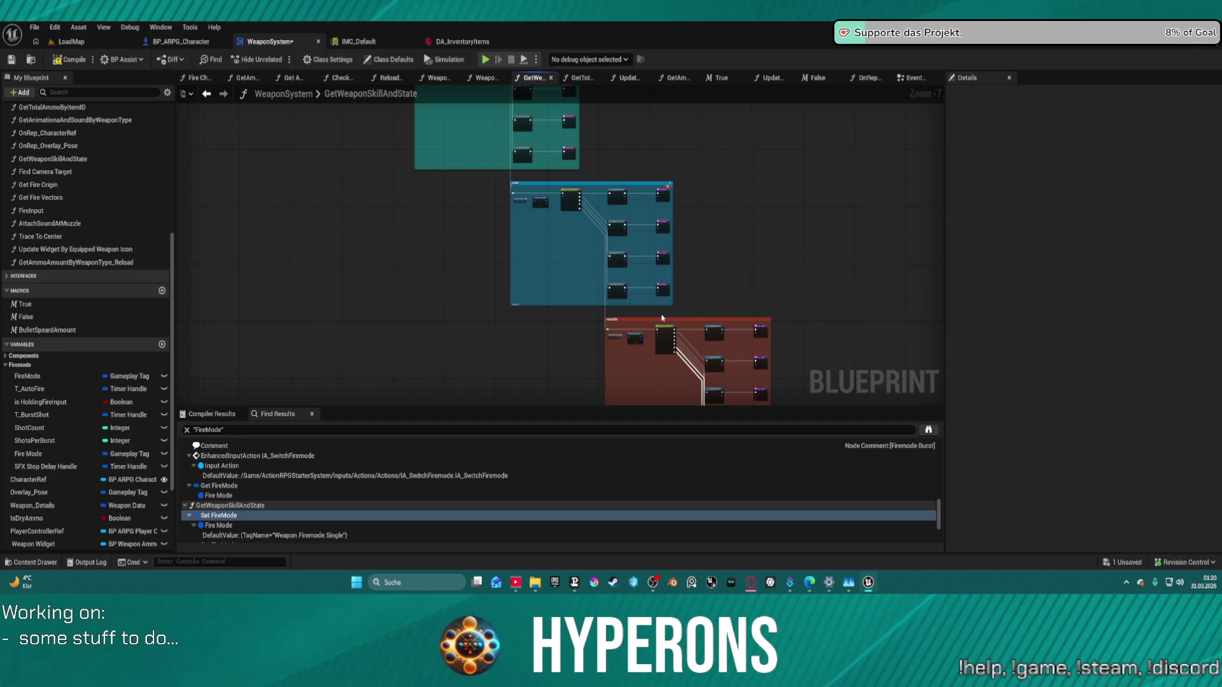
pyautogui.moveTo(659, 317); pyautogui.dragTo(513, 108)
pyautogui.moveTo(624, 229); pyautogui.dragTo(516, 117)
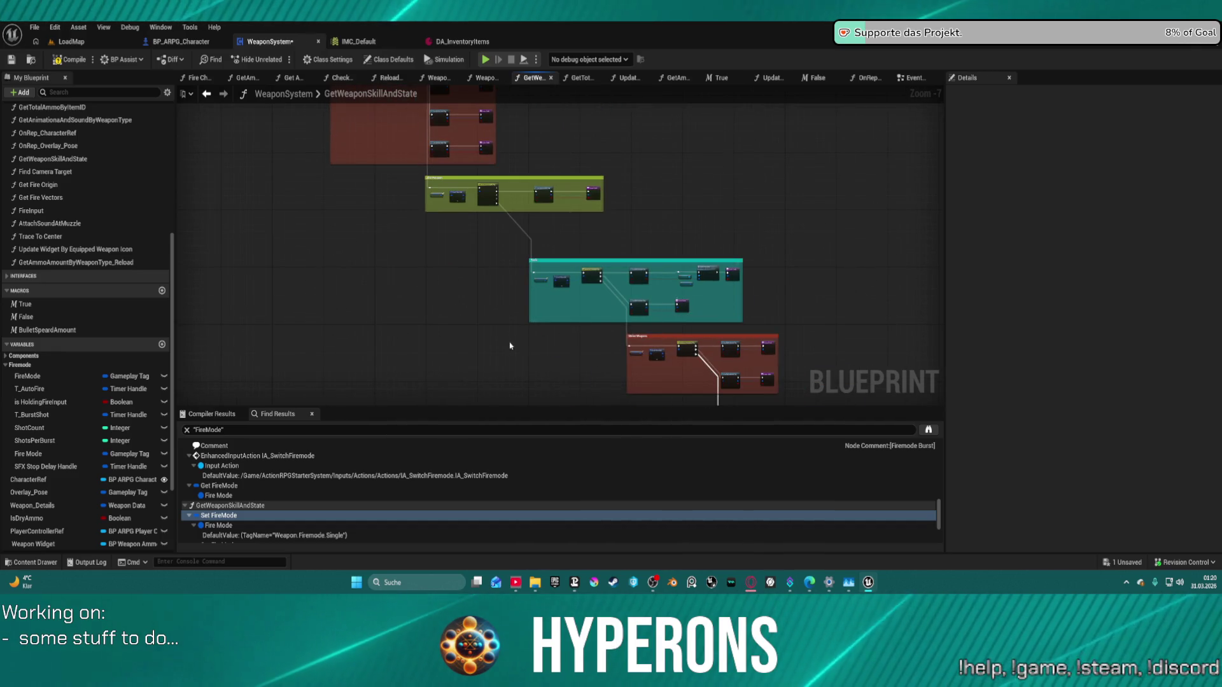
pyautogui.moveTo(605, 357)
pyautogui.mouseDown()
pyautogui.moveTo(417, 202)
pyautogui.moveTo(413, 225)
pyautogui.mouseUp()
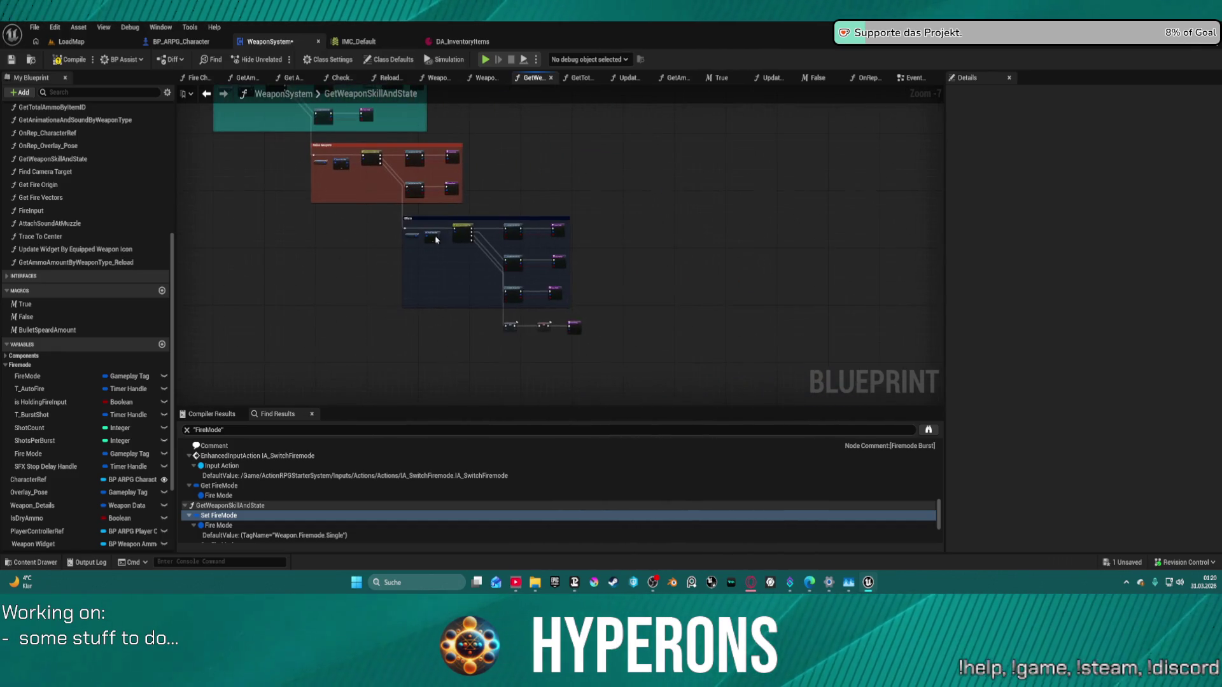
pyautogui.scroll(5, 706, 273)
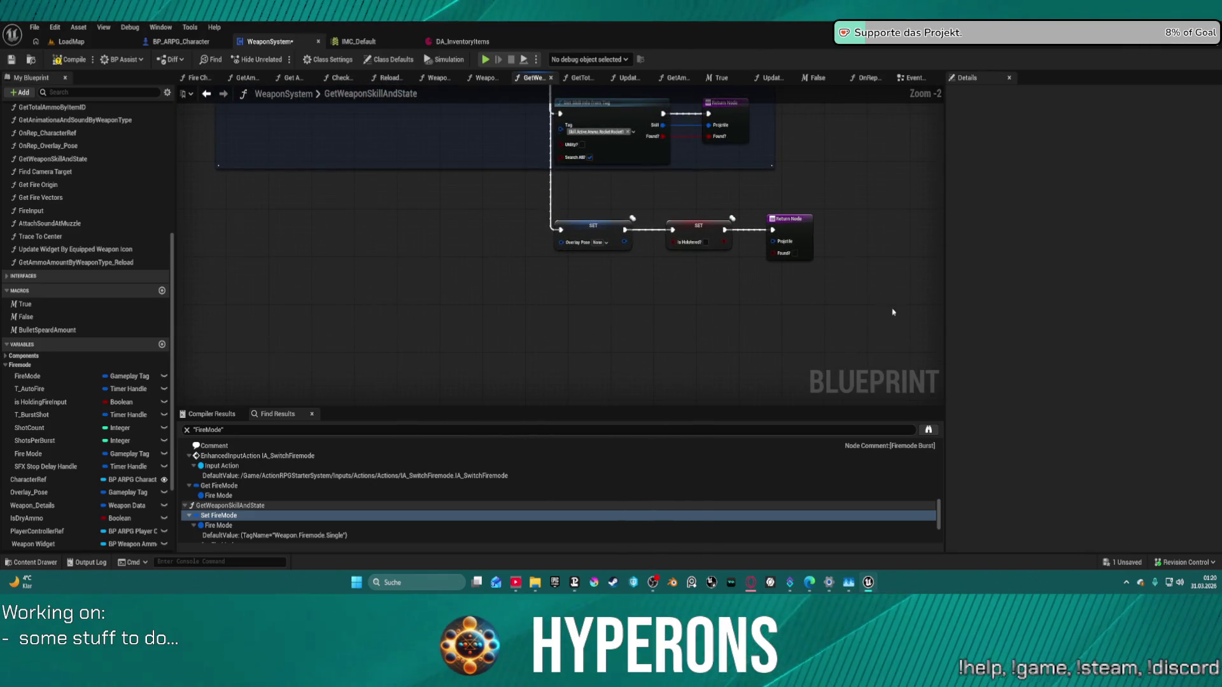
pyautogui.moveTo(640, 269); pyautogui.dragTo(571, 218)
pyautogui.moveTo(689, 234)
pyautogui.mouseDown()
pyautogui.moveTo(611, 237)
pyautogui.moveTo(592, 127)
pyautogui.moveTo(609, 308)
pyautogui.mouseUp()
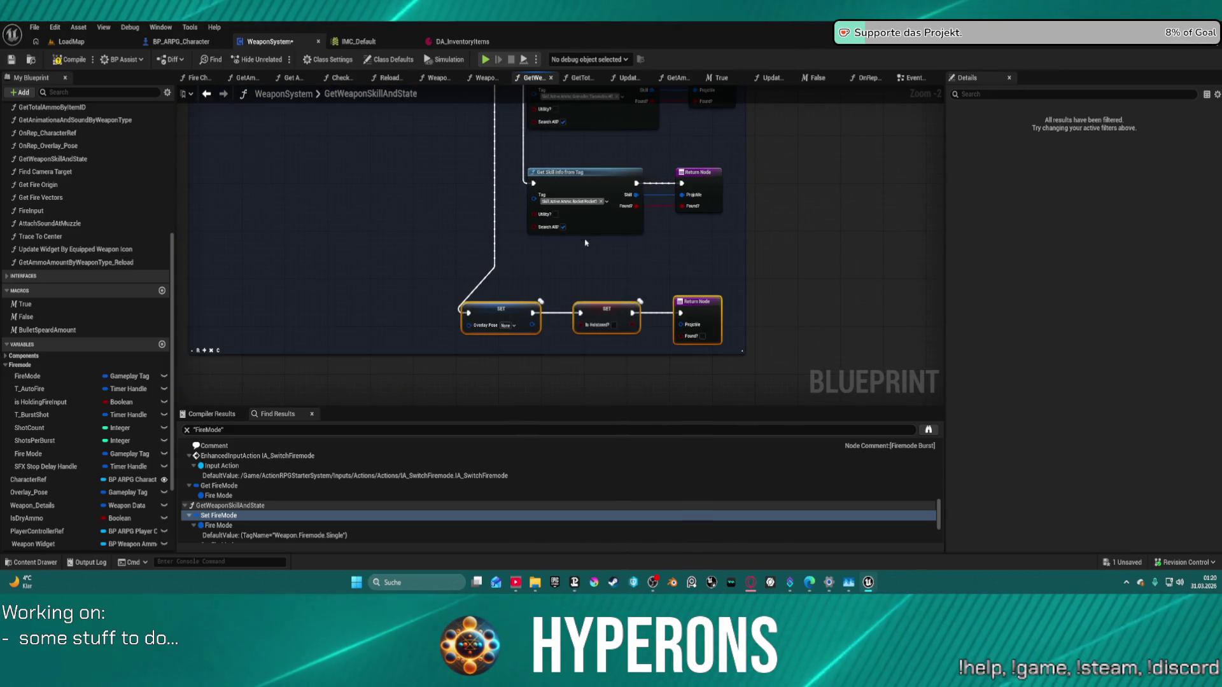
pyautogui.hotkey('ctrl', 'z')
pyautogui.hotkey('ctrl', 'z')
# Step: Review all weapon sections and compile the WeaponSystem blueprint
pyautogui.moveTo(721, 173)
pyautogui.mouseDown()
pyautogui.moveTo(706, 274)
pyautogui.moveTo(675, 318)
pyautogui.moveTo(572, 357)
pyautogui.moveTo(656, 398)
pyautogui.mouseUp()
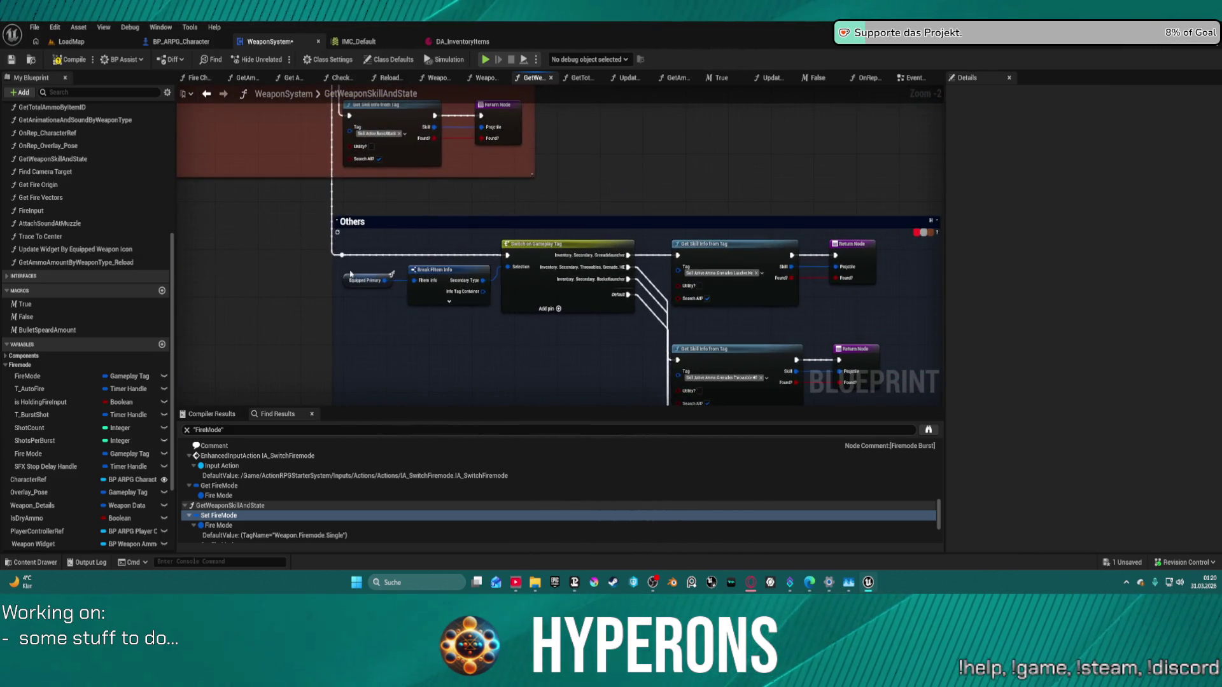
pyautogui.moveTo(347, 252); pyautogui.dragTo(490, 112)
pyautogui.scroll(-4, 504, 123)
pyautogui.moveTo(623, 250); pyautogui.dragTo(637, 365)
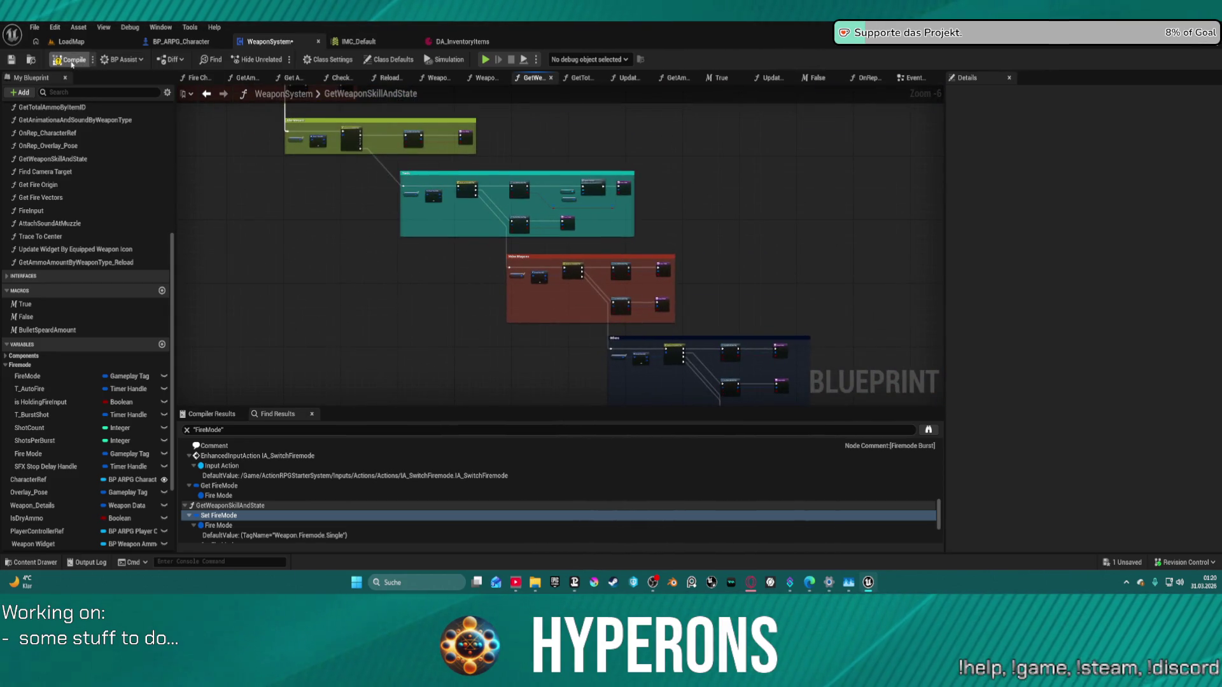
pyautogui.click(67, 64)
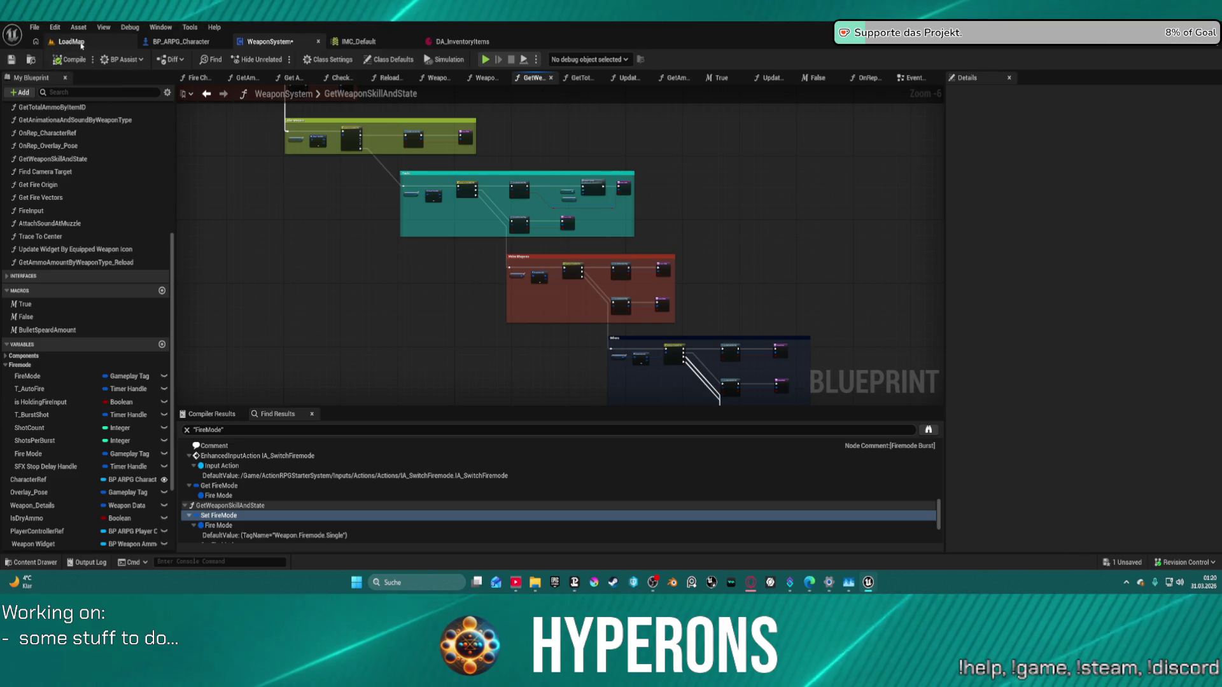
# Step: Compile BP_ARPG_Character and start Play in Editor despite the compile-errors warning
pyautogui.click(168, 42)
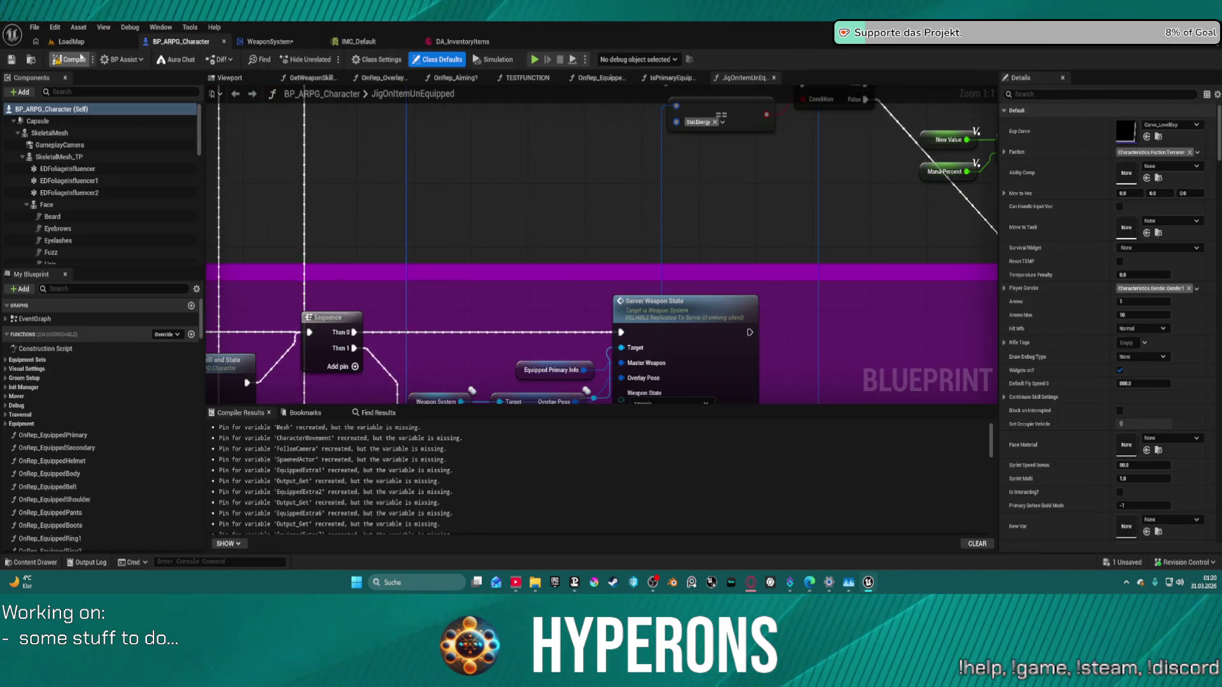
pyautogui.click(538, 62)
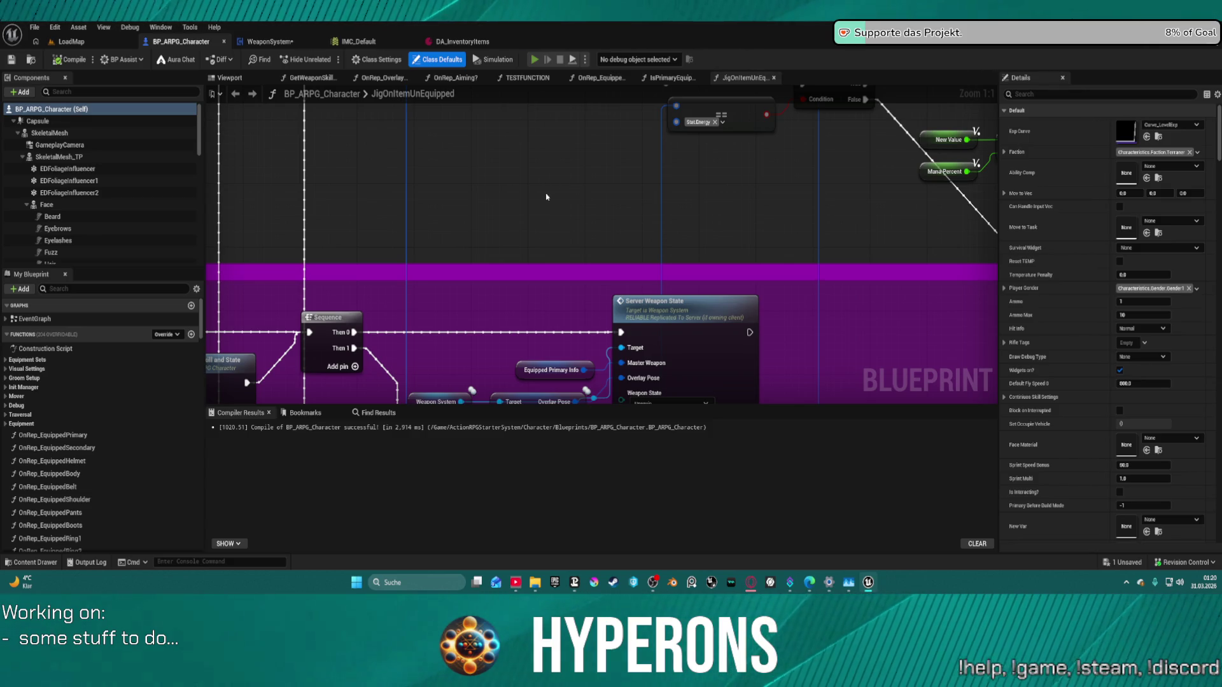
pyautogui.hotkey('alt', 'p')
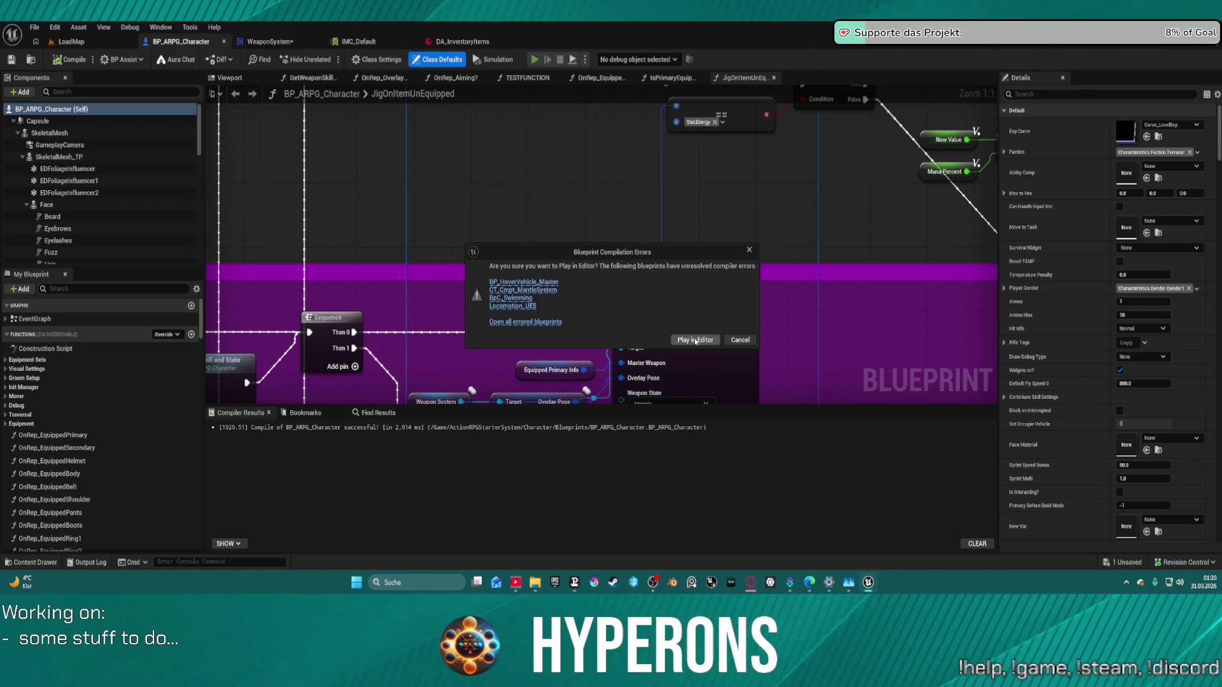
pyautogui.click(694, 340)
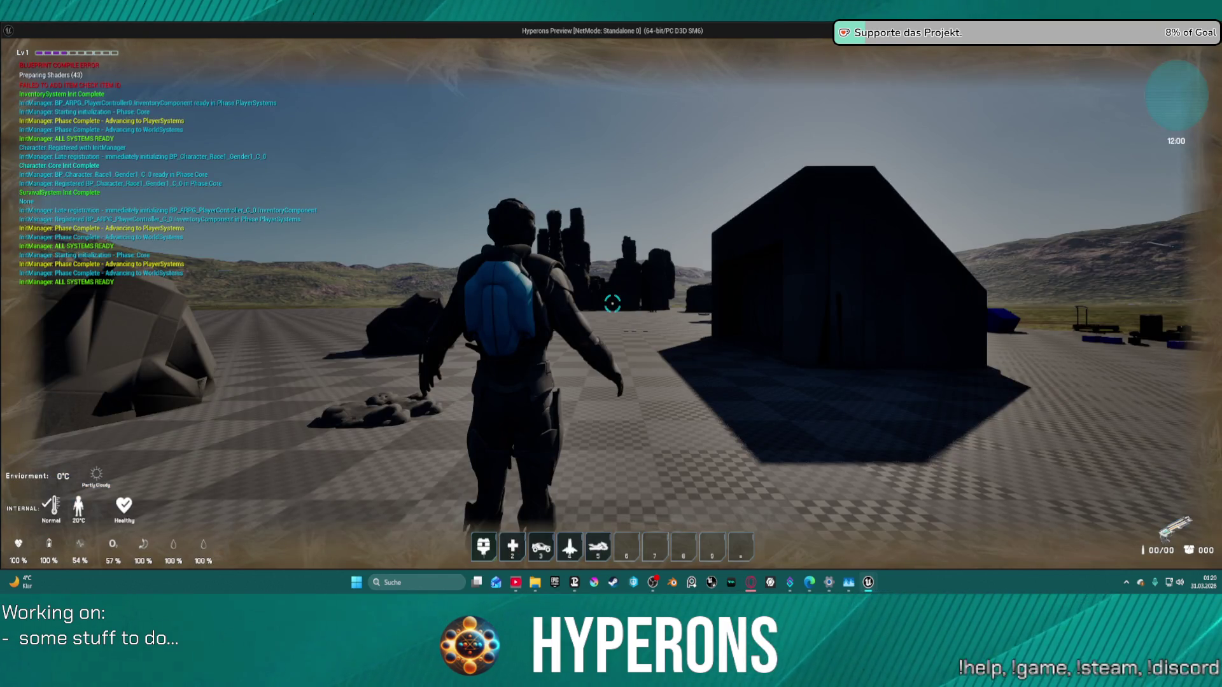
# Step: Equip MG 01, then the Harvester, from the in-game inventory, then stop the session
pyautogui.press('i')
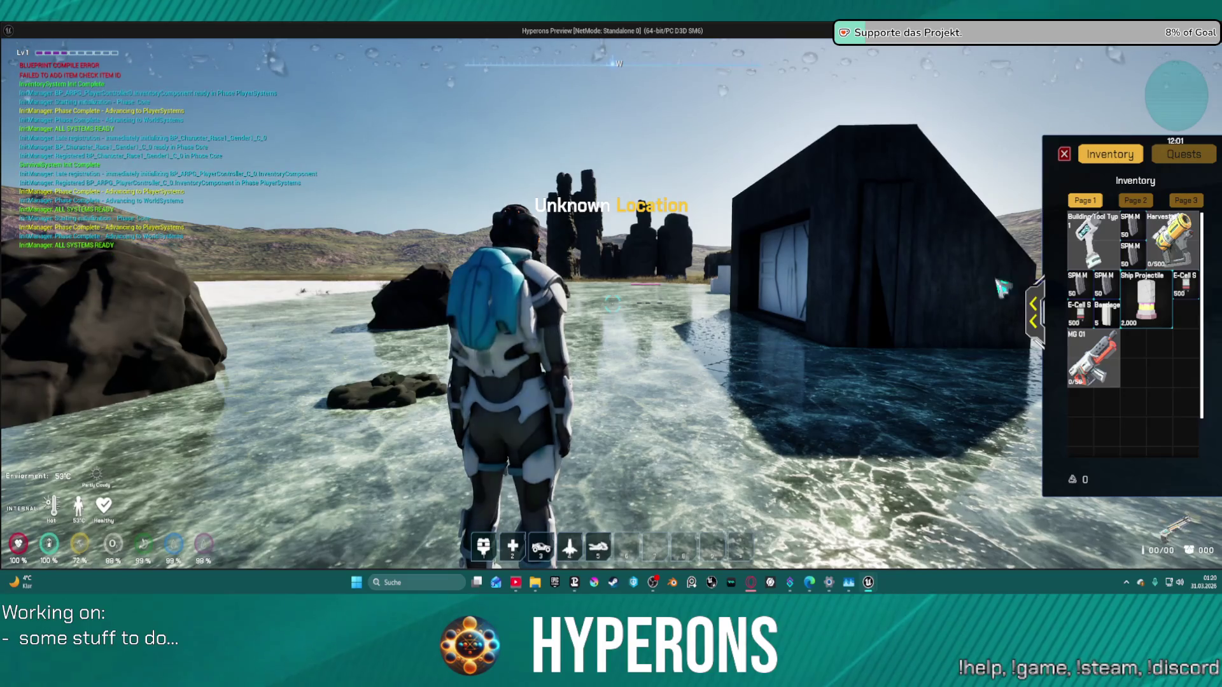
pyautogui.moveTo(1093, 359); pyautogui.dragTo(1004, 341)
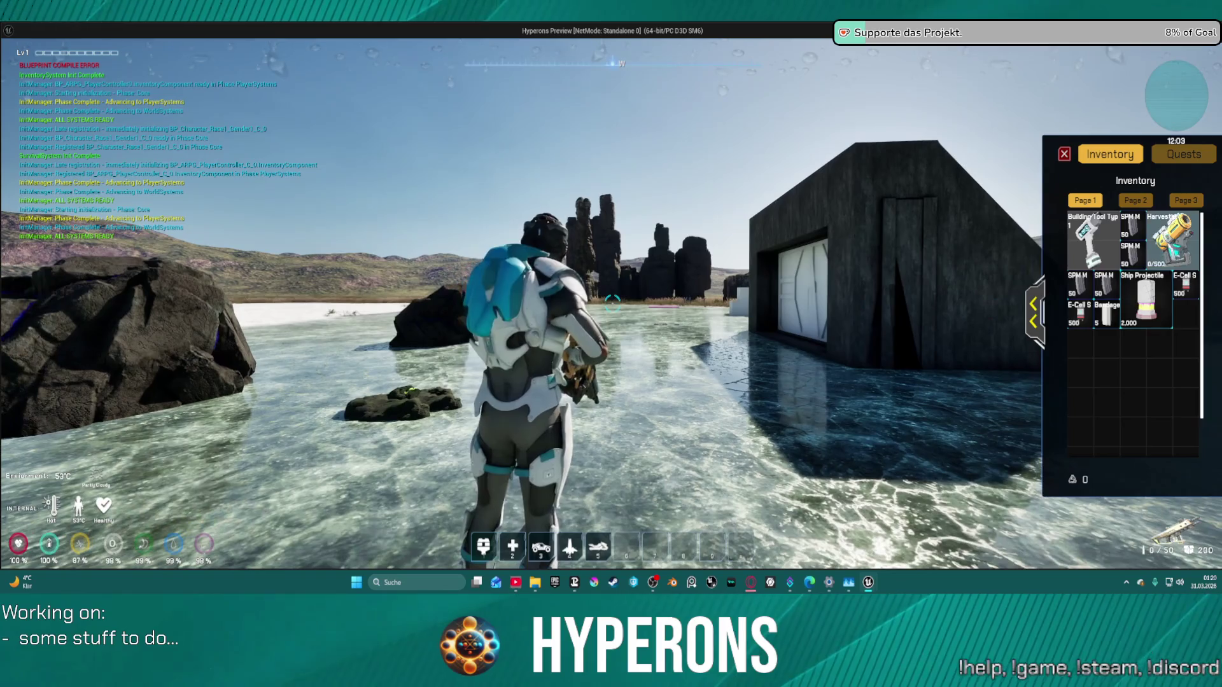
pyautogui.moveTo(1172, 241); pyautogui.dragTo(1004, 342)
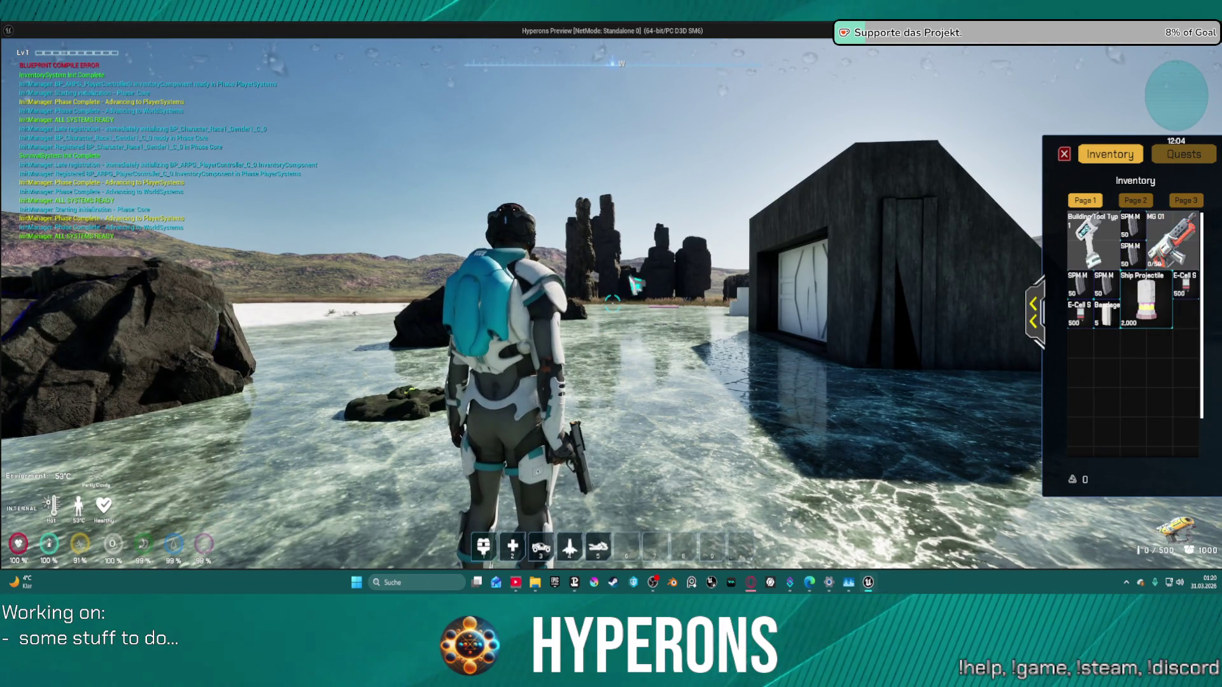
pyautogui.press('Escape')
pyautogui.moveTo(670, 155)
pyautogui.mouseDown()
pyautogui.moveTo(669, 270)
pyautogui.moveTo(663, 161)
pyautogui.mouseUp()
pyautogui.scroll(-5, 663, 161)
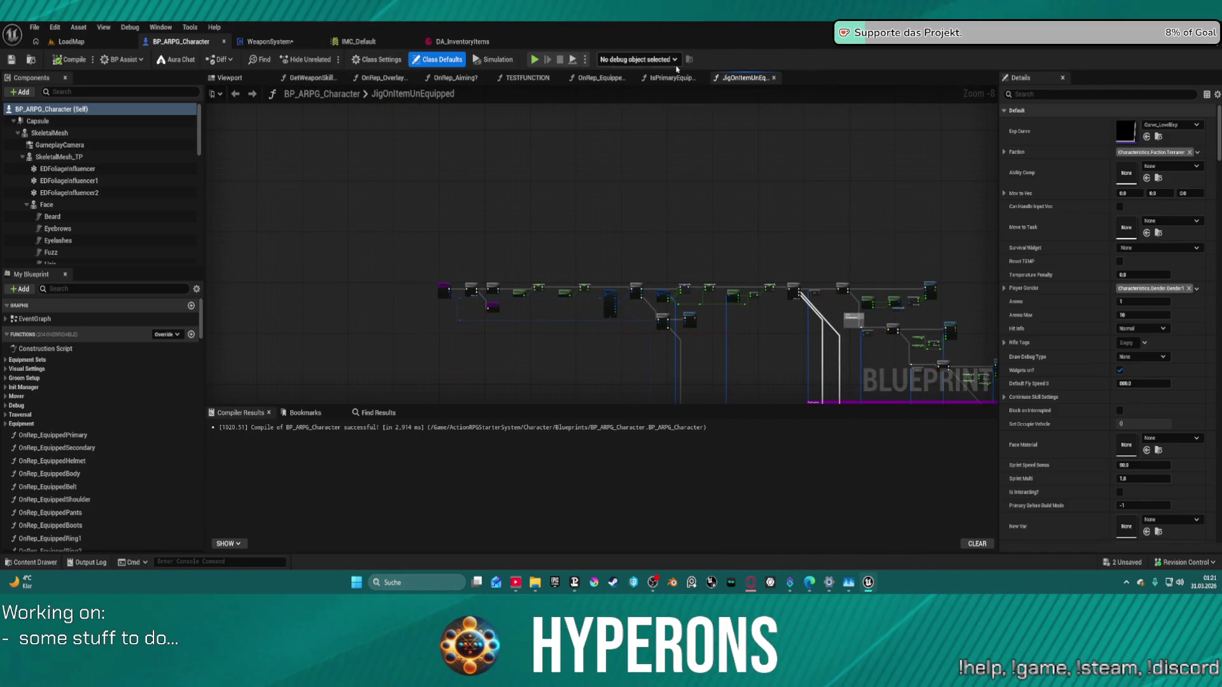
# Step: Open the WeaponSystem EventGraph and drag the FireMode variable into it
pyautogui.click(268, 42)
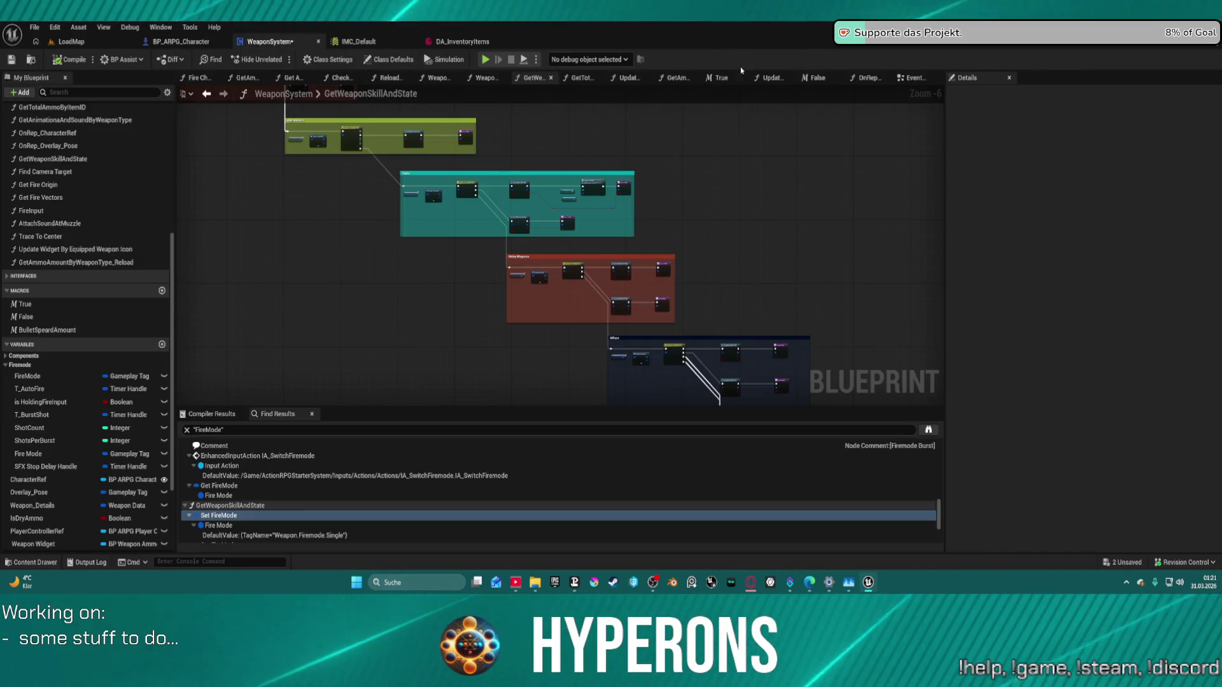
pyautogui.click(916, 81)
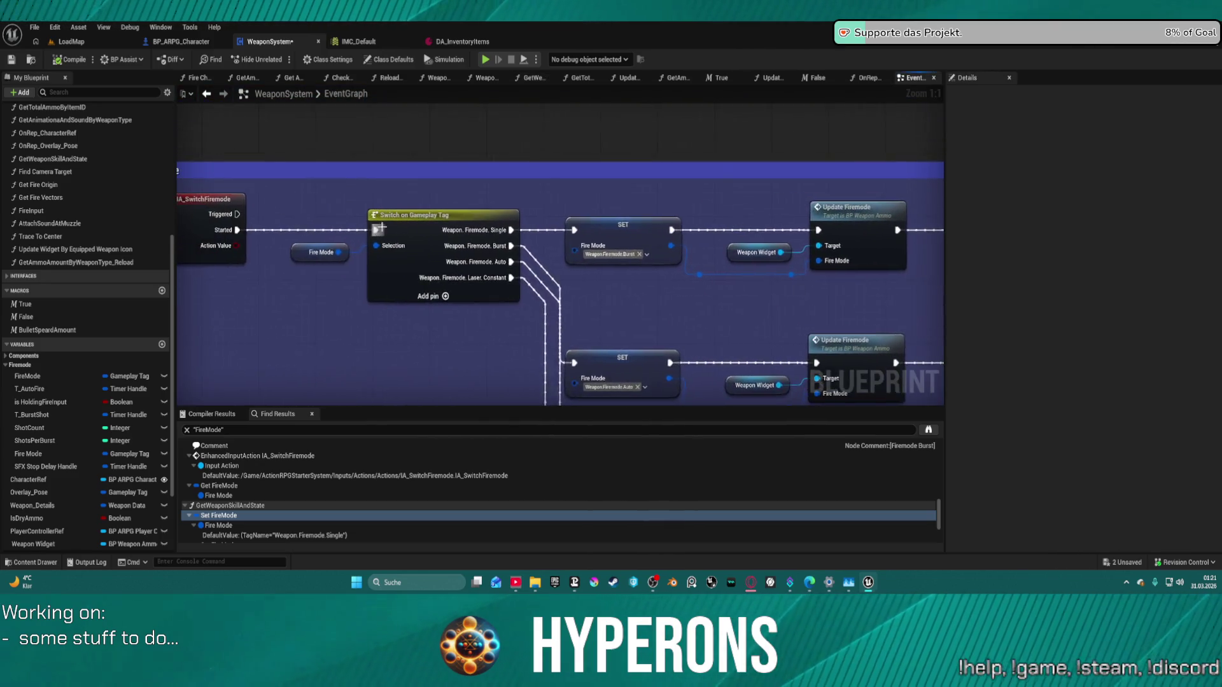
pyautogui.scroll(-10, 460, 386)
pyautogui.scroll(5, 477, 316)
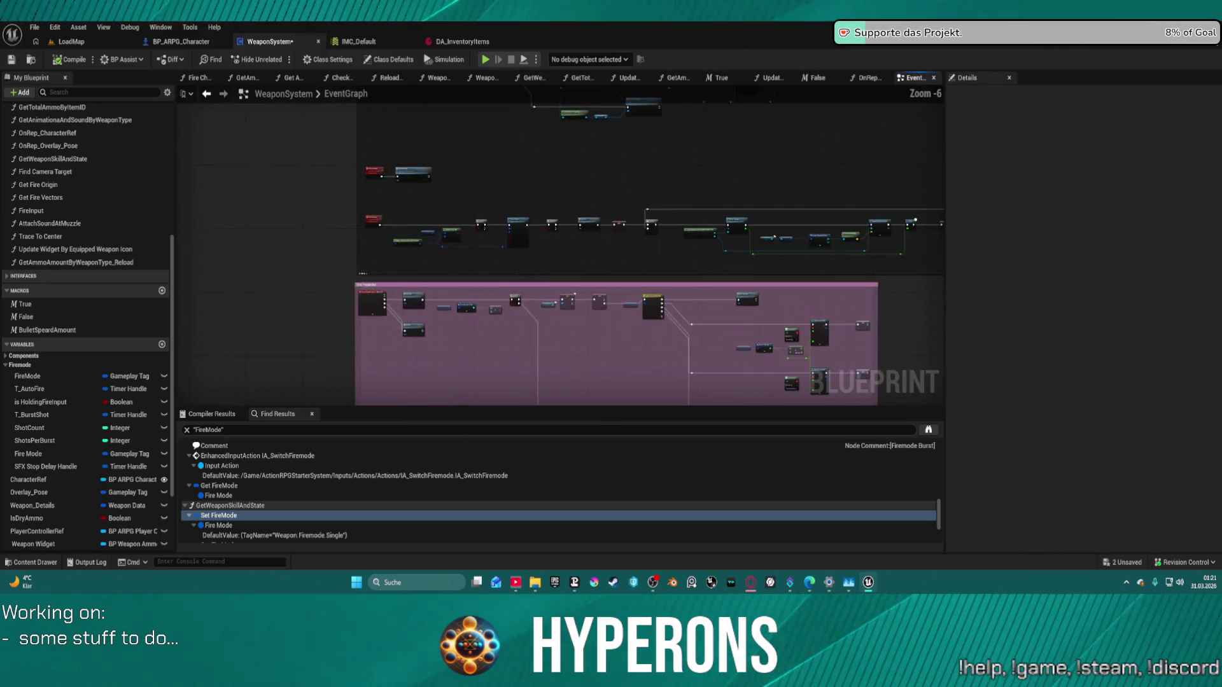
pyautogui.scroll(8, 477, 160)
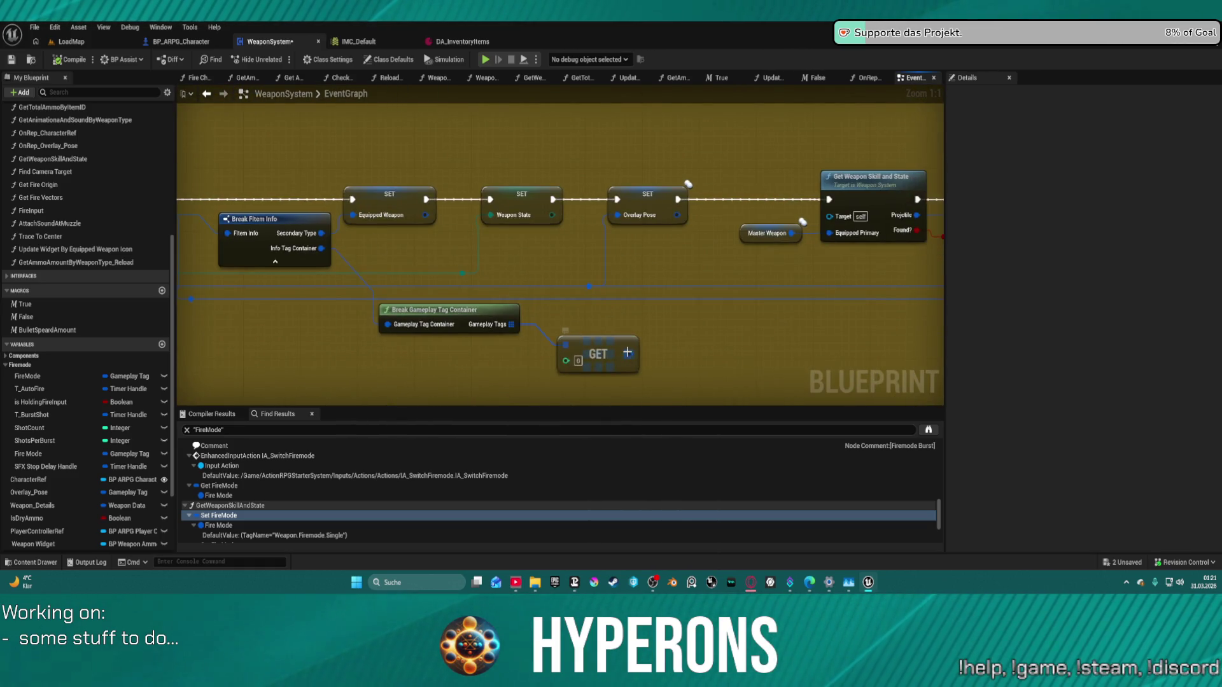
pyautogui.moveTo(660, 339); pyautogui.dragTo(499, 324)
pyautogui.moveTo(28, 376); pyautogui.dragTo(634, 306)
# Step: Place SET Fire Mode after SET Overlay Pose, feed it the GET result, and start Play
pyautogui.moveTo(517, 184)
pyautogui.mouseDown()
pyautogui.moveTo(639, 309)
pyautogui.moveTo(600, 191)
pyautogui.mouseUp()
pyautogui.moveTo(471, 339)
pyautogui.mouseDown()
pyautogui.moveTo(546, 240)
pyautogui.moveTo(555, 199)
pyautogui.mouseUp()
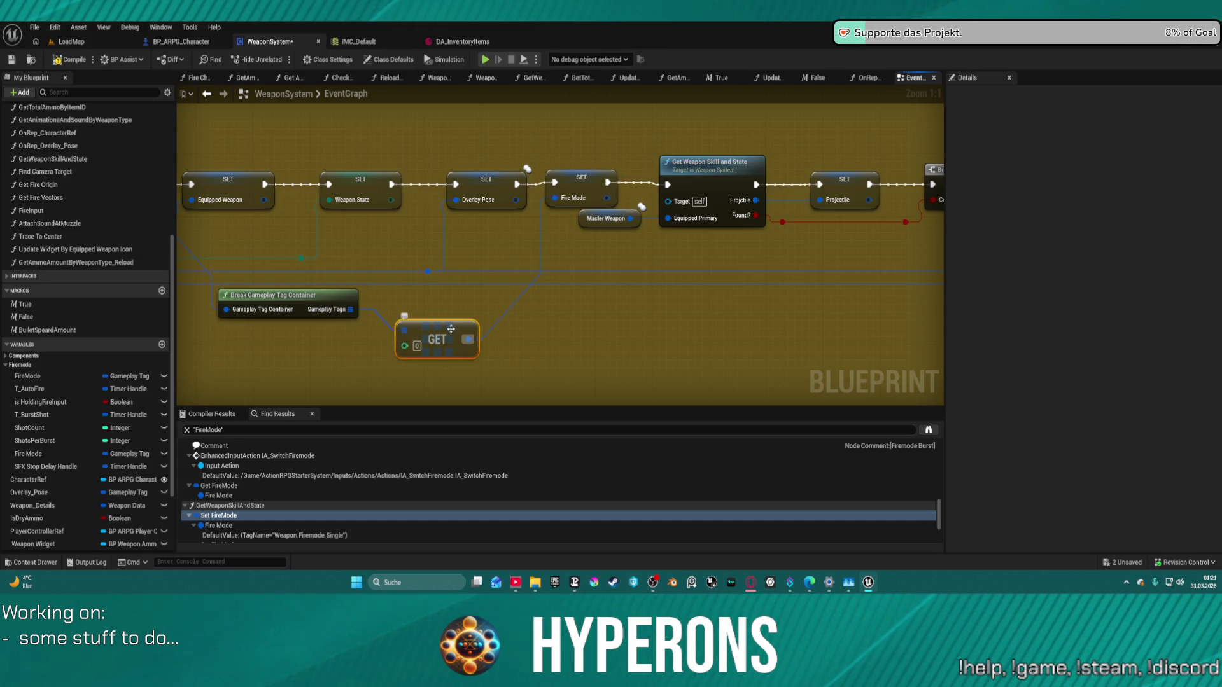
pyautogui.moveTo(284, 302)
pyautogui.mouseDown()
pyautogui.moveTo(388, 234)
pyautogui.moveTo(399, 276)
pyautogui.mouseUp()
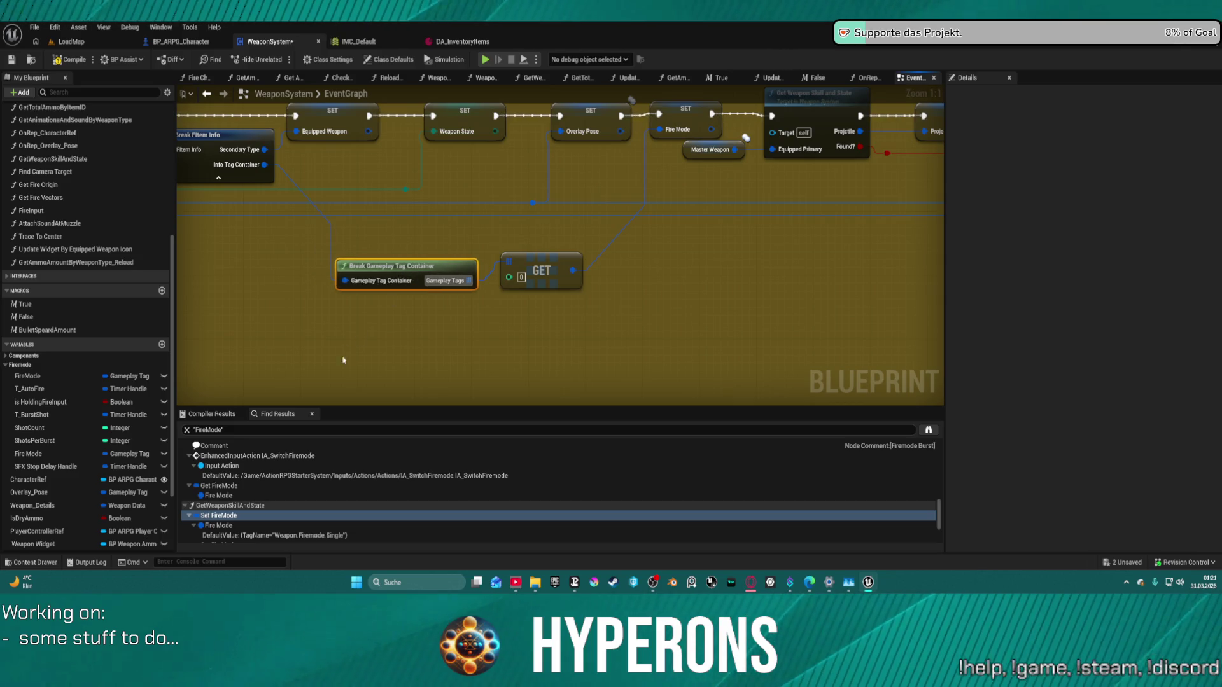
pyautogui.moveTo(559, 270); pyautogui.dragTo(560, 286)
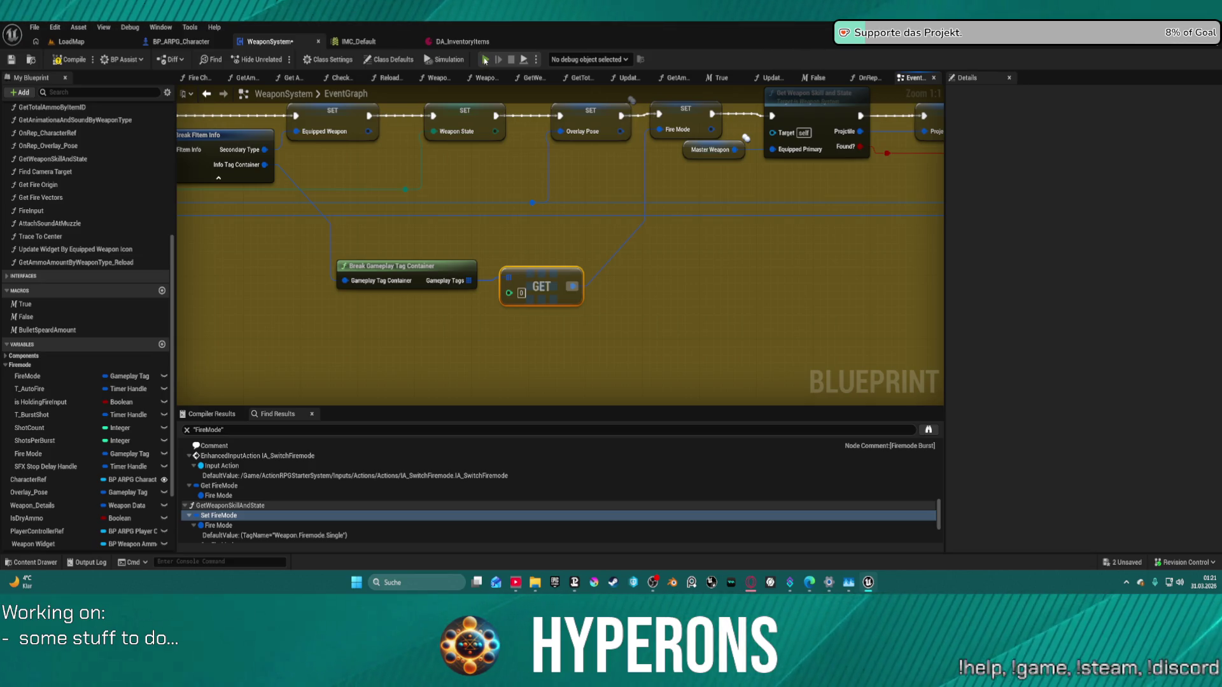
pyautogui.hotkey('alt', 'p')
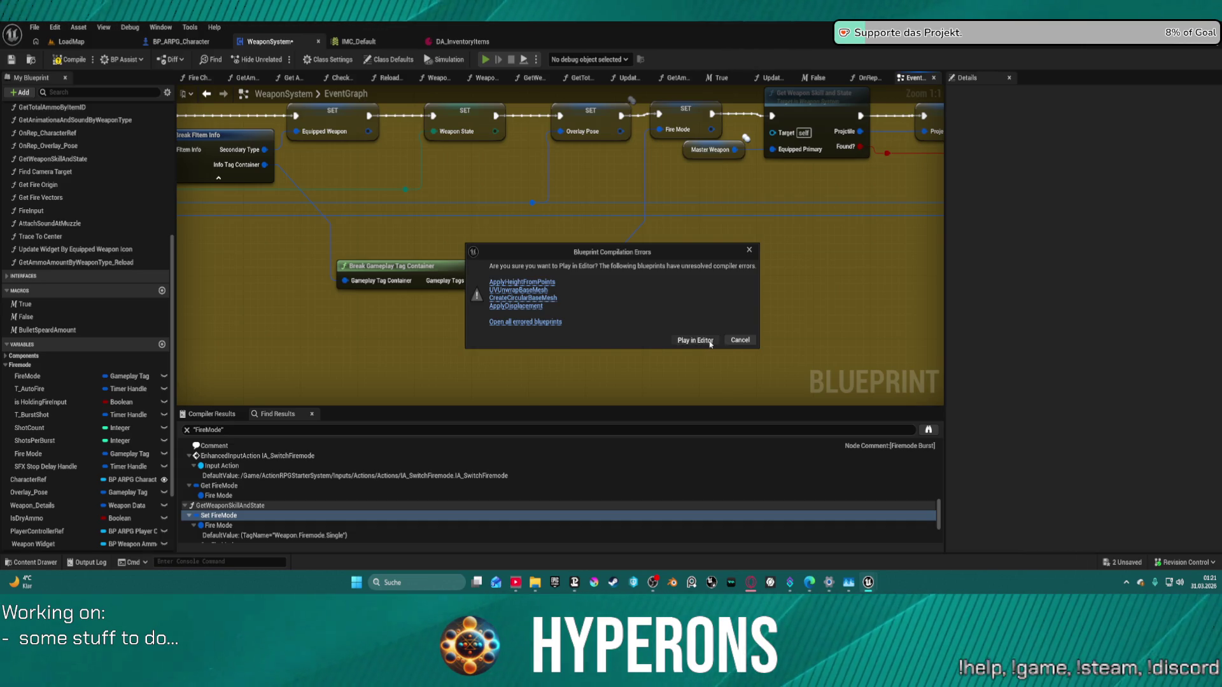
# Step: Play anyway past the compile errors, equip the Harvester from the inventory, and reload
pyautogui.click(709, 341)
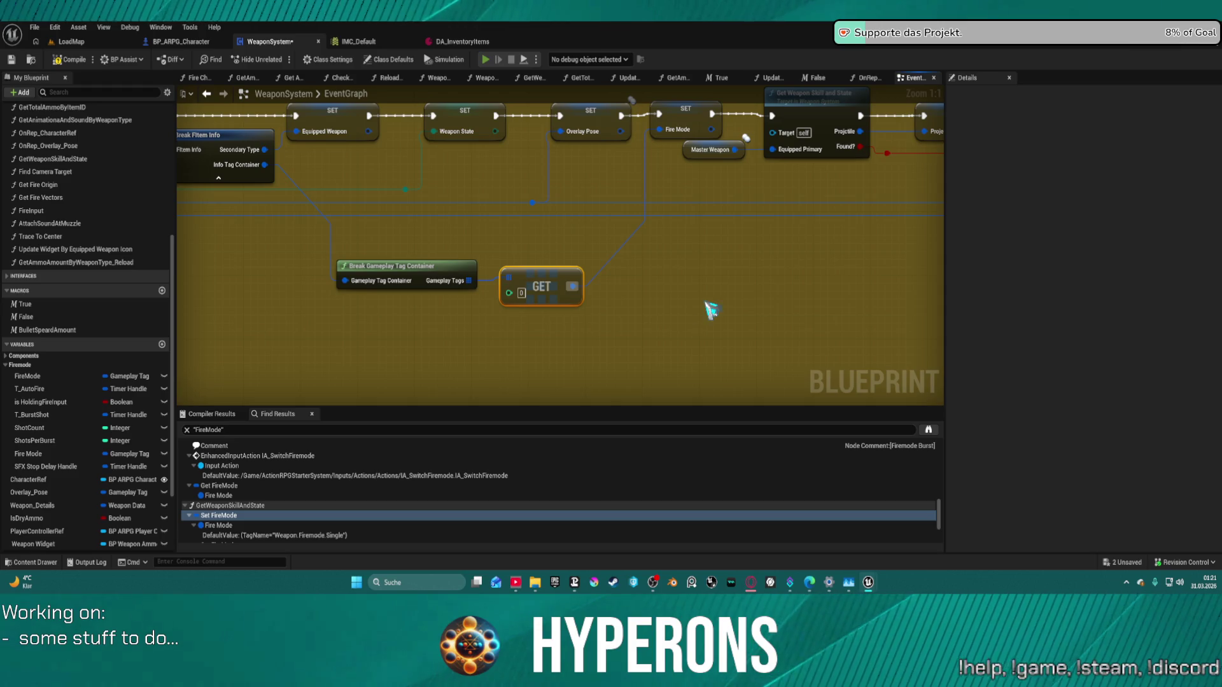
pyautogui.press('i')
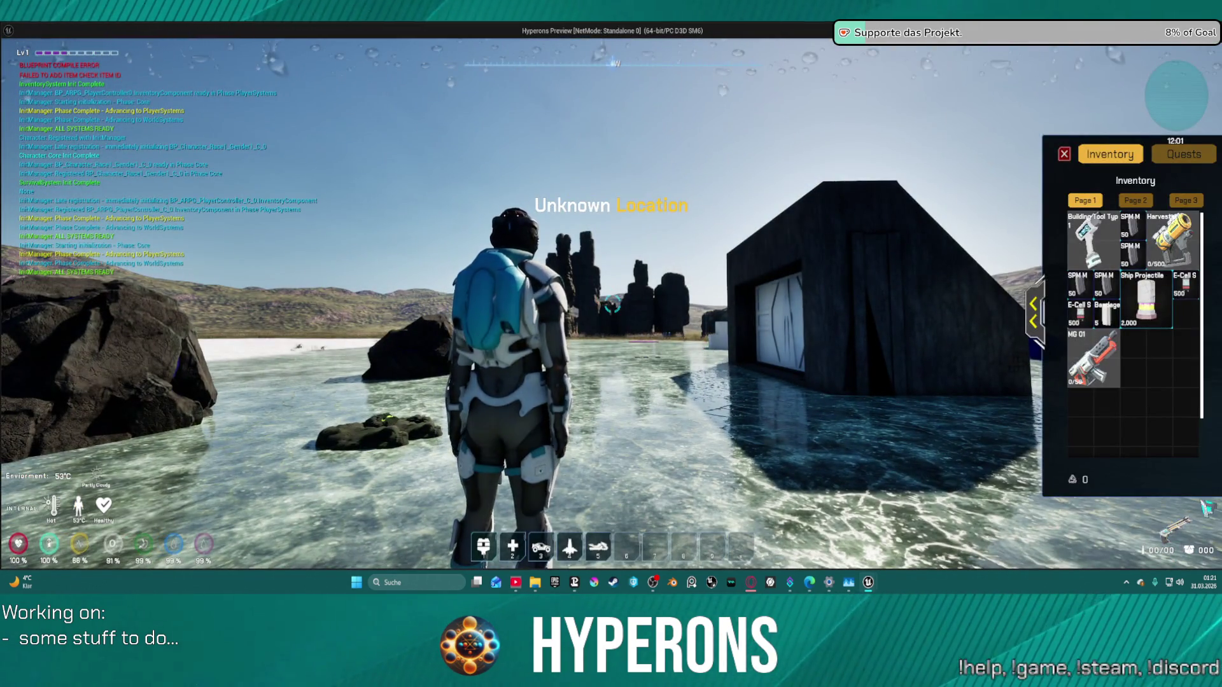
pyautogui.doubleClick(1171, 242)
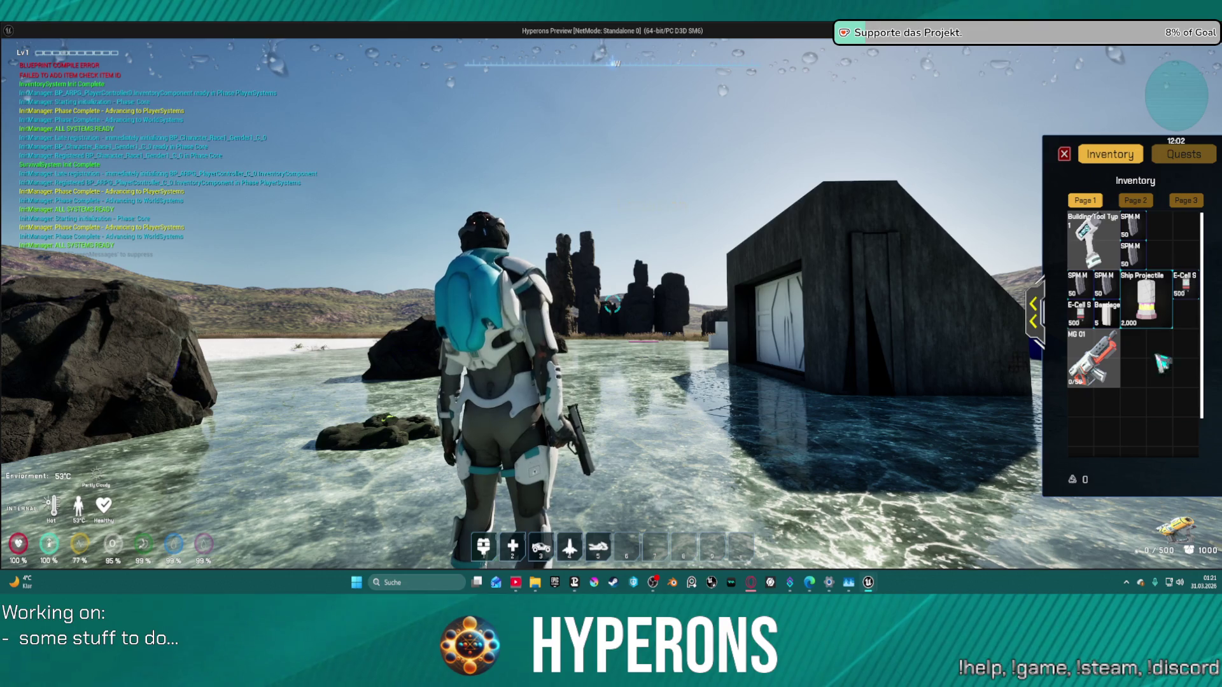
pyautogui.press('space')
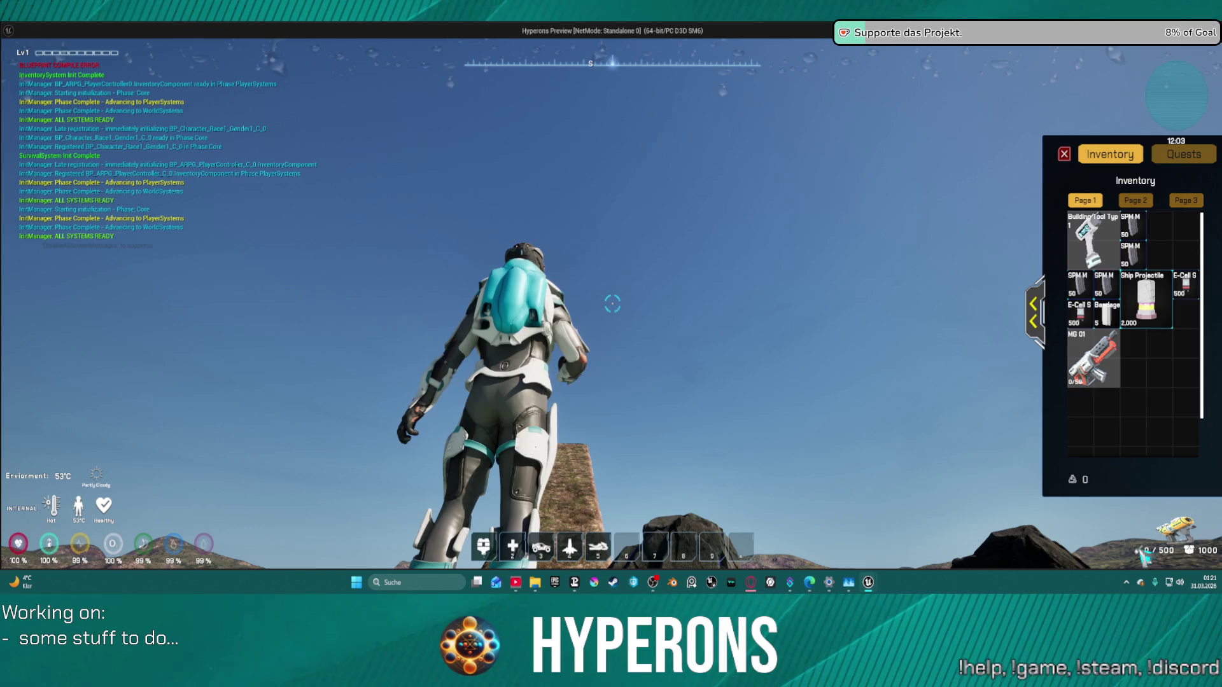
pyautogui.press('r')
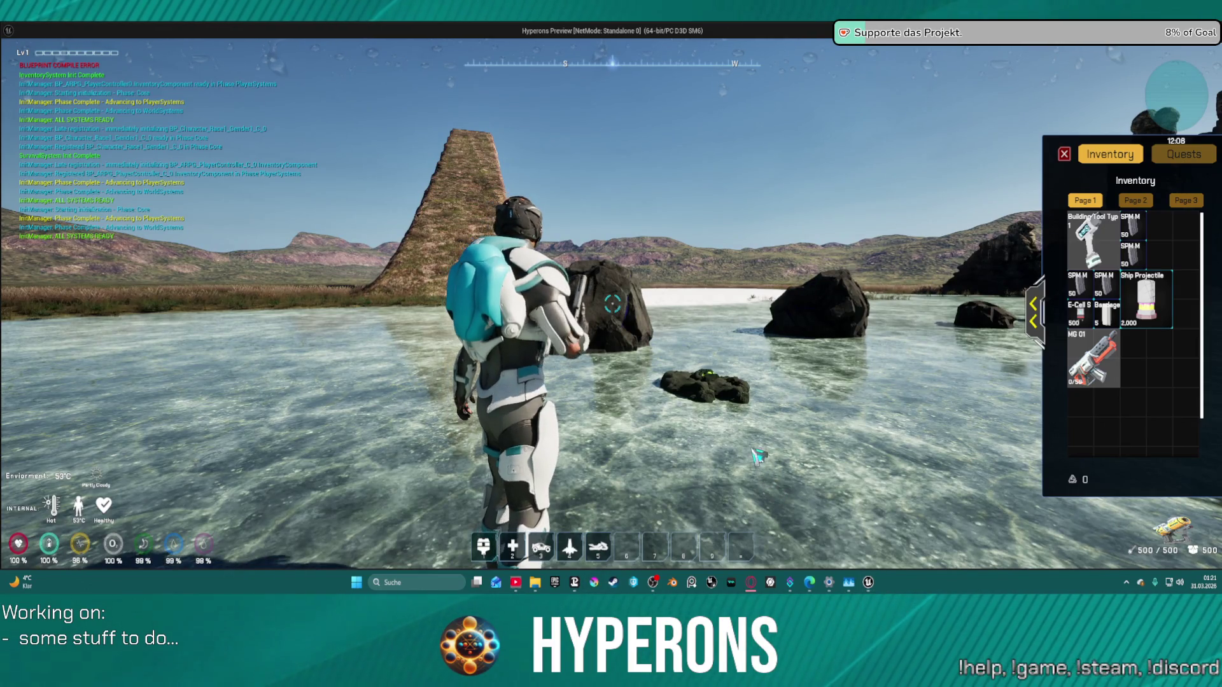
# Step: Return to the game window and fire test shots at the rock
pyautogui.click(630, 159)
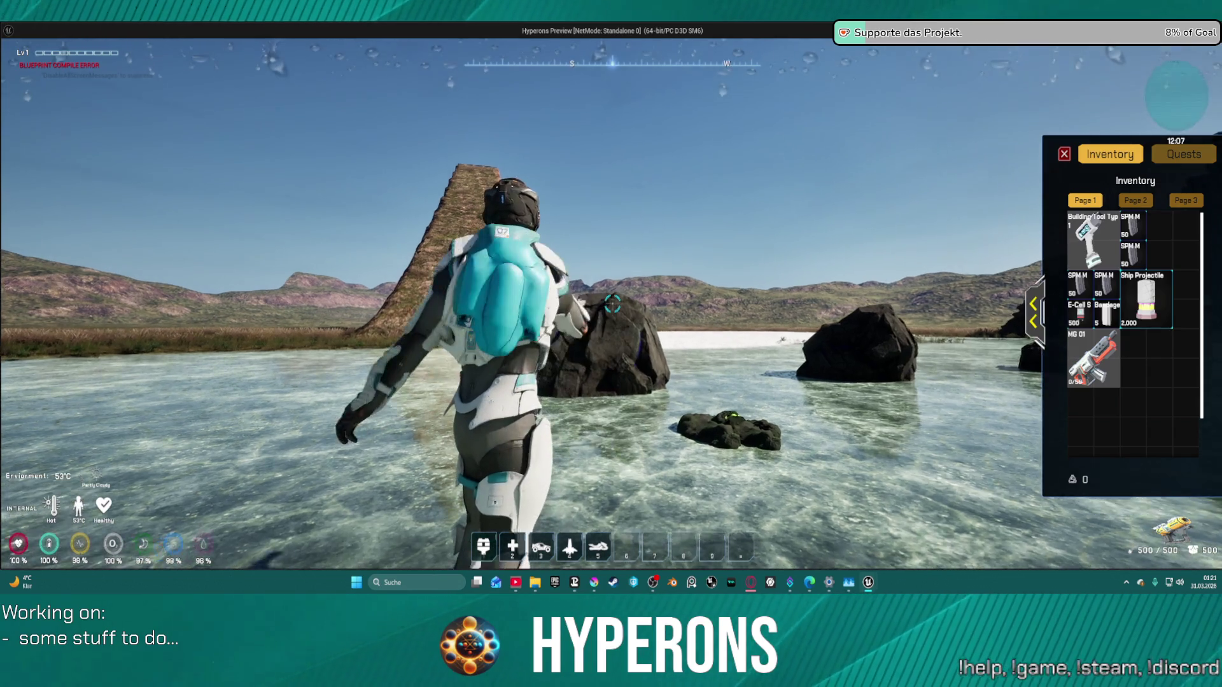
pyautogui.click(645, 337)
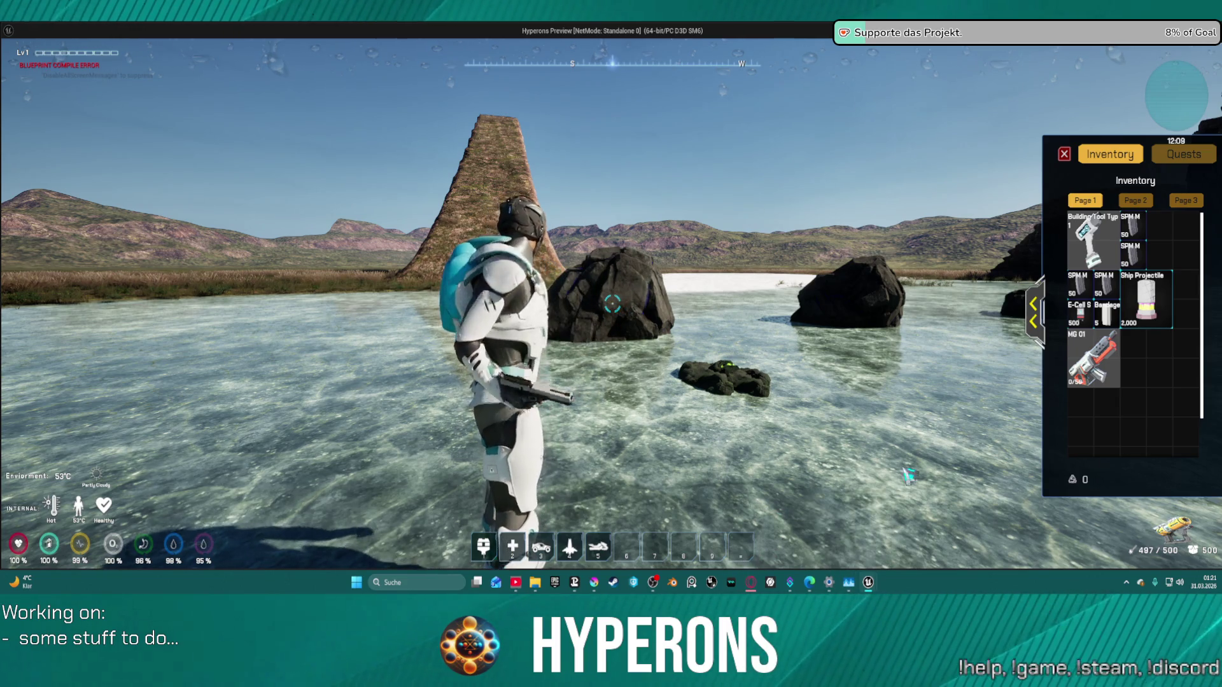
pyautogui.click(599, 583)
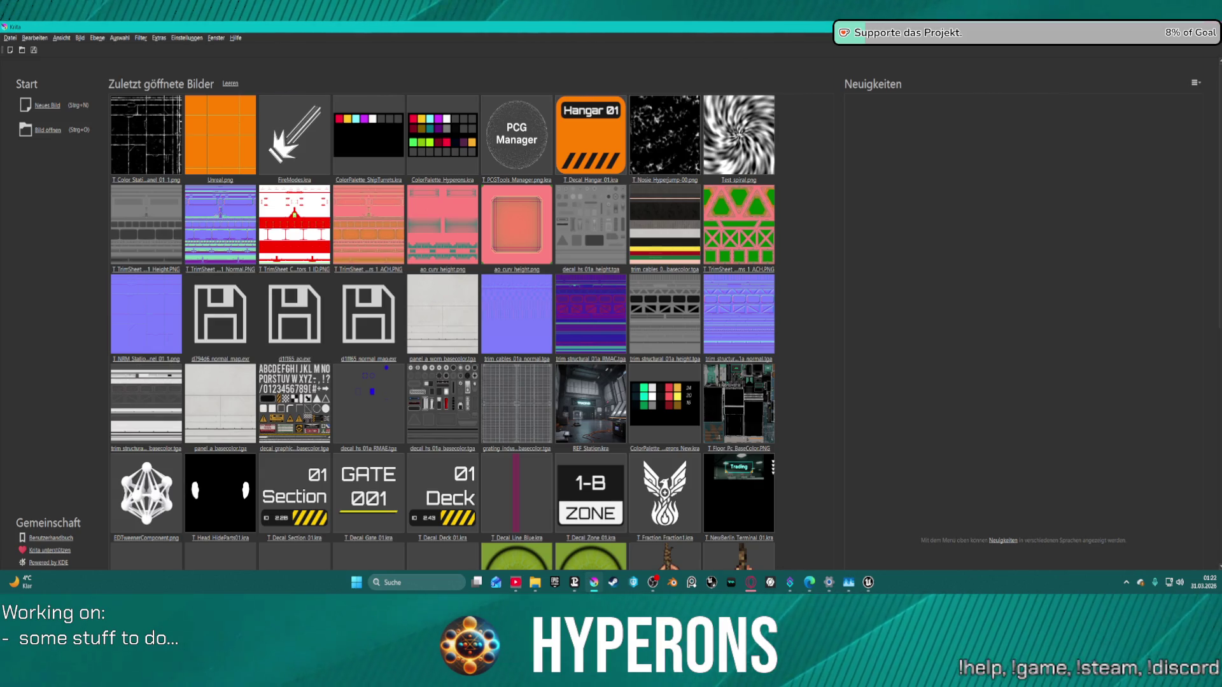
pyautogui.hotkey('alt', 'Tab')
# Step: Walk to the glowing rock and mine it until it breaks into Cobalt ore
pyautogui.press('w')
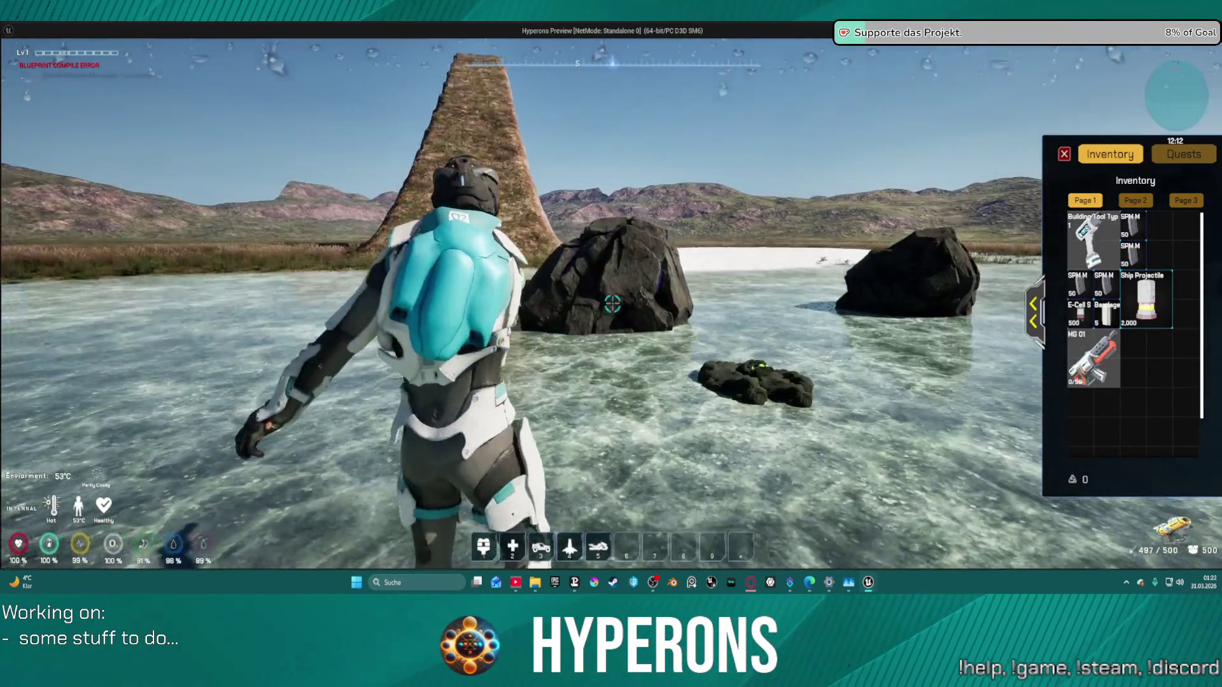
pyautogui.click(612, 304)
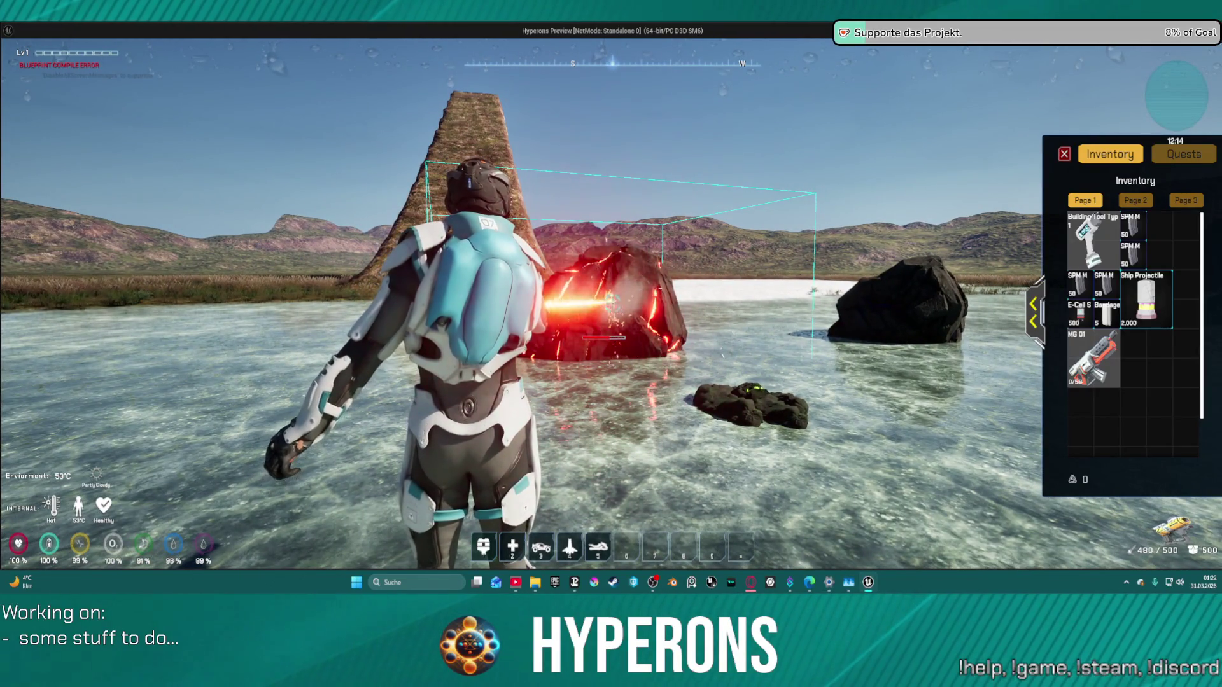
pyautogui.click(612, 304)
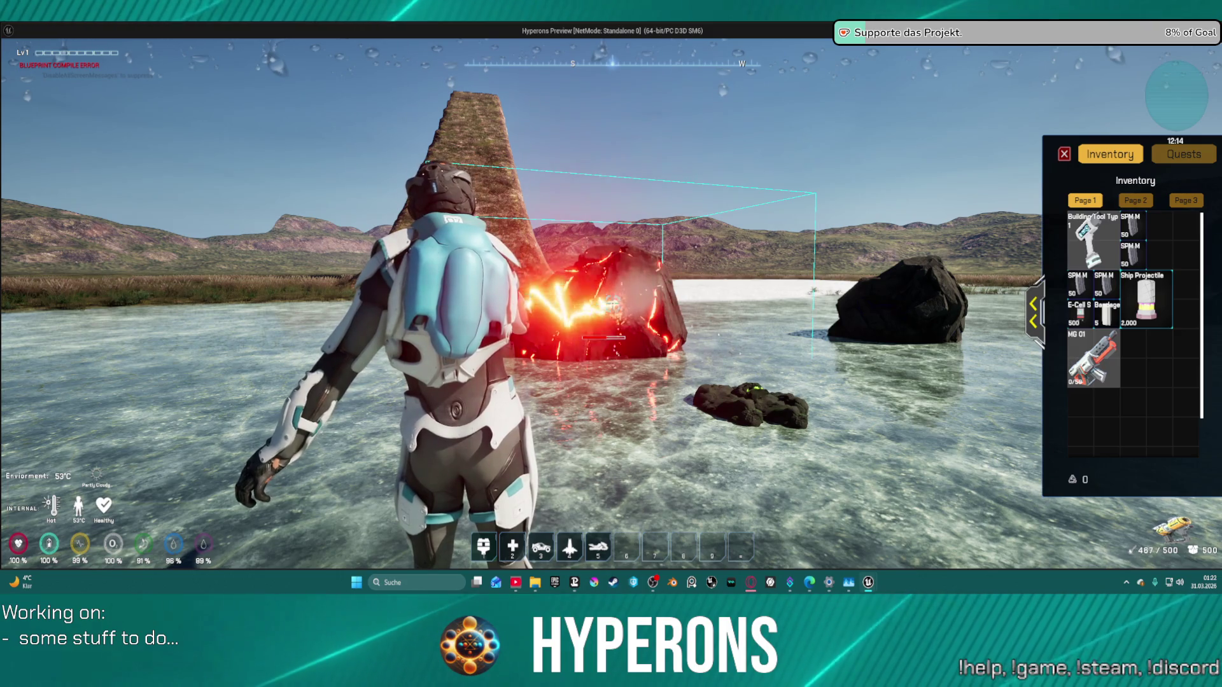
pyautogui.click(612, 304)
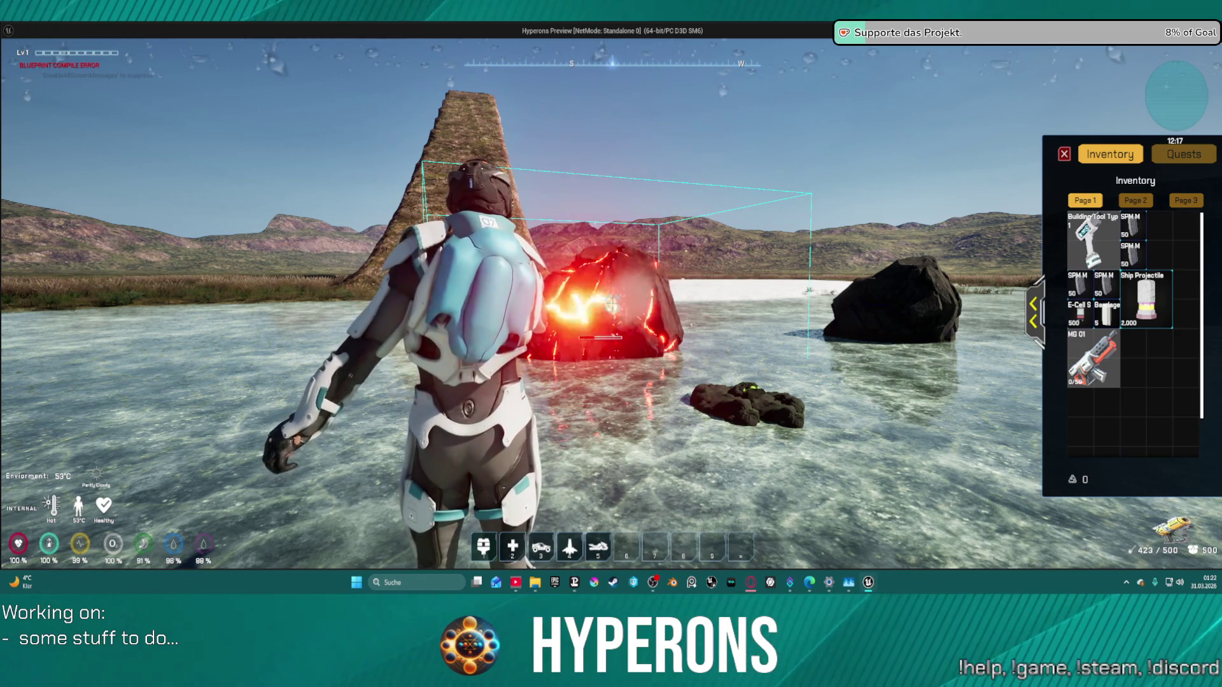
pyautogui.click(612, 303)
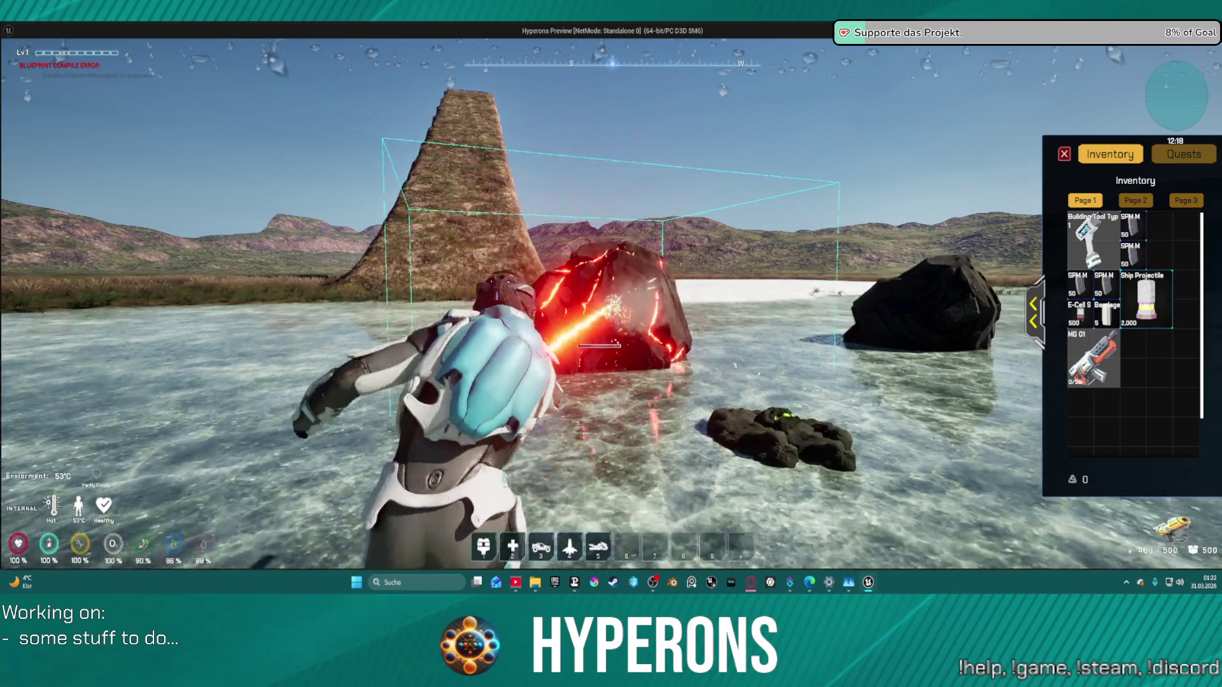
pyautogui.click(612, 303)
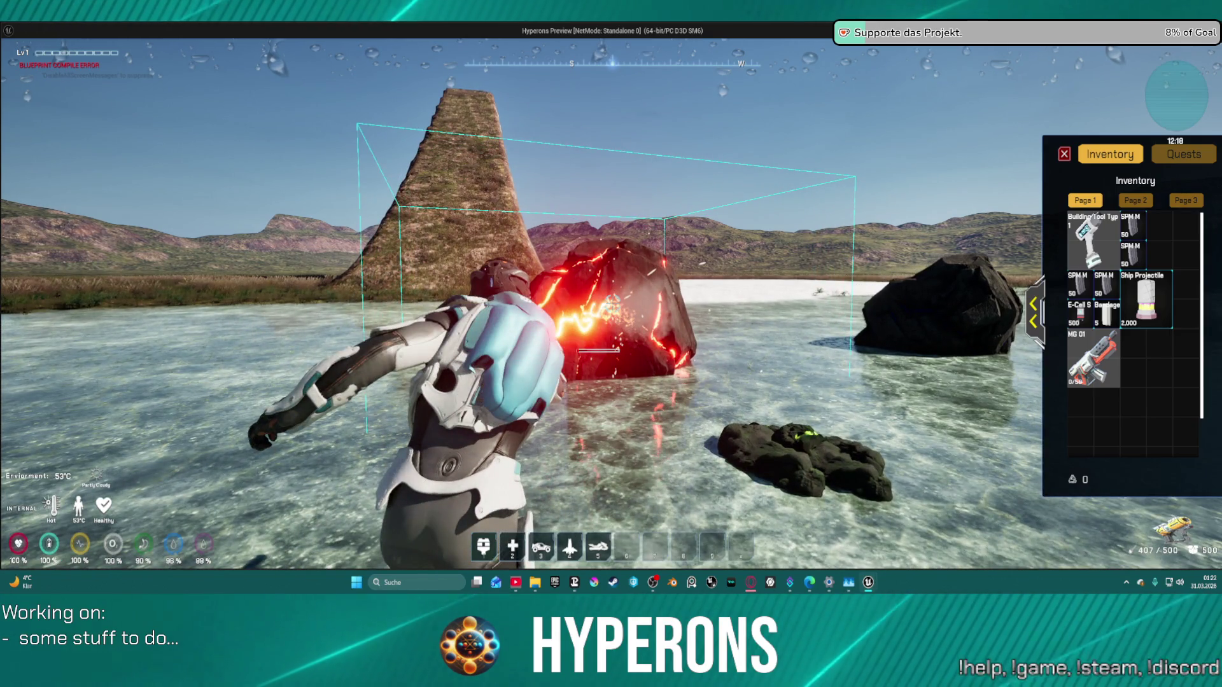
# Step: Walk across the ice to another rock and resume mining it
pyautogui.press('w')
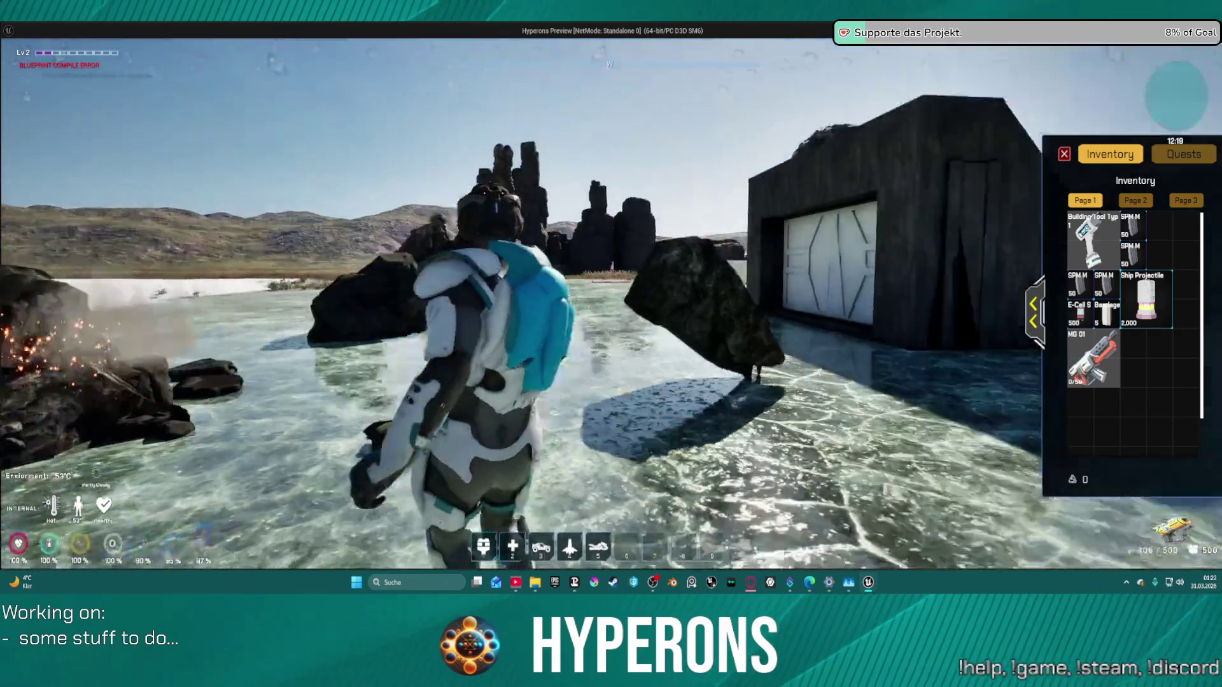
pyautogui.press('w')
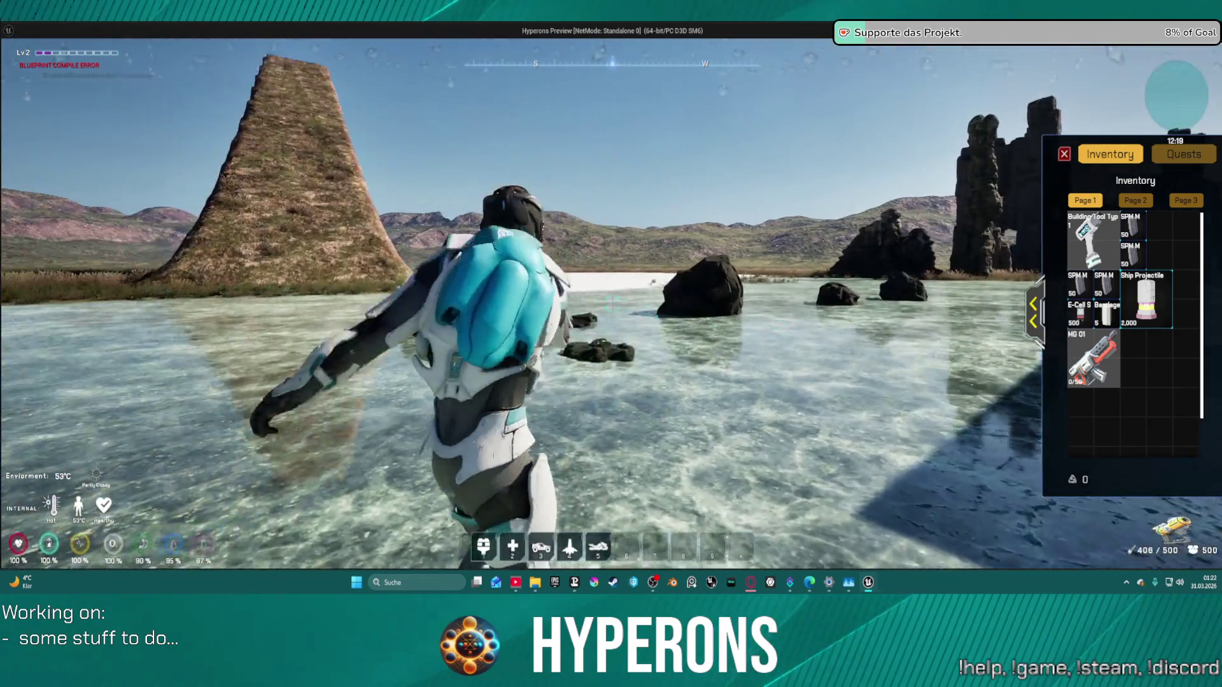
pyautogui.press('w')
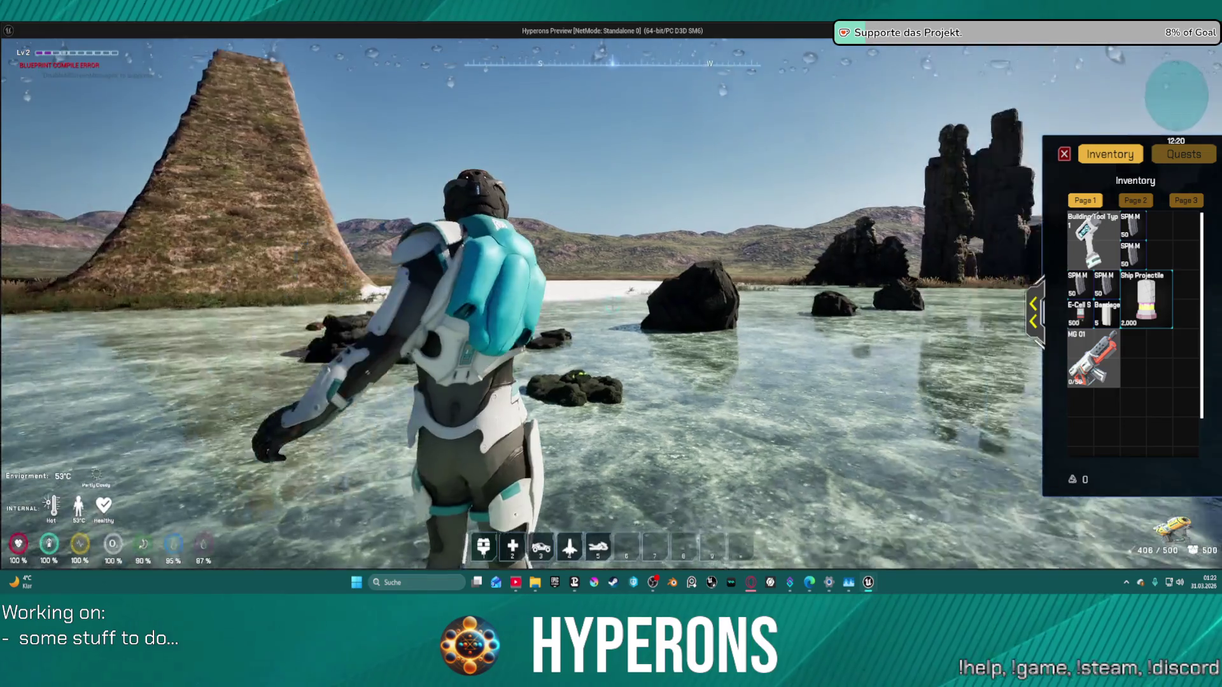
pyautogui.press('w')
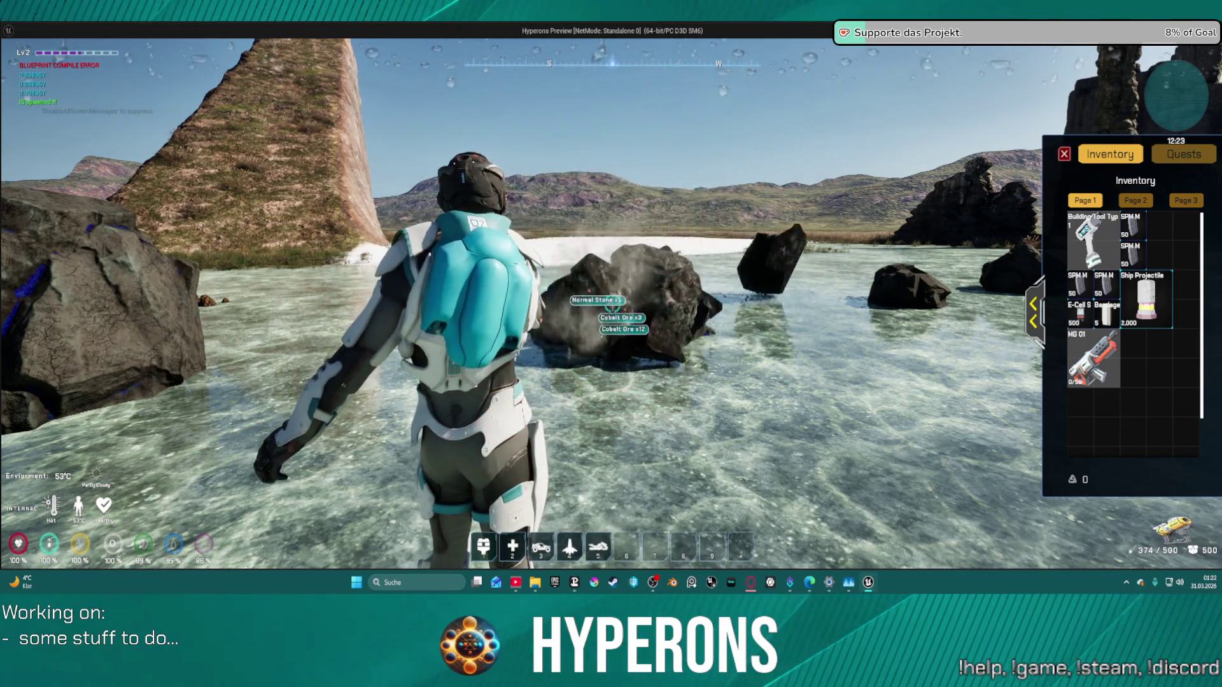
pyautogui.press('w')
pyautogui.press('w')
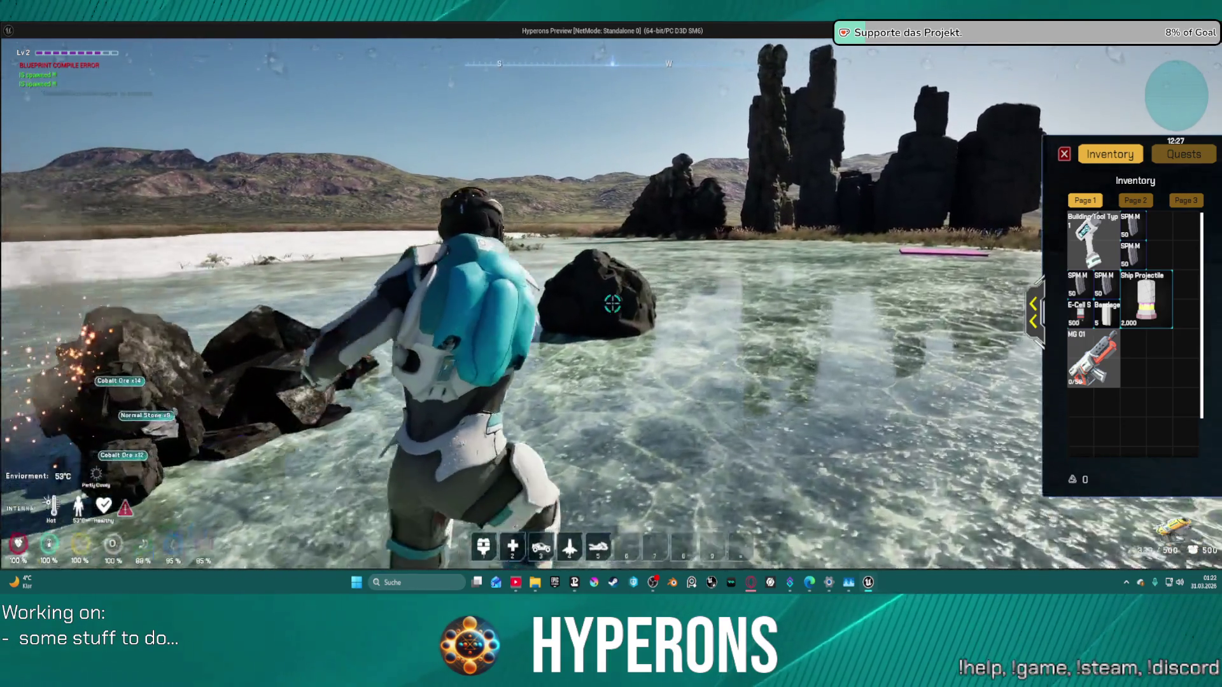
pyautogui.click(613, 303)
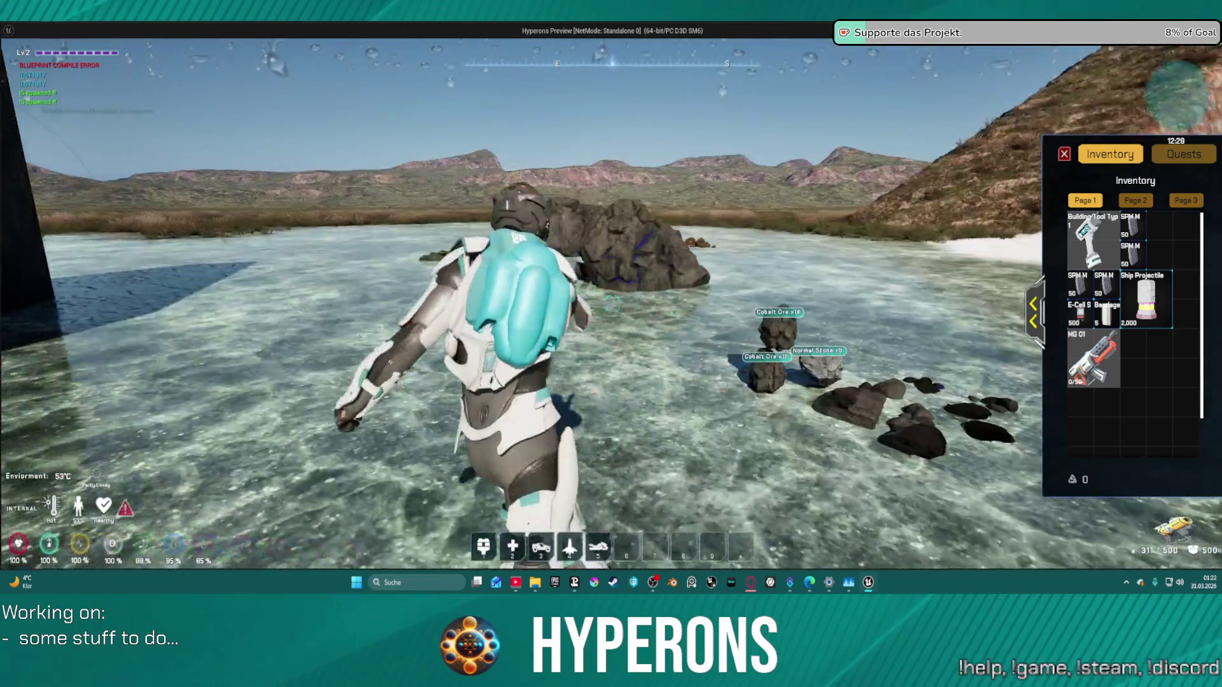
pyautogui.click(612, 304)
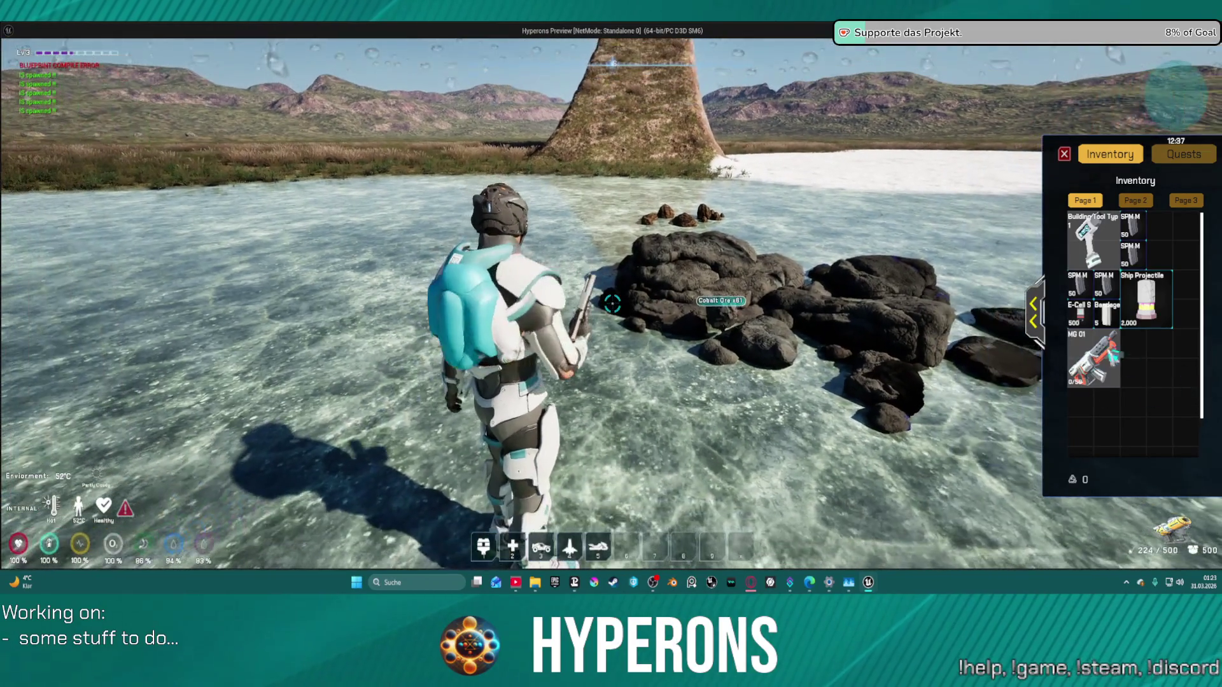
# Step: Equip MG 01 in place of the Harvester, stop the game, and check the DA_InventoryItems fire mode tags
pyautogui.rightClick(1094, 365)
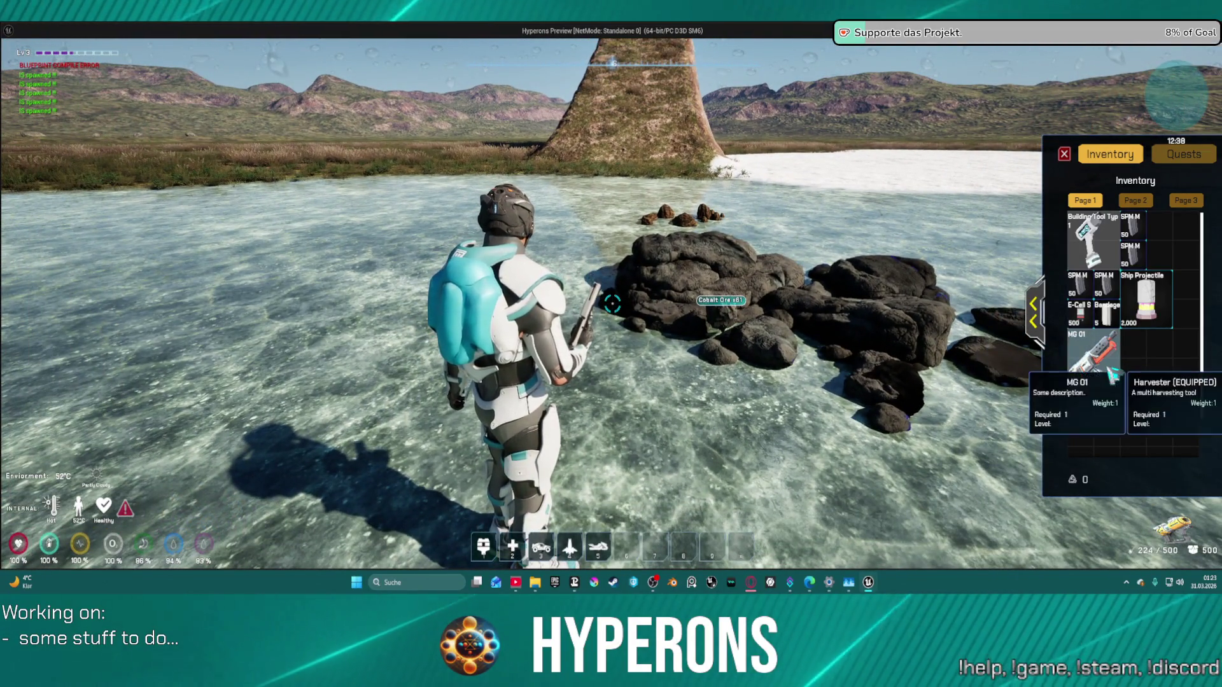
pyautogui.click(1117, 400)
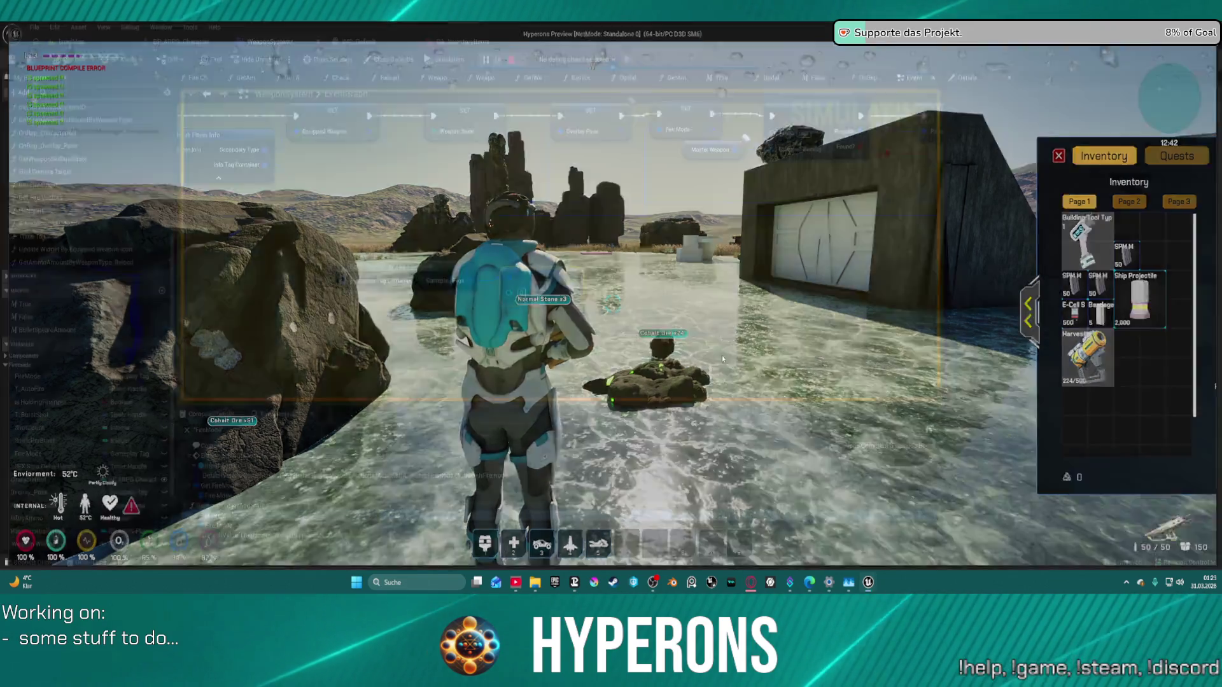
pyautogui.press('Escape')
pyautogui.click(451, 44)
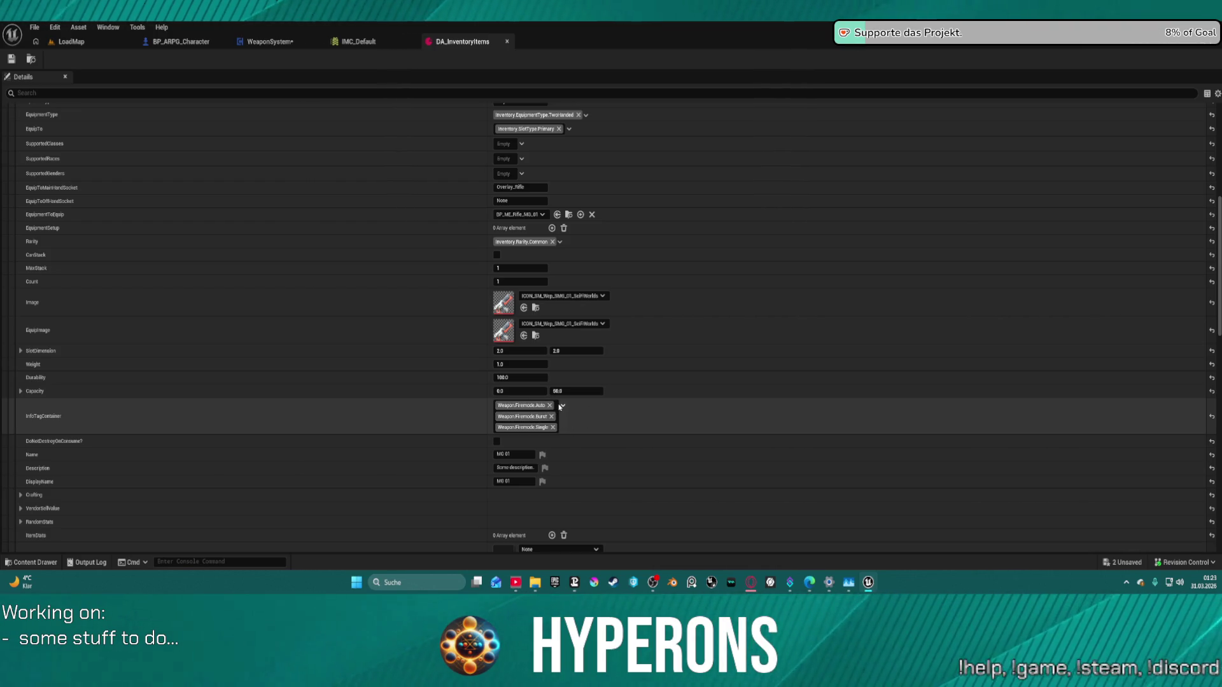
pyautogui.click(71, 41)
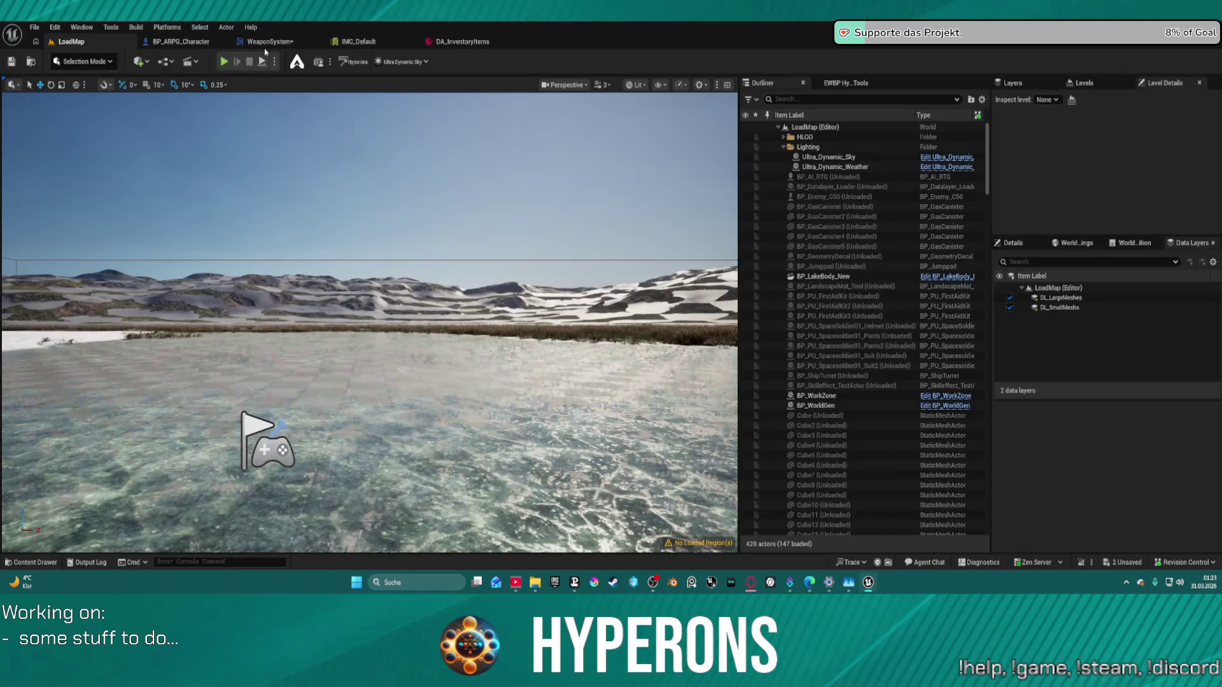
# Step: Bring up the WeaponSystem EventGraph with the main execution line near the top
pyautogui.click(260, 42)
pyautogui.moveTo(483, 191)
pyautogui.mouseDown()
pyautogui.moveTo(421, 278)
pyautogui.moveTo(490, 249)
pyautogui.mouseUp()
pyautogui.scroll(-5, 490, 248)
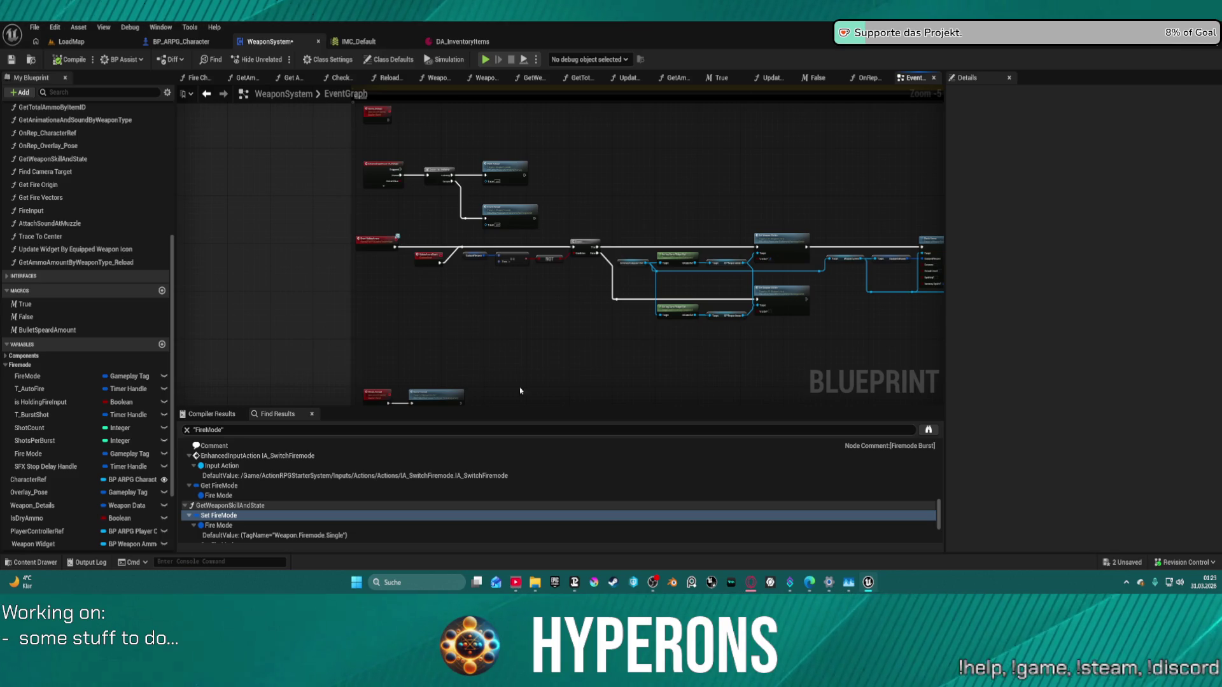
pyautogui.scroll(3, 527, 226)
pyautogui.scroll(-2, 527, 227)
pyautogui.moveTo(525, 191); pyautogui.dragTo(514, 136)
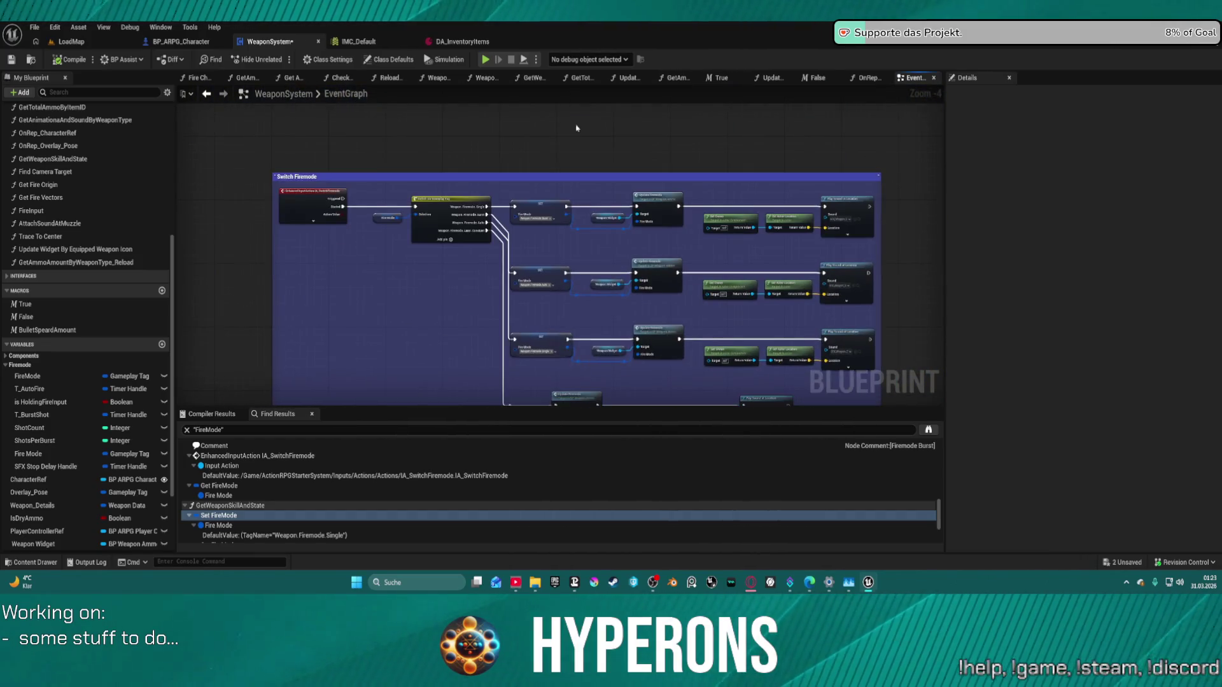
pyautogui.scroll(3, 476, 188)
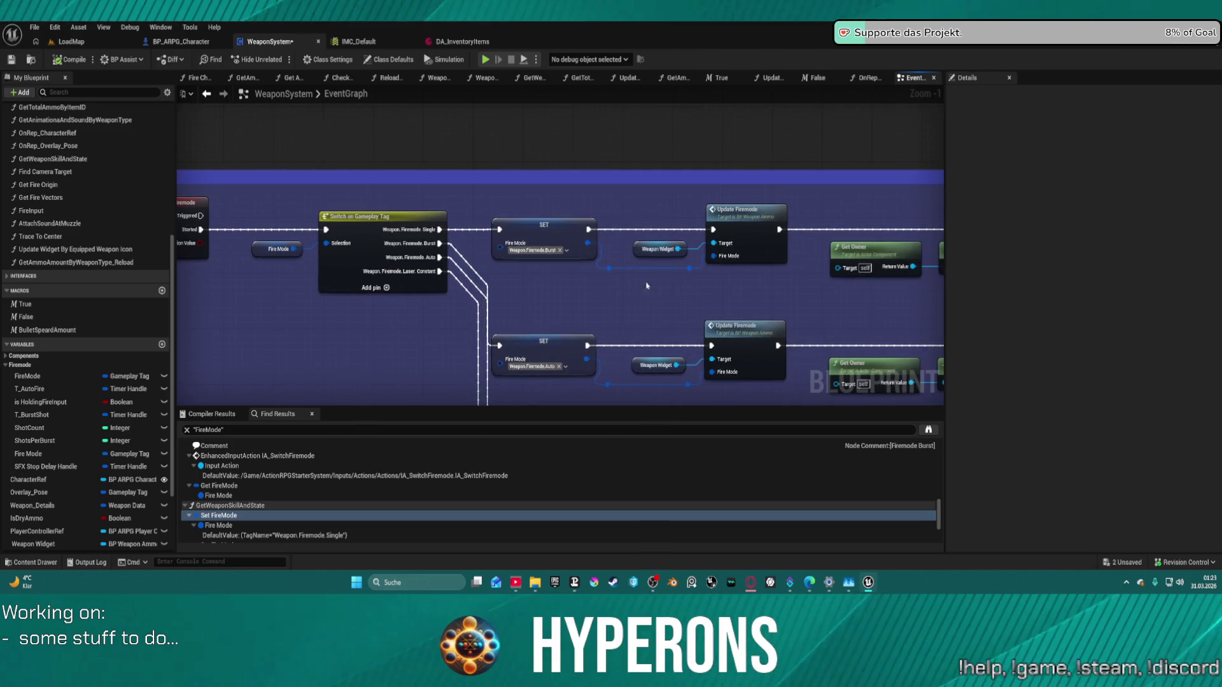
# Step: Place the Update Firemode node (Weapon Widget target) right after the SET Fire Mode node
pyautogui.moveTo(723, 271); pyautogui.dragTo(746, 274)
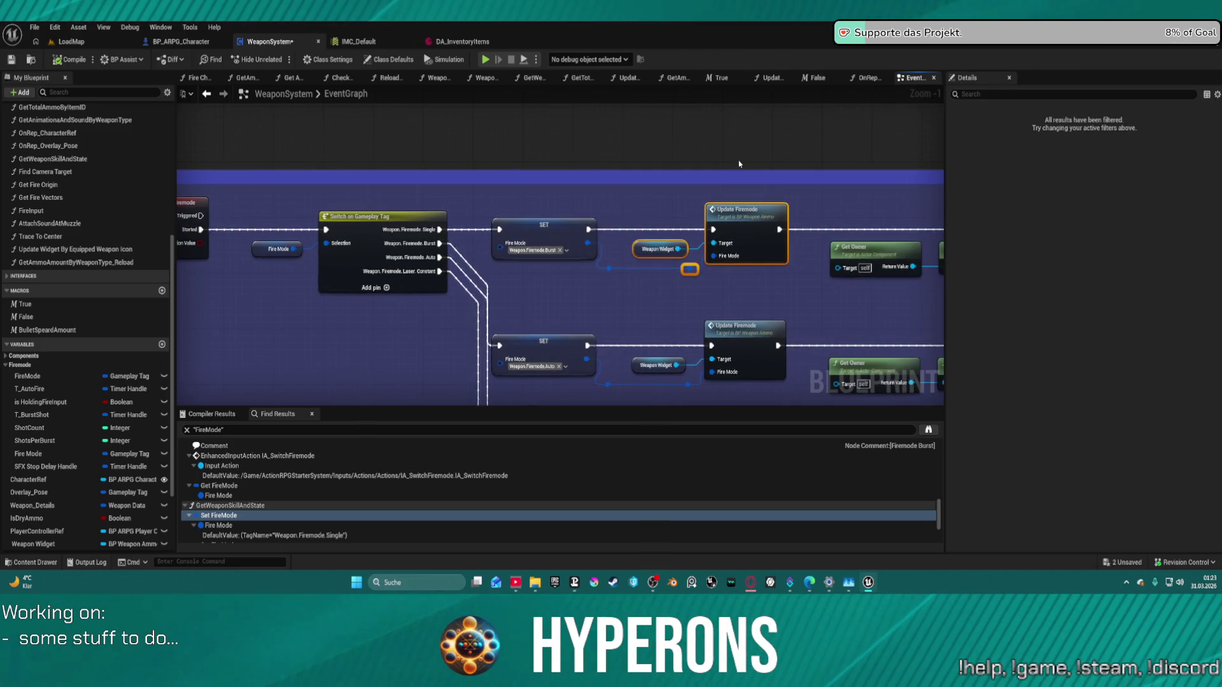
pyautogui.scroll(-5, 570, 379)
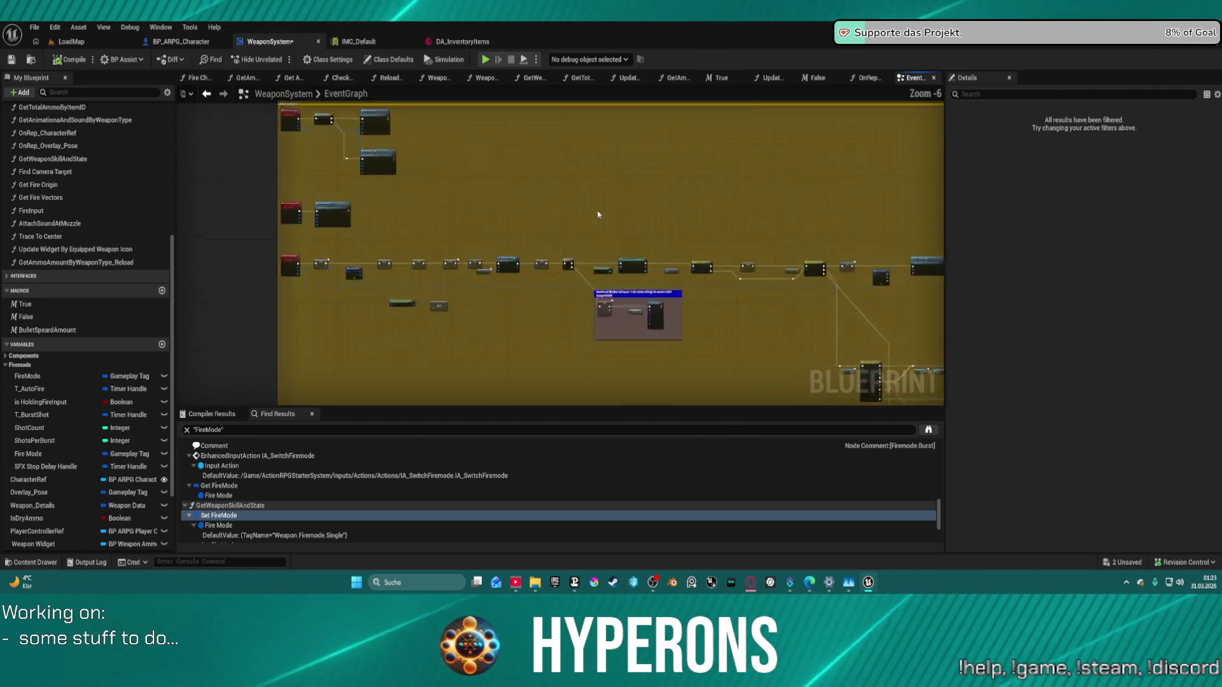
pyautogui.scroll(7, 597, 212)
pyautogui.moveTo(729, 246); pyautogui.dragTo(807, 153)
pyautogui.moveTo(651, 150); pyautogui.dragTo(889, 128)
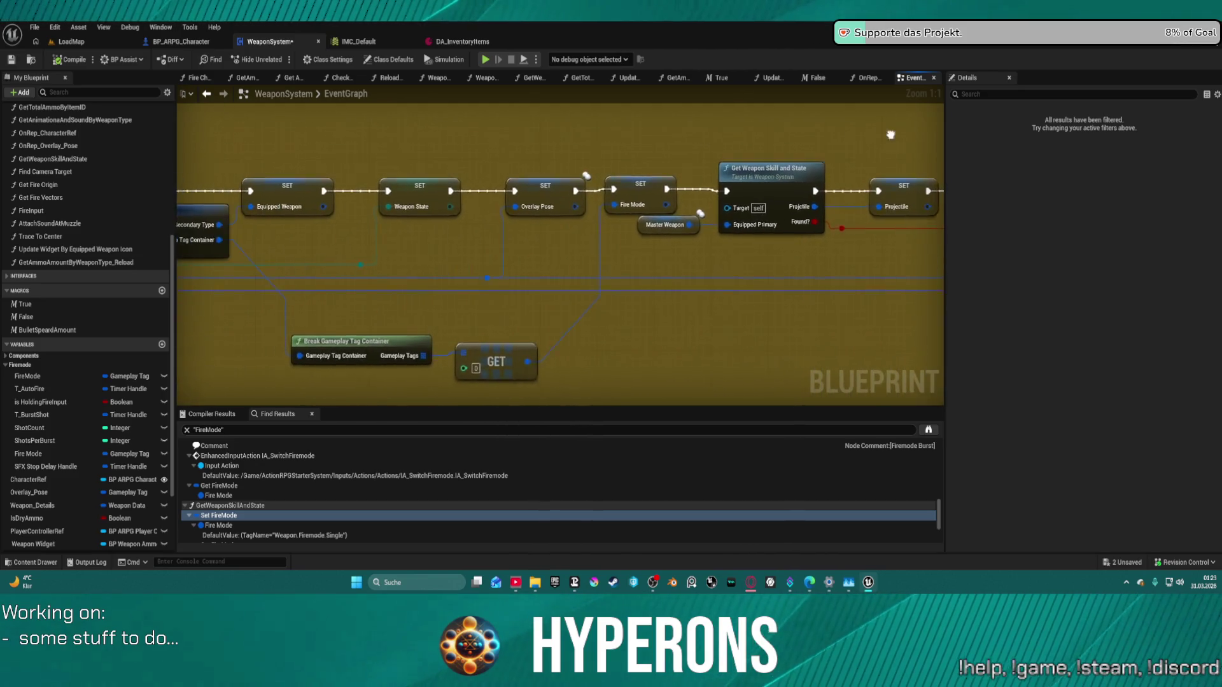
pyautogui.moveTo(740, 135); pyautogui.dragTo(659, 237)
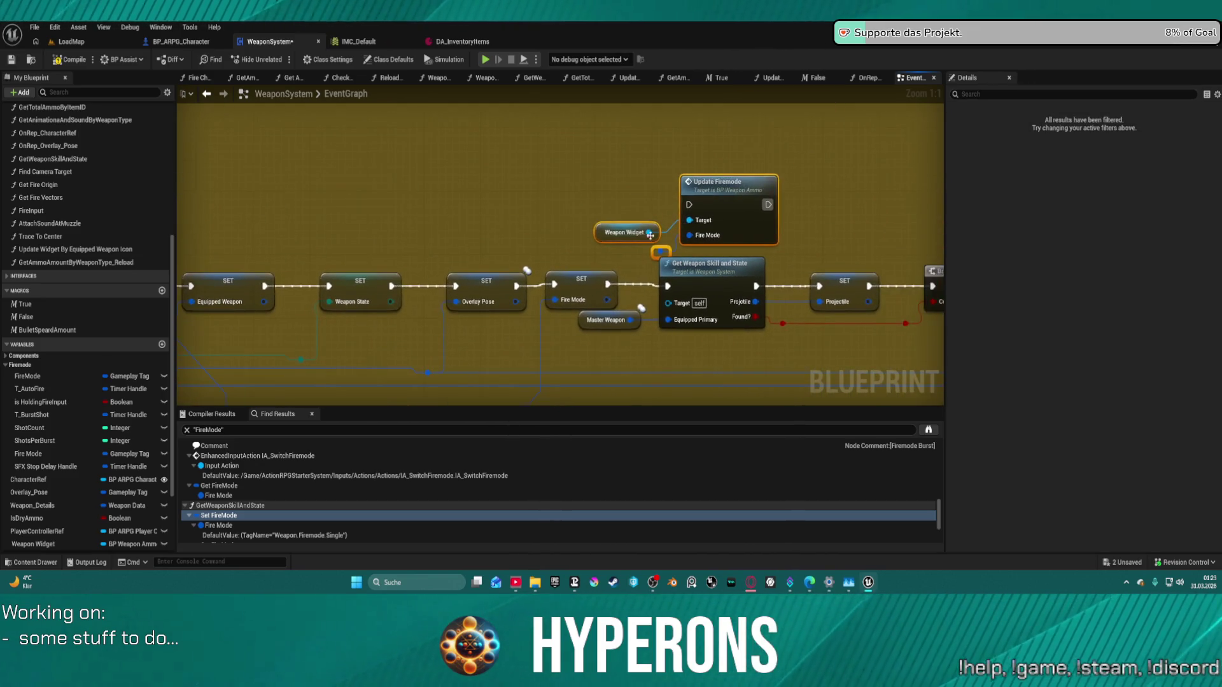
# Step: Wire SET Fire Mode into Update Firemode, then onward into Get Weapon Skill and State
pyautogui.moveTo(607, 284); pyautogui.dragTo(688, 204)
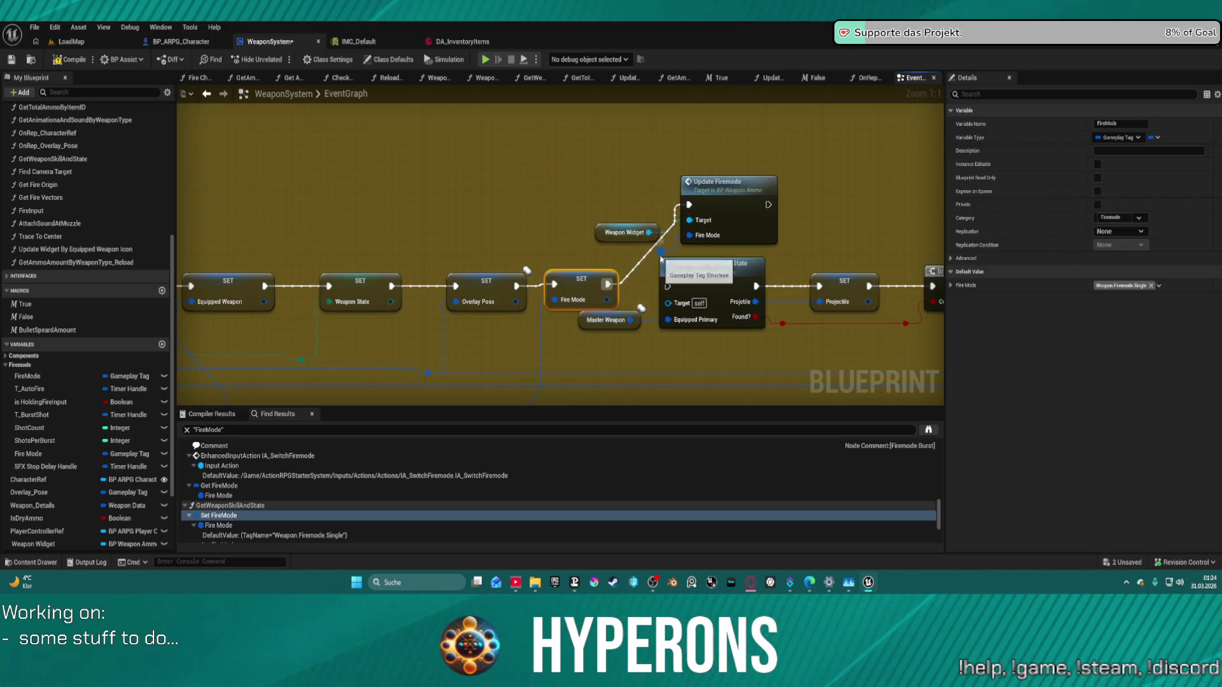
pyautogui.doubleClick(660, 253)
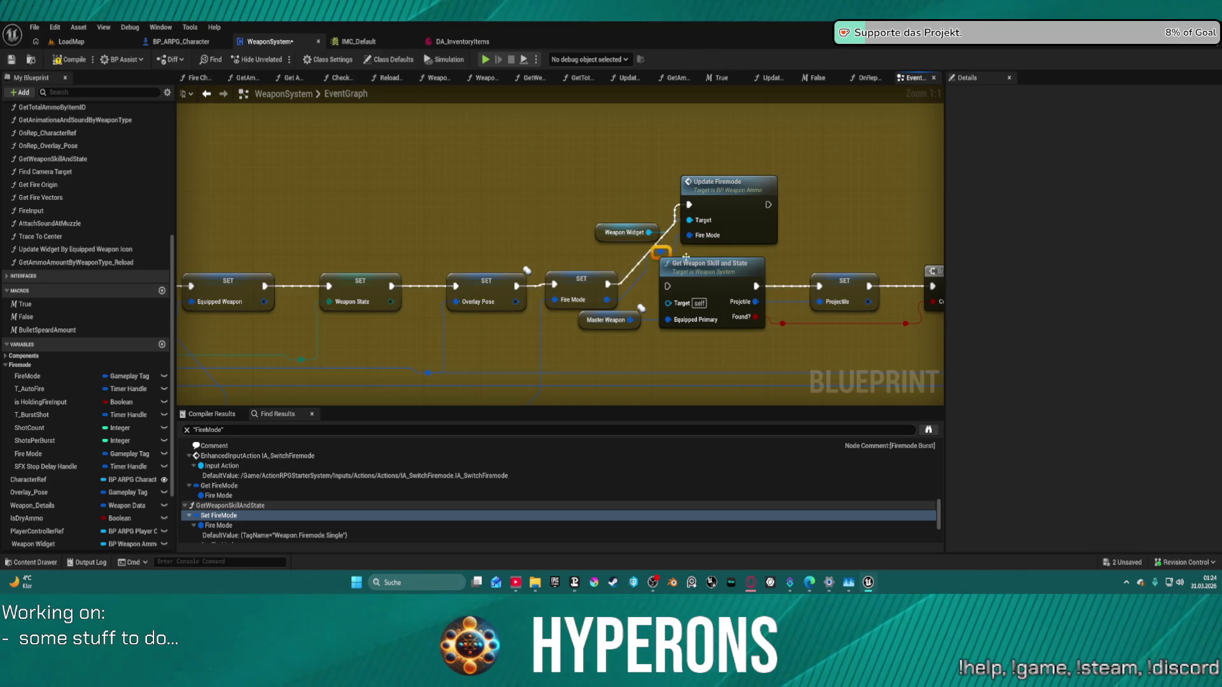
pyautogui.moveTo(768, 209); pyautogui.dragTo(704, 275)
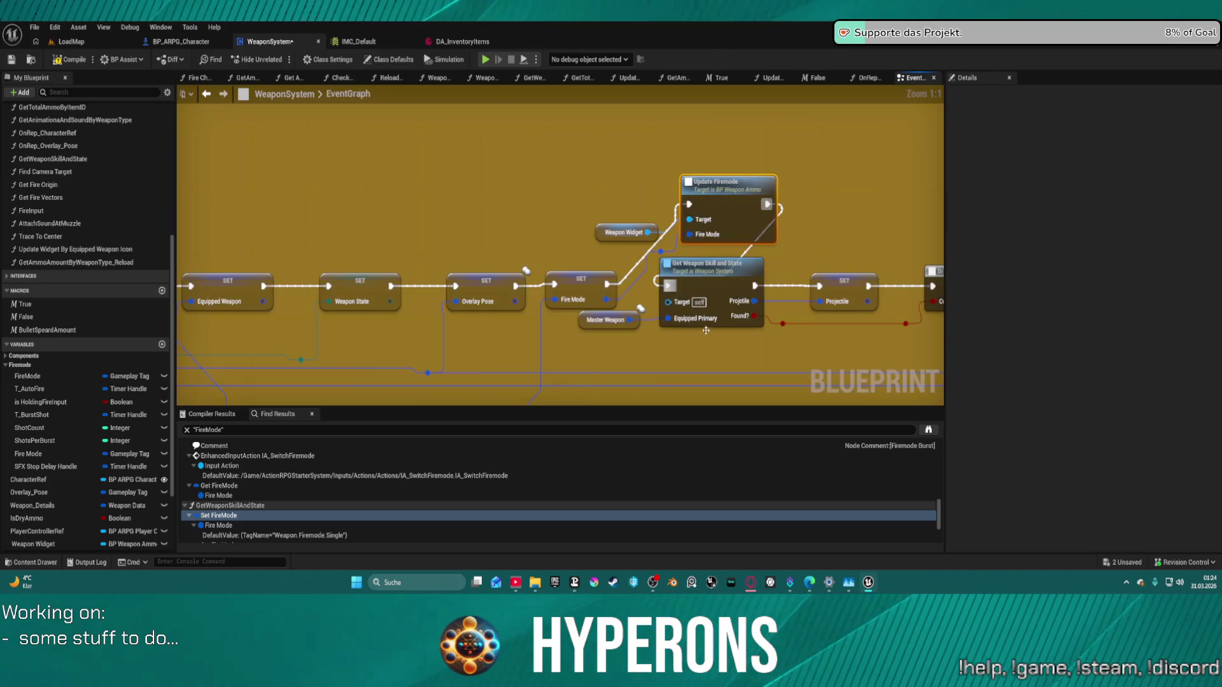
pyautogui.scroll(-7, 424, 244)
pyautogui.scroll(-3, 424, 243)
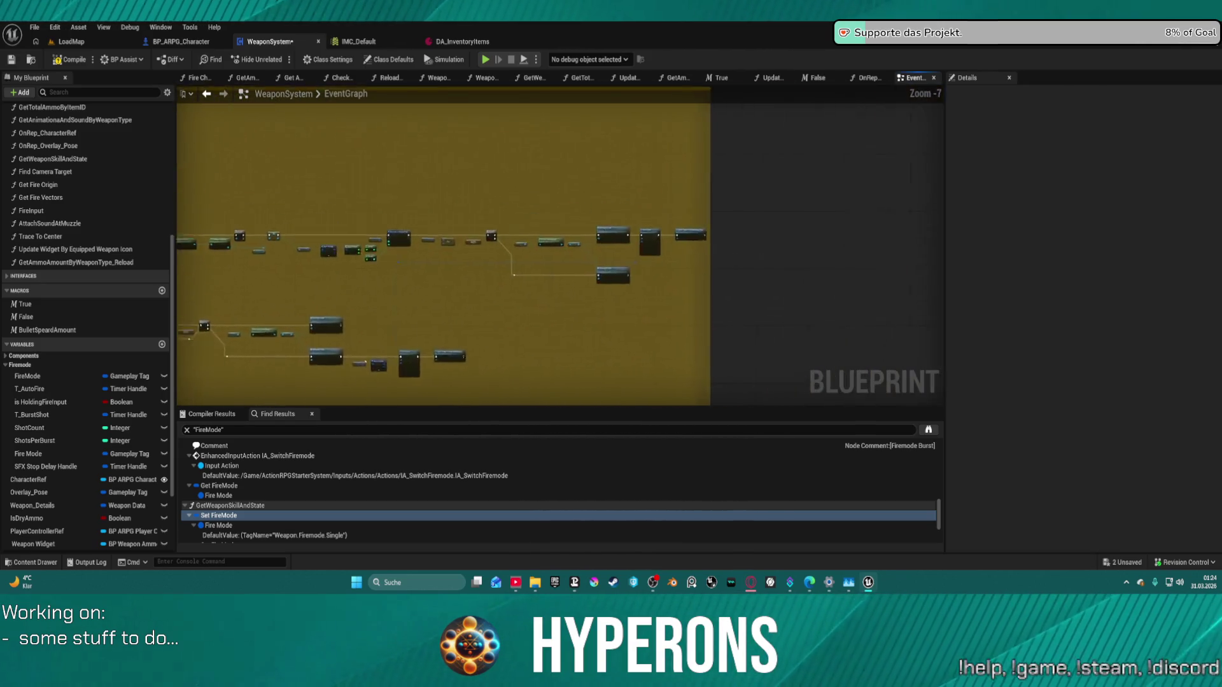
pyautogui.scroll(2, 453, 229)
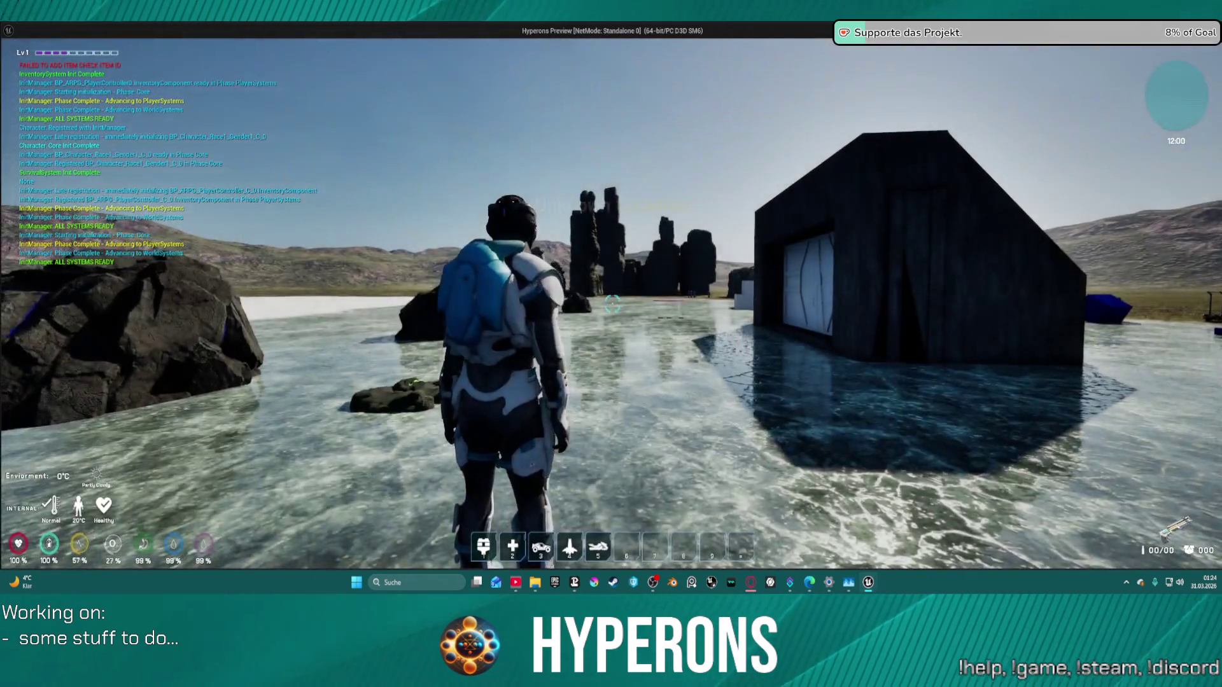
# Step: Open the inventory and swap from Harvester to MG 01 and back to Harvester
pyautogui.press('i')
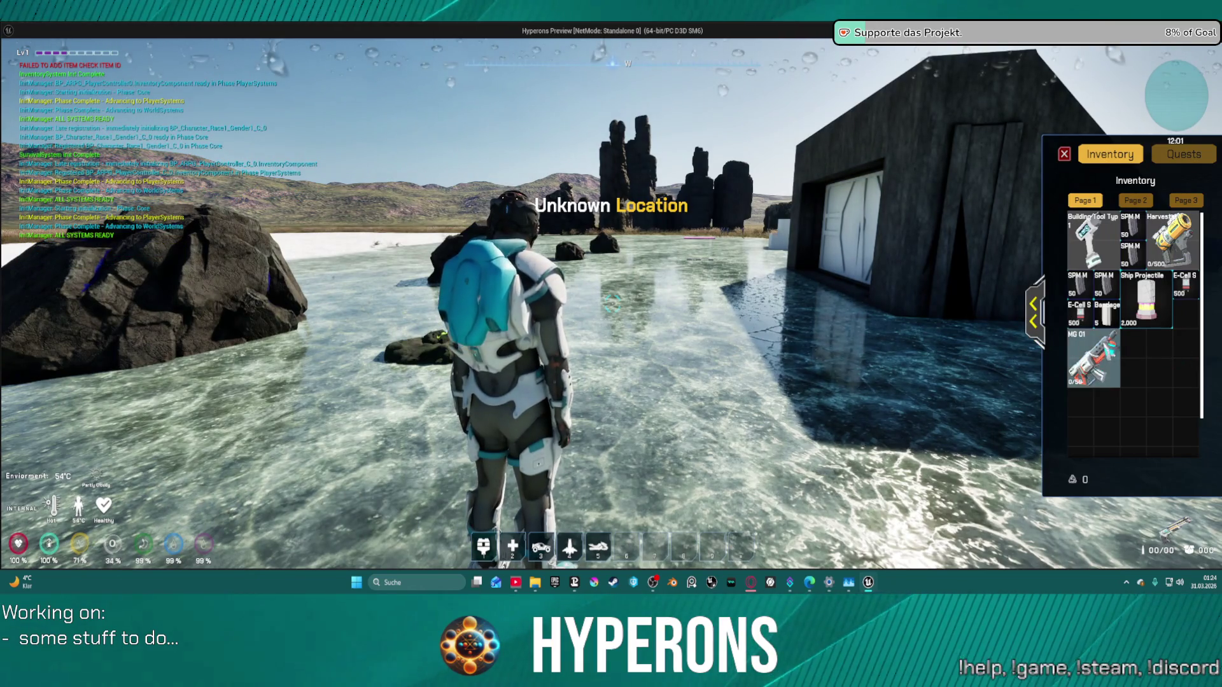
pyautogui.rightClick(1172, 244)
pyautogui.rightClick(1093, 358)
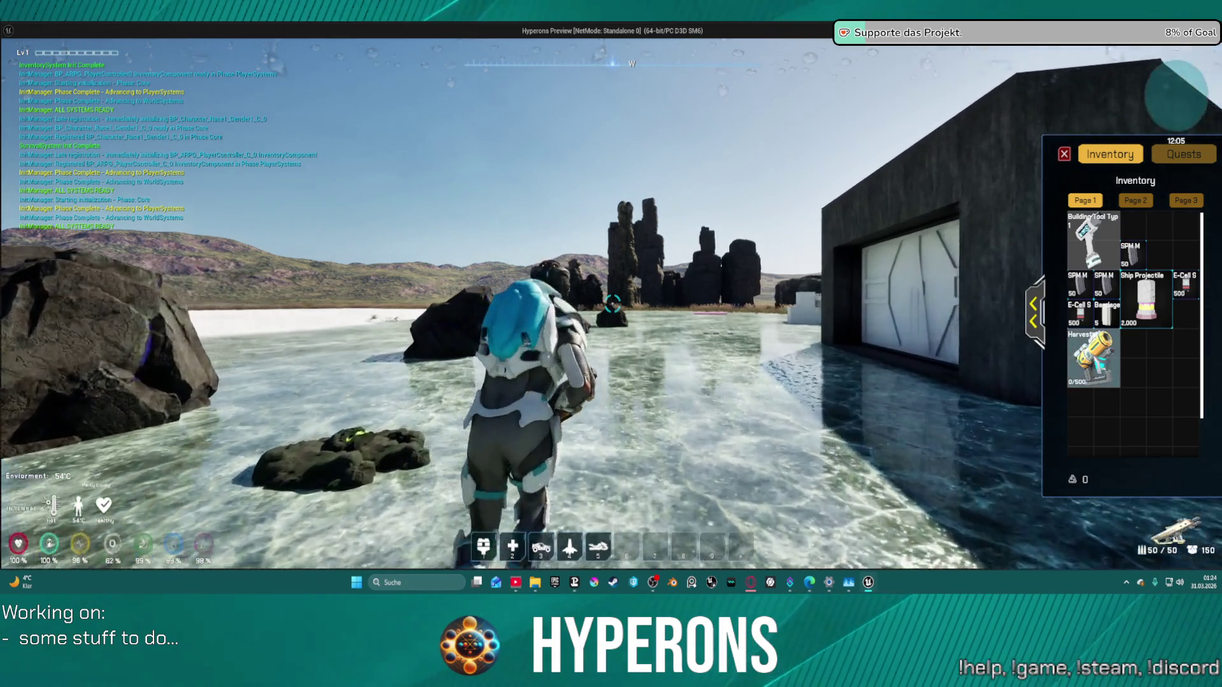
pyautogui.rightClick(1095, 360)
# Step: Move the character across the ice and fire the Harvester at the rock
pyautogui.press('a')
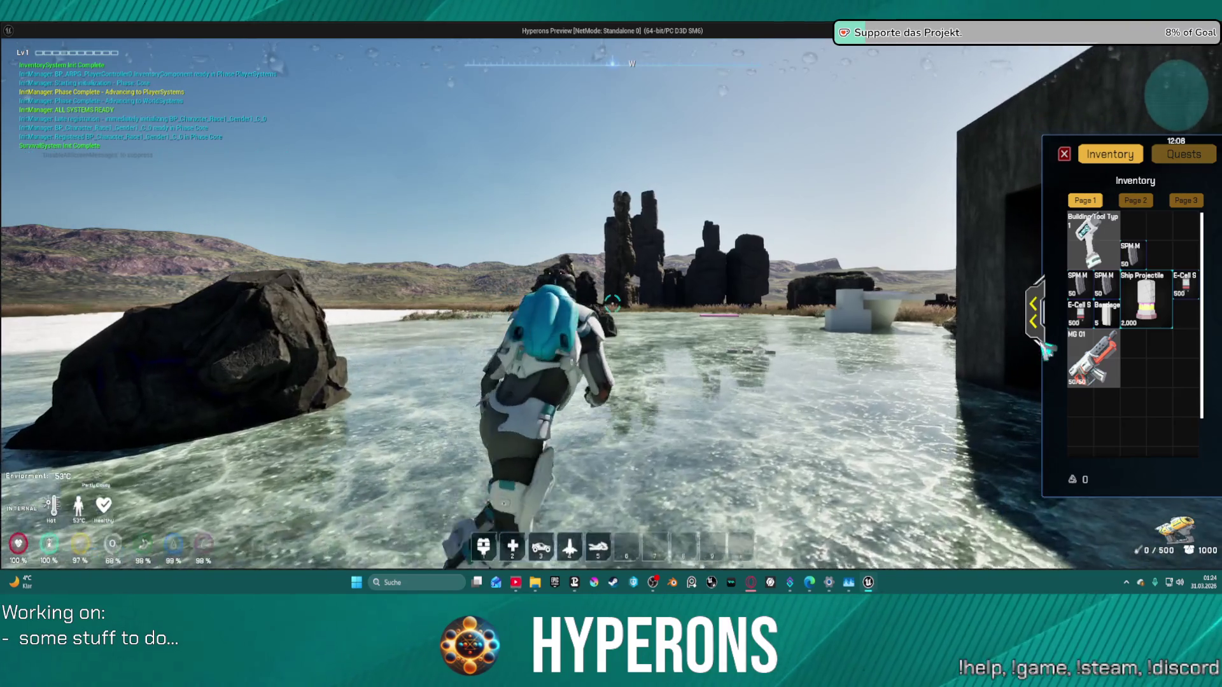
pyautogui.press('d')
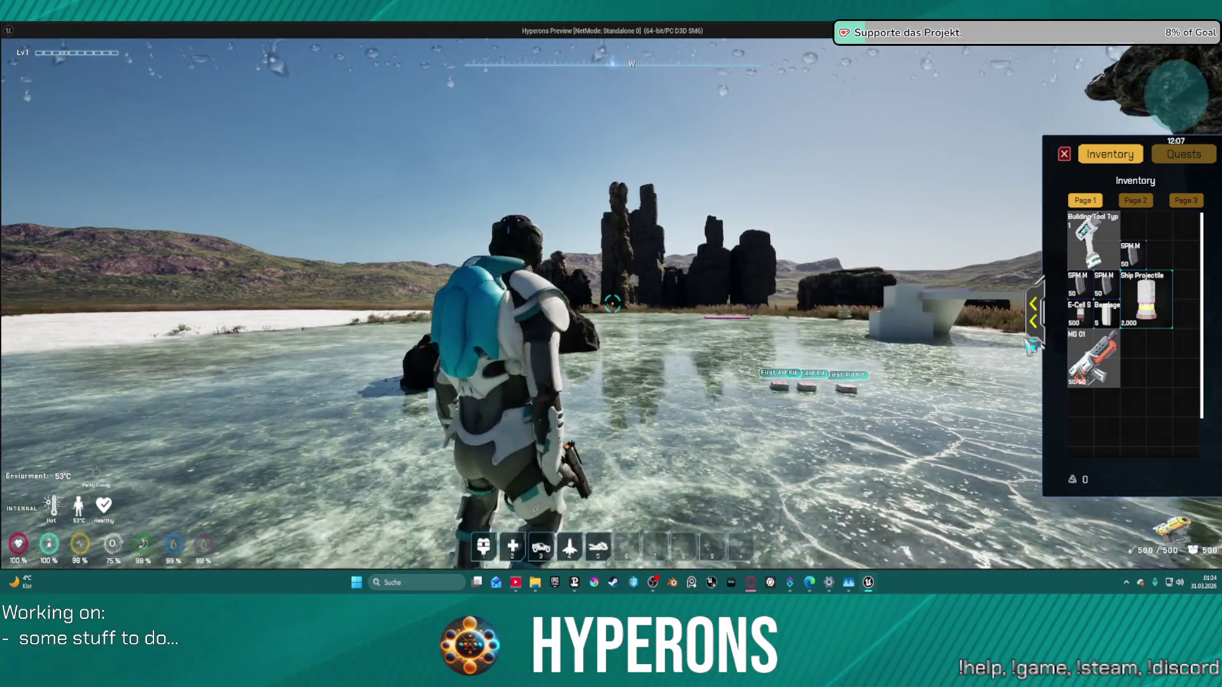
pyautogui.press('a')
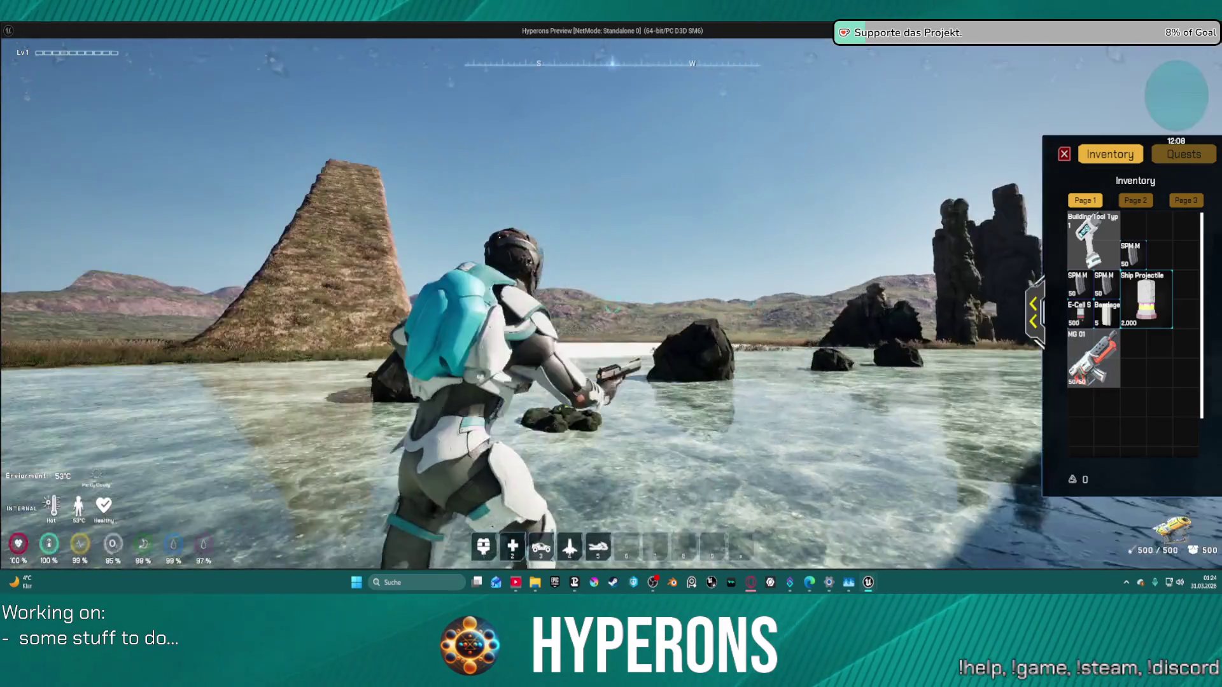
pyautogui.click(611, 303)
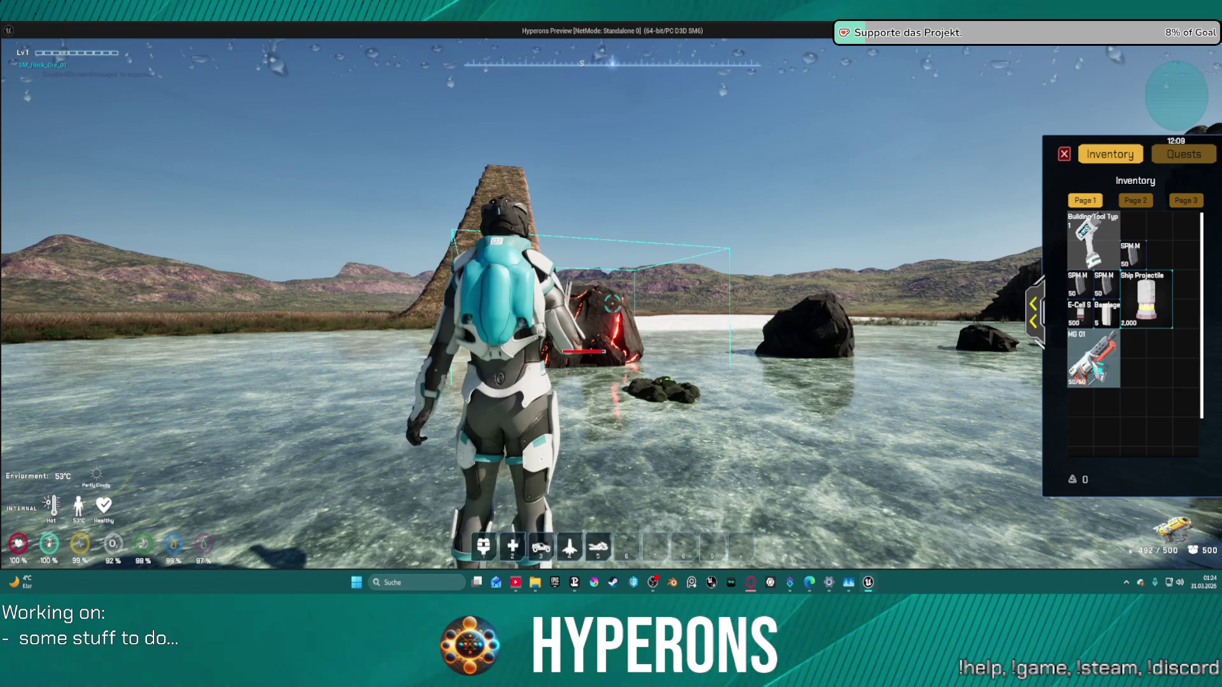
# Step: Equip MG 01, swap the Harvester into Primary, then drop and pick it back up
pyautogui.click(1106, 360)
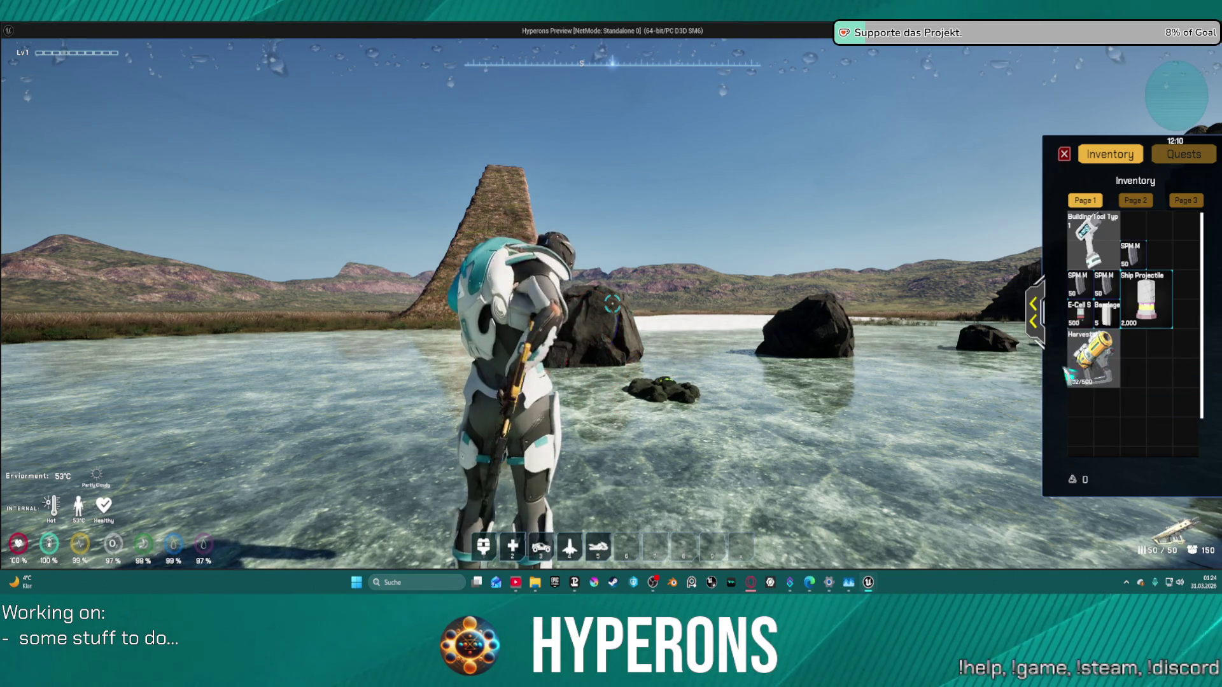
pyautogui.click(1034, 313)
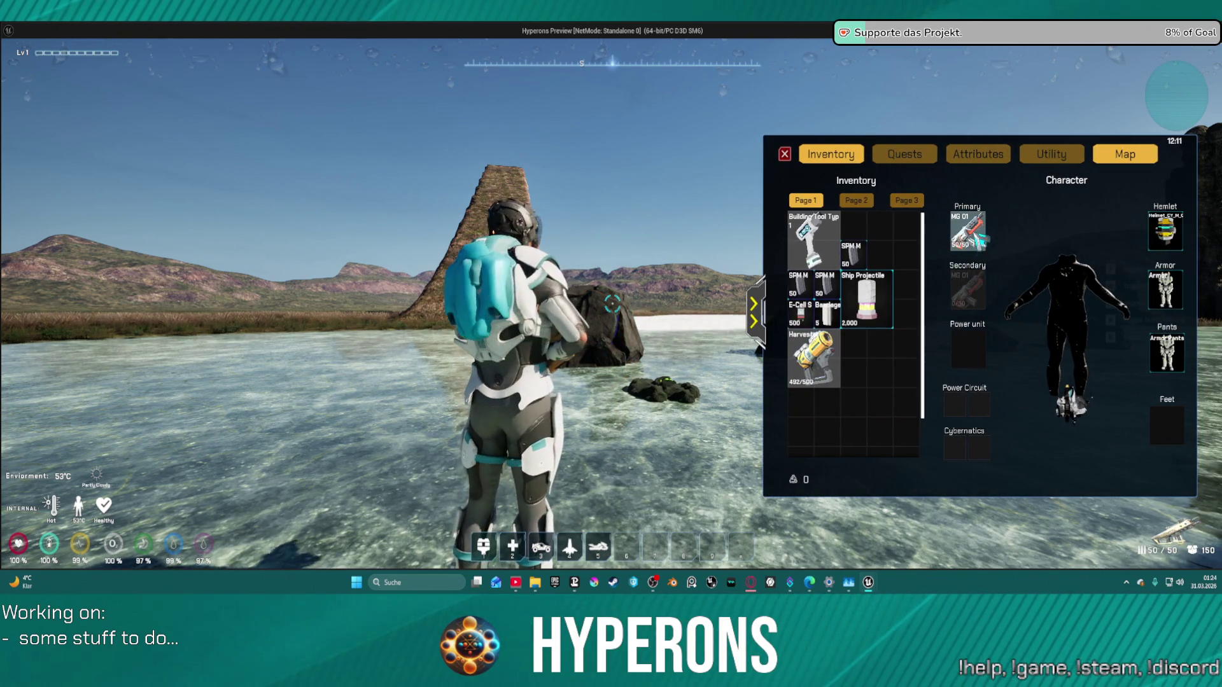
pyautogui.click(815, 359)
pyautogui.moveTo(967, 231)
pyautogui.mouseDown()
pyautogui.moveTo(967, 242)
pyautogui.moveTo(409, 355)
pyautogui.mouseUp()
pyautogui.press('w')
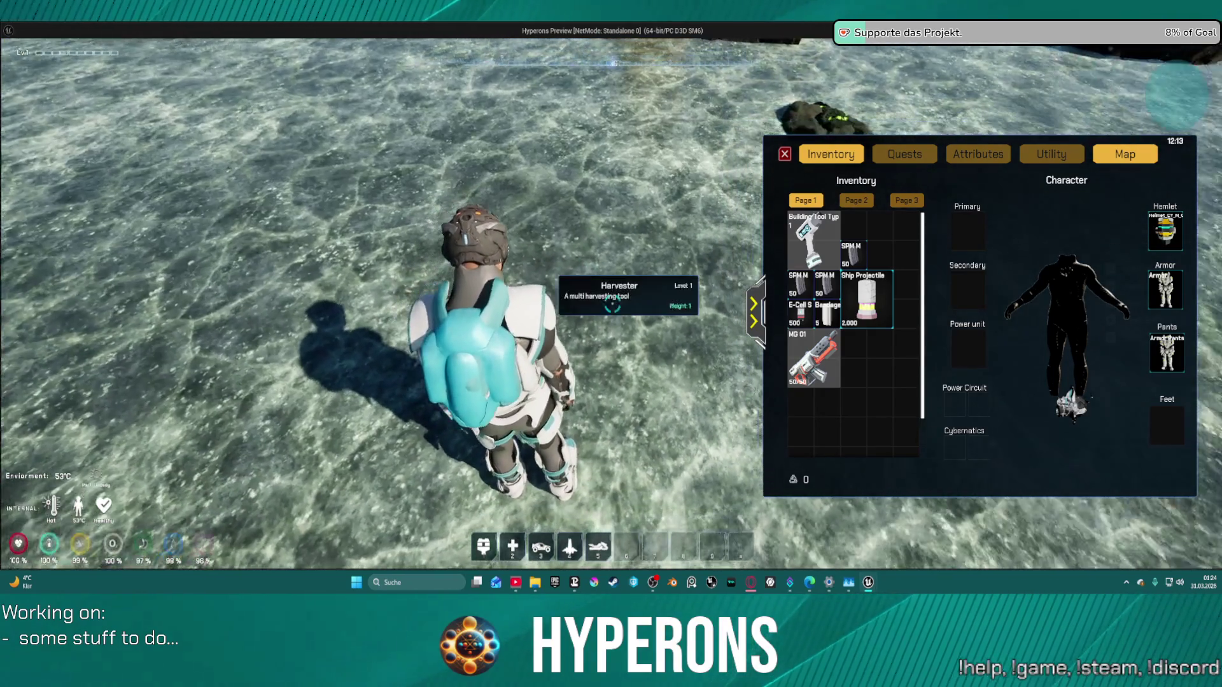
pyautogui.press('e')
# Step: Shift MG 01 to another inventory slot, drop it, and pick it back up
pyautogui.moveTo(846, 342)
pyautogui.mouseDown()
pyautogui.moveTo(641, 259)
pyautogui.moveTo(687, 271)
pyautogui.mouseUp()
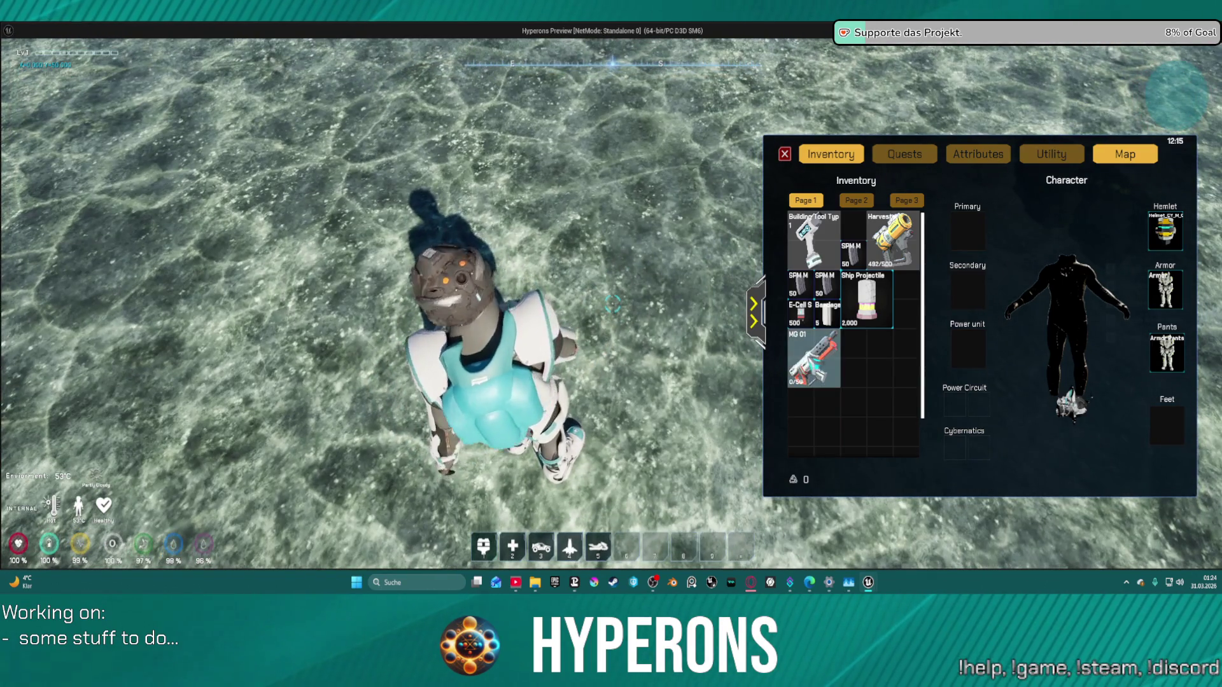
pyautogui.moveTo(827, 356)
pyautogui.mouseDown()
pyautogui.moveTo(863, 347)
pyautogui.moveTo(841, 356)
pyautogui.mouseUp()
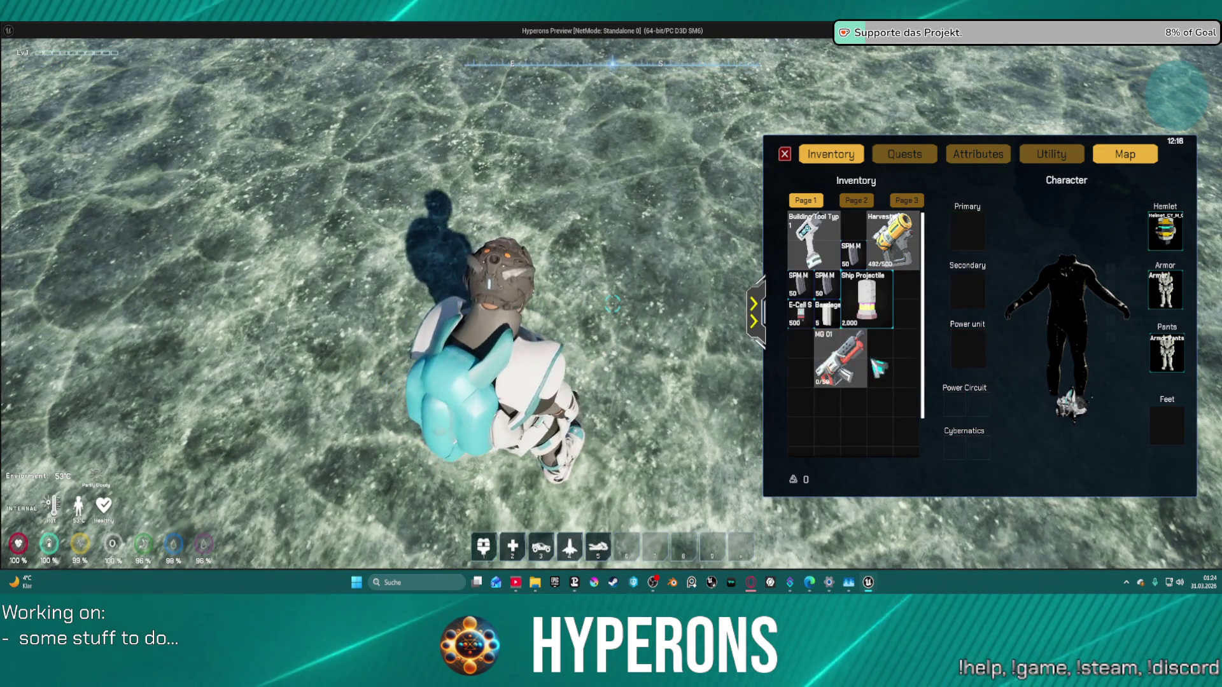
pyautogui.rightClick(845, 355)
pyautogui.scroll(-3, 844, 309)
pyautogui.scroll(3, 884, 372)
pyautogui.click(890, 382)
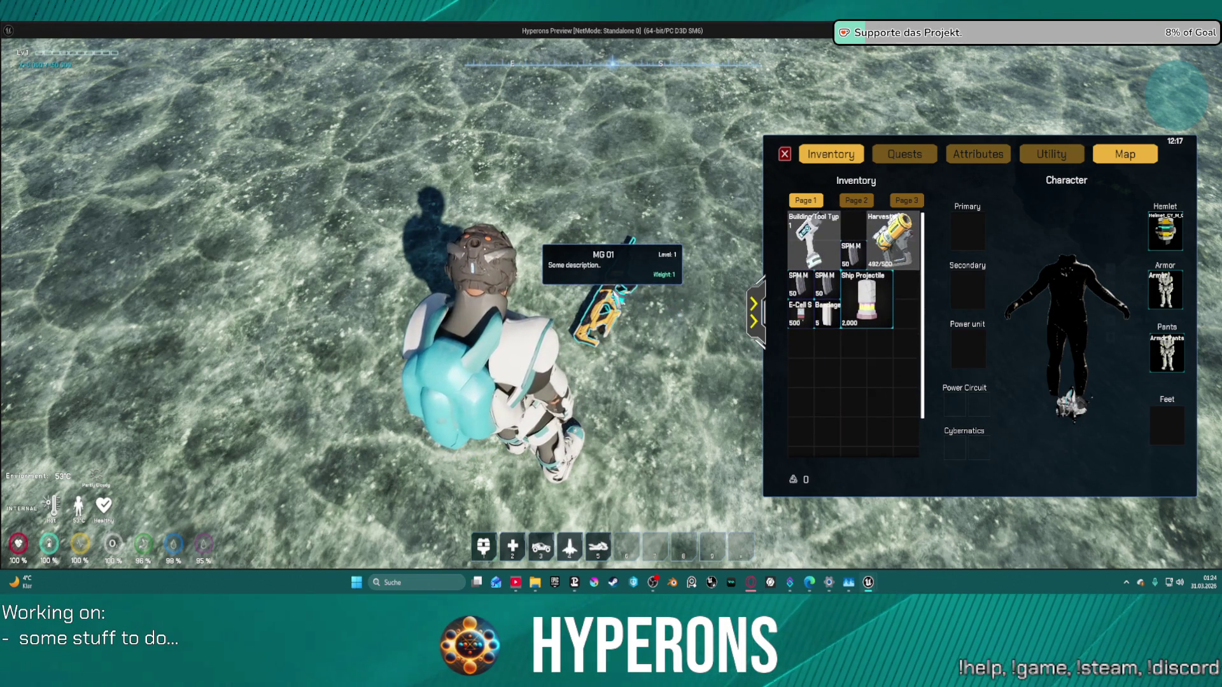
pyautogui.press('e')
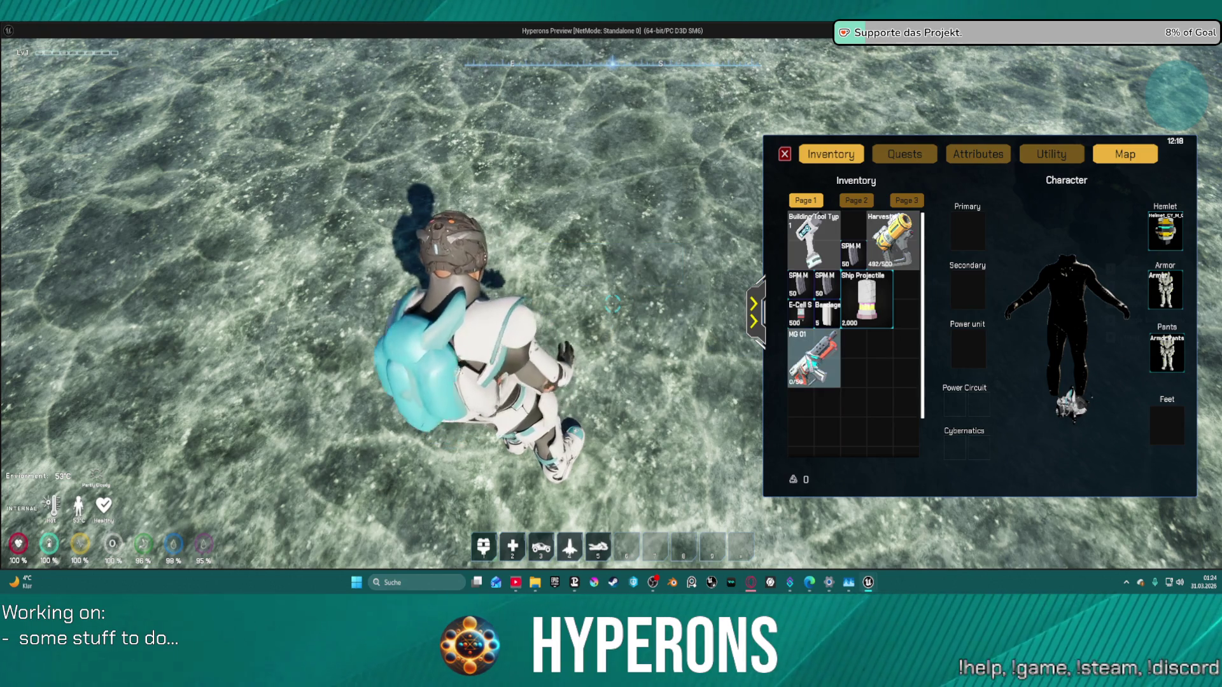
# Step: Equip MG 01 into the Primary slot, reload it to 50/50, and stop playing
pyautogui.doubleClick(813, 356)
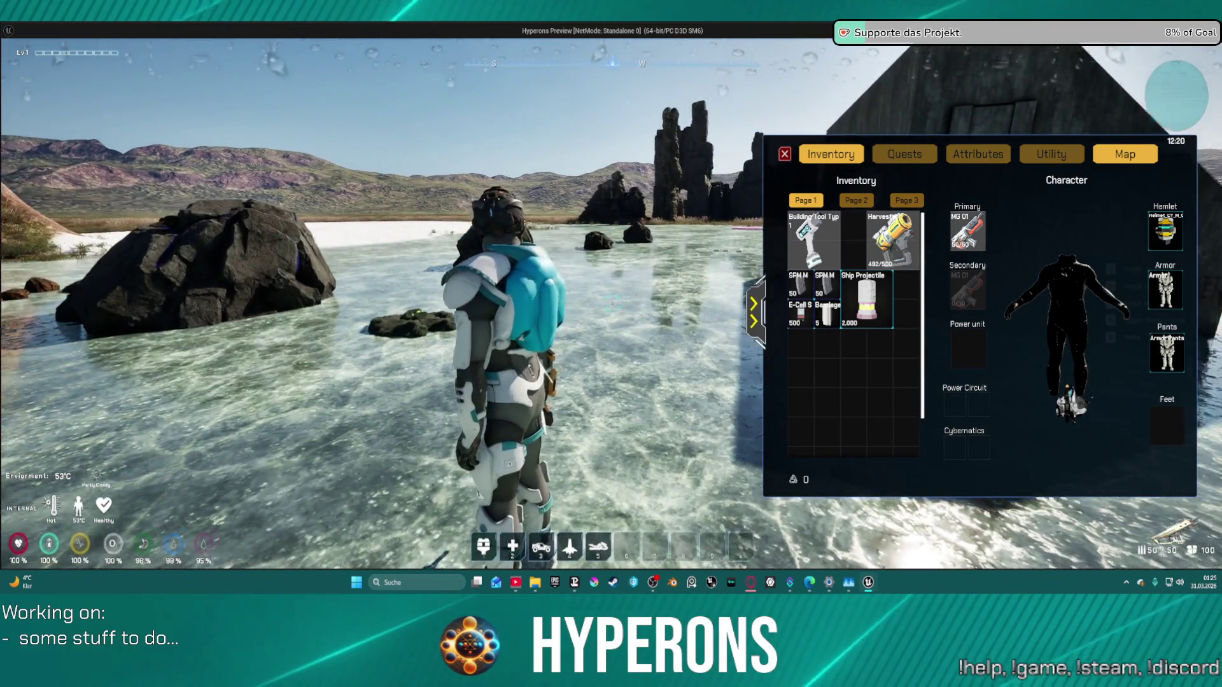
pyautogui.press('r')
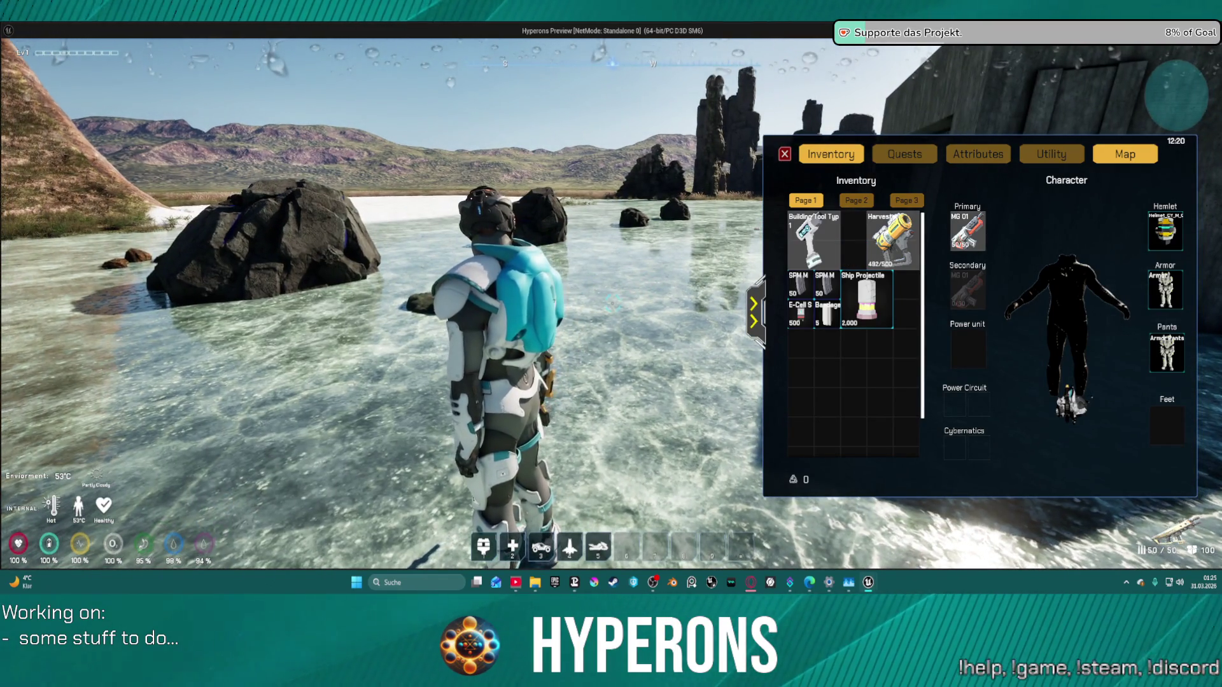
pyautogui.press('Escape')
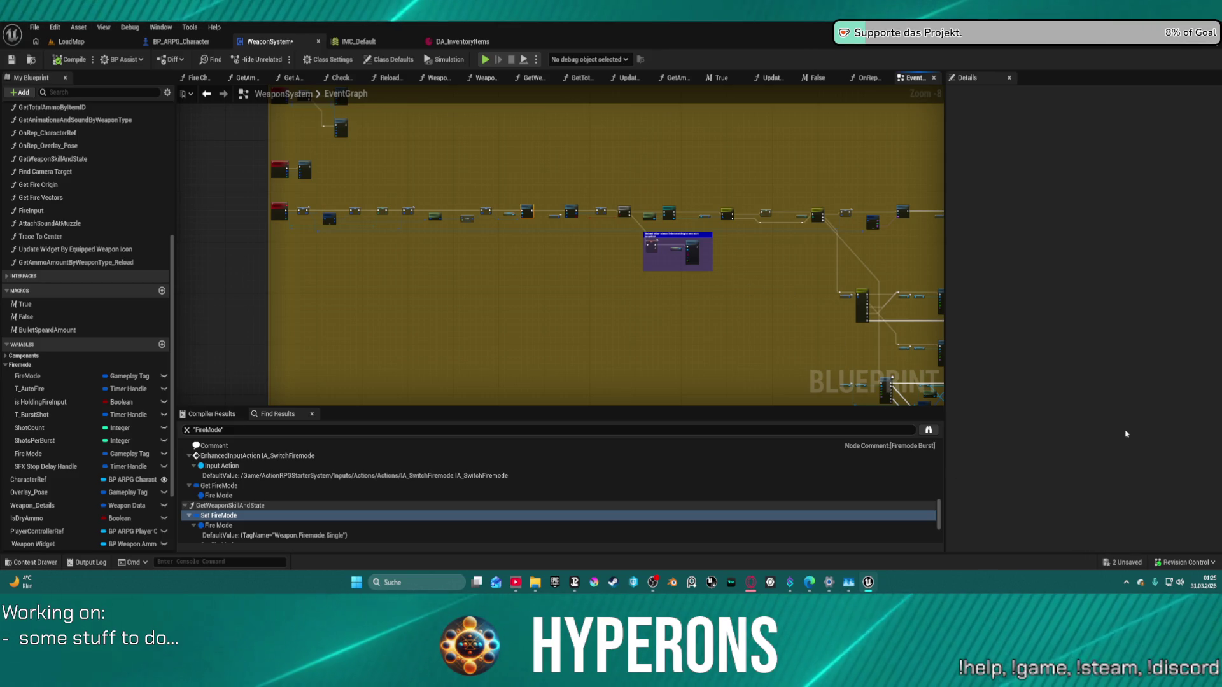
# Step: Look over the chain SET Fire Mode → Update Firemode → Get Weapon Skill and State
pyautogui.moveTo(727, 323)
pyautogui.mouseDown()
pyautogui.moveTo(594, 331)
pyautogui.moveTo(667, 408)
pyautogui.mouseUp()
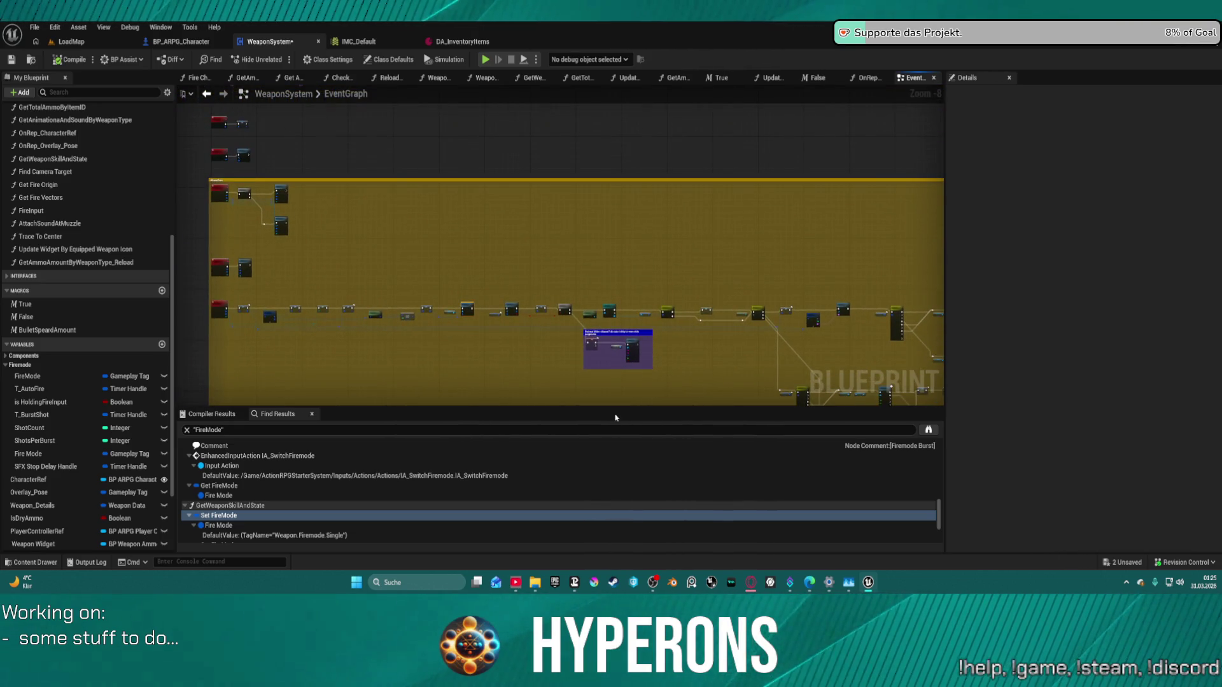